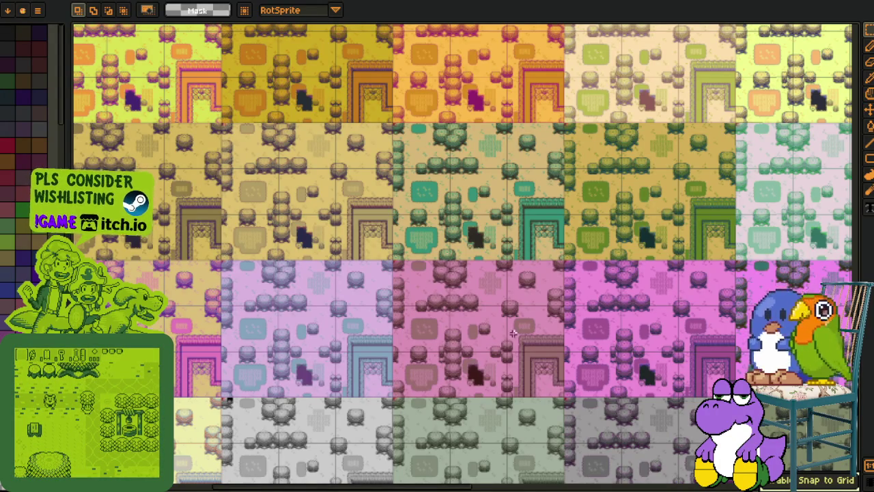
Step: Zoom and pan across the sheet until the pale green tile map variant fills the canvas
{"action": "scroll", "coordinate": [393, 403], "scroll_direction": "up", "scroll_amount": 3}
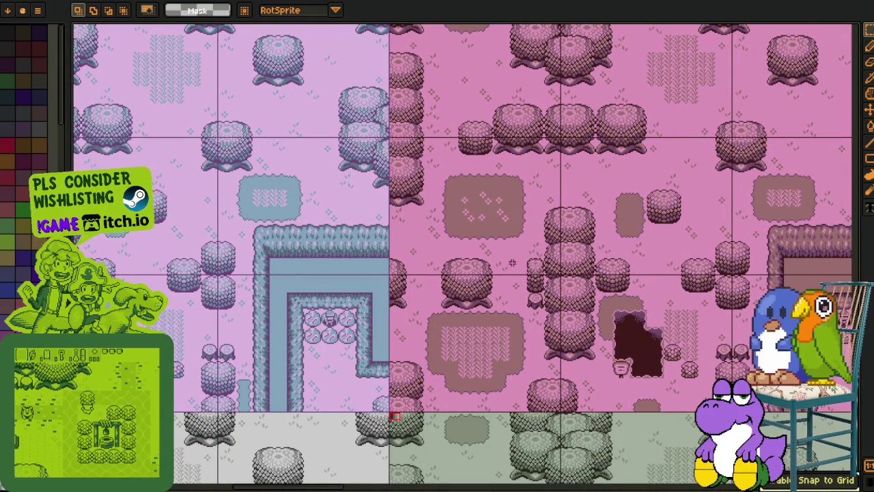
{"action": "scroll", "coordinate": [512, 254], "scroll_direction": "down", "scroll_amount": 10}
{"action": "scroll", "coordinate": [512, 254], "scroll_direction": "right", "scroll_amount": 5}
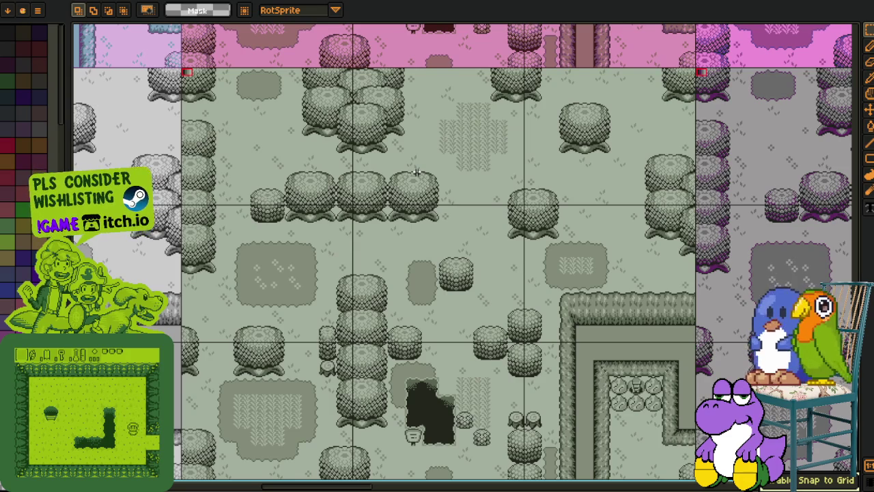
{"action": "scroll", "coordinate": [453, 181], "scroll_direction": "down", "scroll_amount": 2}
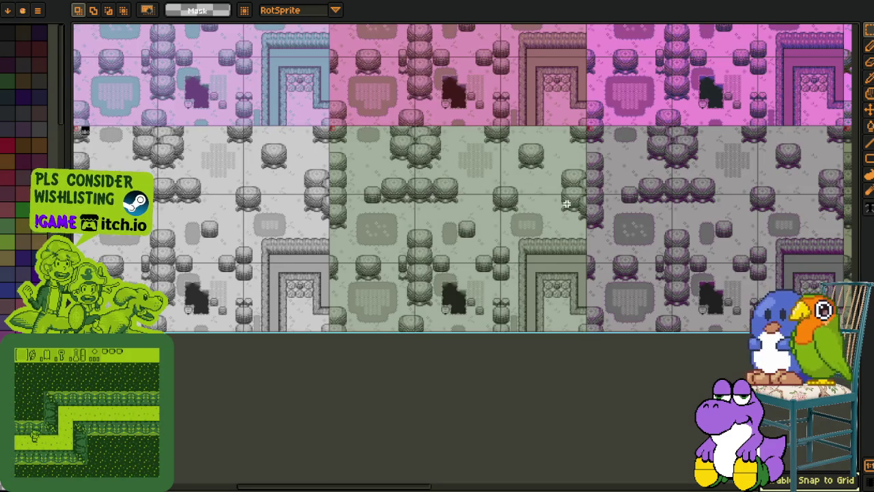
{"action": "scroll", "coordinate": [620, 210], "scroll_direction": "up", "scroll_amount": 2}
{"action": "mouse_move", "coordinate": [566, 205]}
{"action": "left_mouse_down"}
{"action": "mouse_move", "coordinate": [621, 239]}
{"action": "mouse_move", "coordinate": [602, 247]}
{"action": "left_mouse_up"}
{"action": "scroll", "coordinate": [602, 247], "scroll_direction": "left", "scroll_amount": 5}
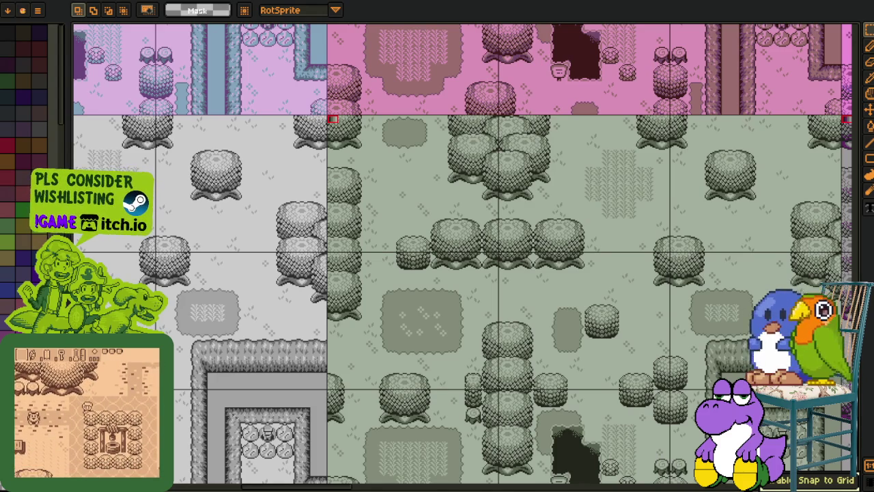
{"action": "scroll", "coordinate": [603, 247], "scroll_direction": "down", "scroll_amount": 4}
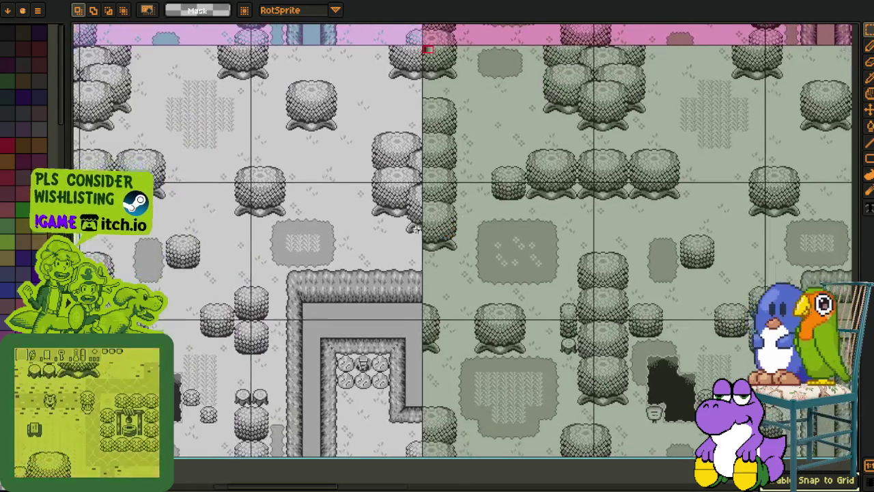
Step: Zoom out over the variant grid, then zoom in on the red tile labelled 'virtual quack'
{"action": "scroll", "coordinate": [603, 247], "scroll_direction": "right", "scroll_amount": 5}
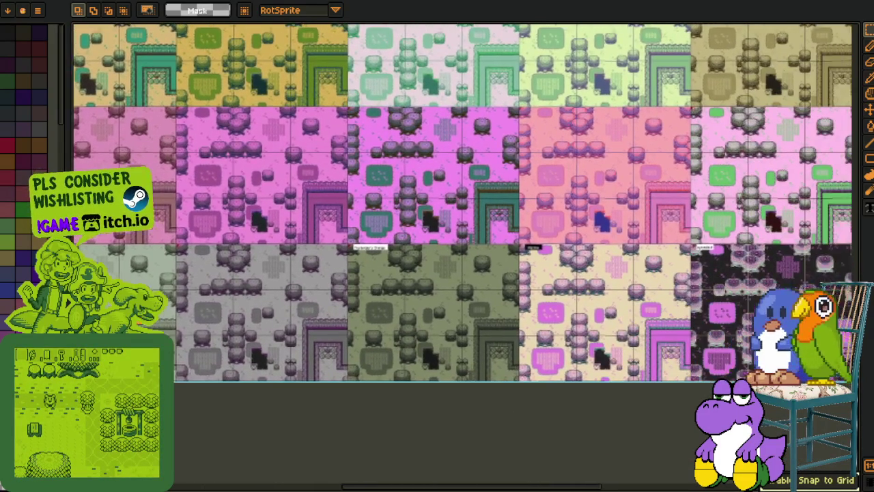
{"action": "scroll", "coordinate": [347, 322], "scroll_direction": "left", "scroll_amount": 7}
{"action": "scroll", "coordinate": [348, 322], "scroll_direction": "up", "scroll_amount": 2}
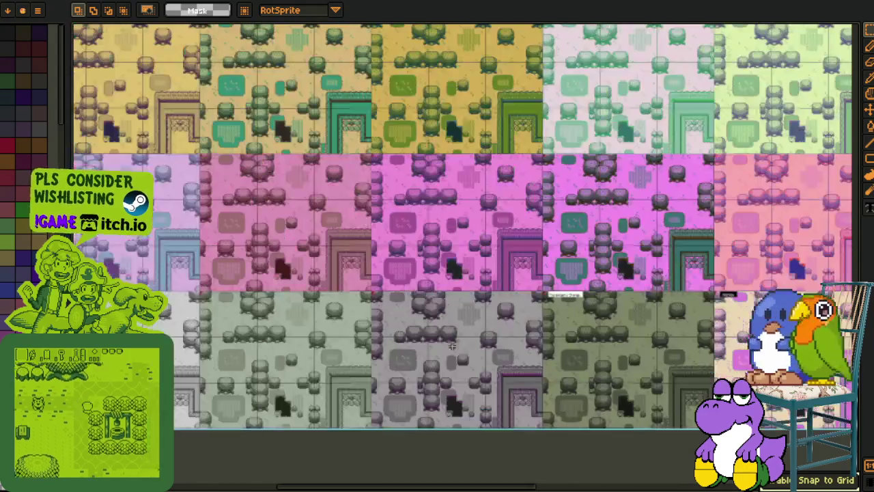
{"action": "scroll", "coordinate": [410, 331], "scroll_direction": "up", "scroll_amount": 2}
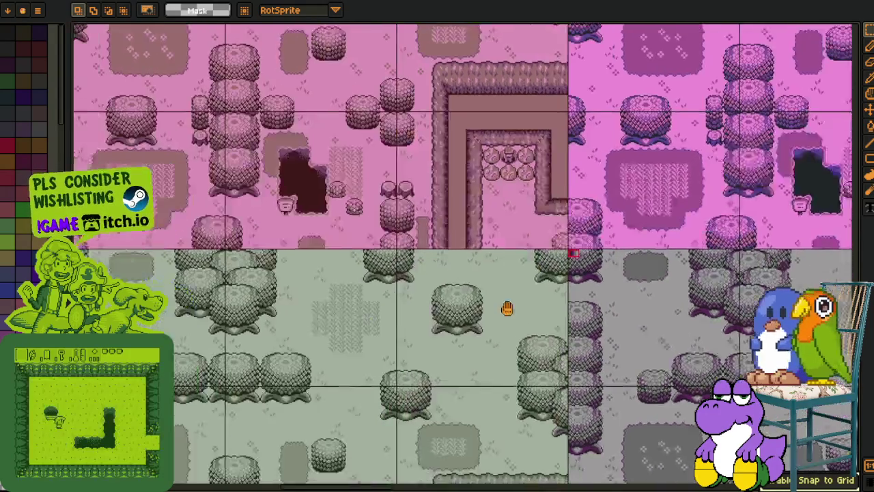
{"action": "scroll", "coordinate": [553, 325], "scroll_direction": "down", "scroll_amount": 3}
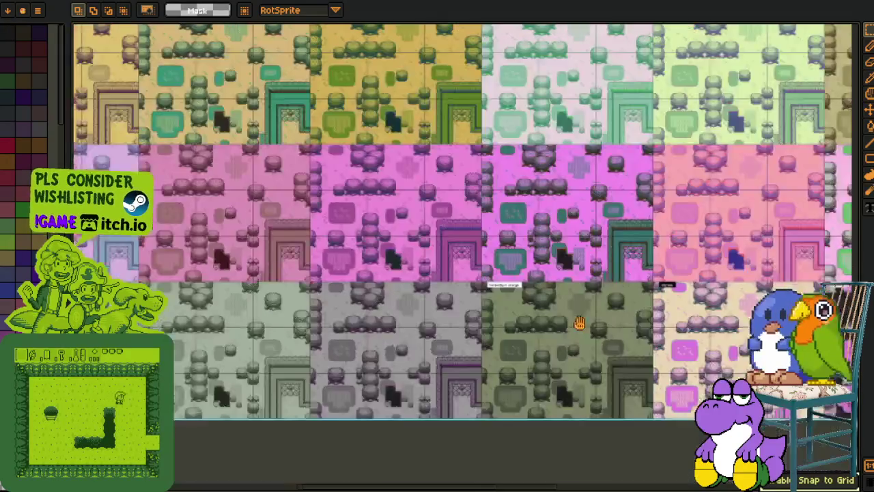
{"action": "scroll", "coordinate": [716, 296], "scroll_direction": "up", "scroll_amount": 4}
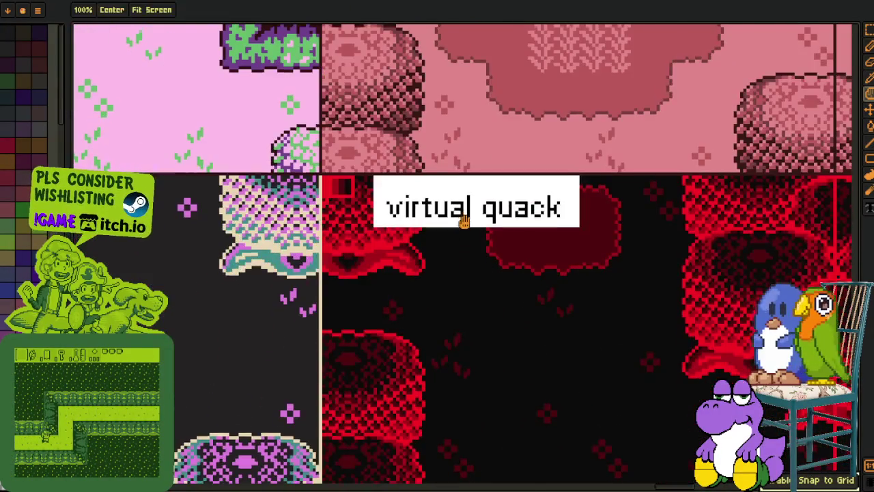
{"action": "left_click_drag", "start_coordinate": [462, 219], "coordinate": [376, 371]}
{"action": "key", "text": "Tab"}
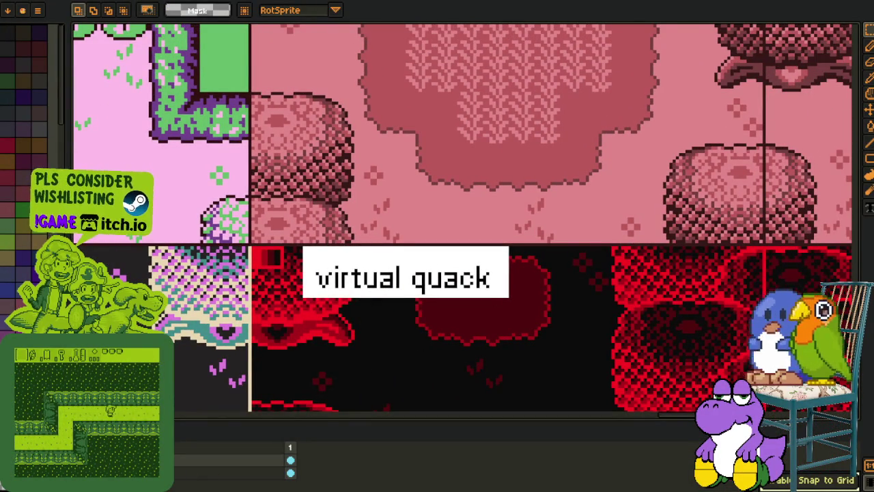
Step: Pick the label colours and paint a red column down the label's left edge
{"action": "scroll", "coordinate": [327, 273], "scroll_direction": "up", "scroll_amount": 3}
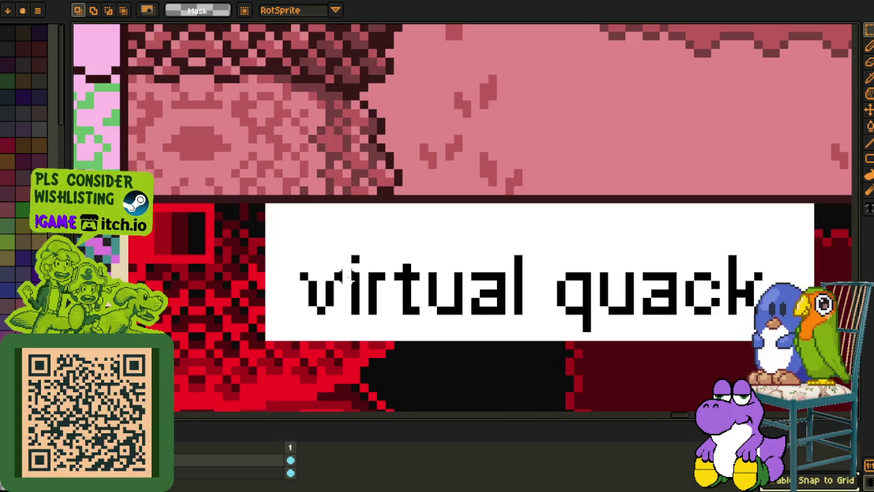
{"action": "key", "text": "o"}
{"action": "key", "text": "b"}
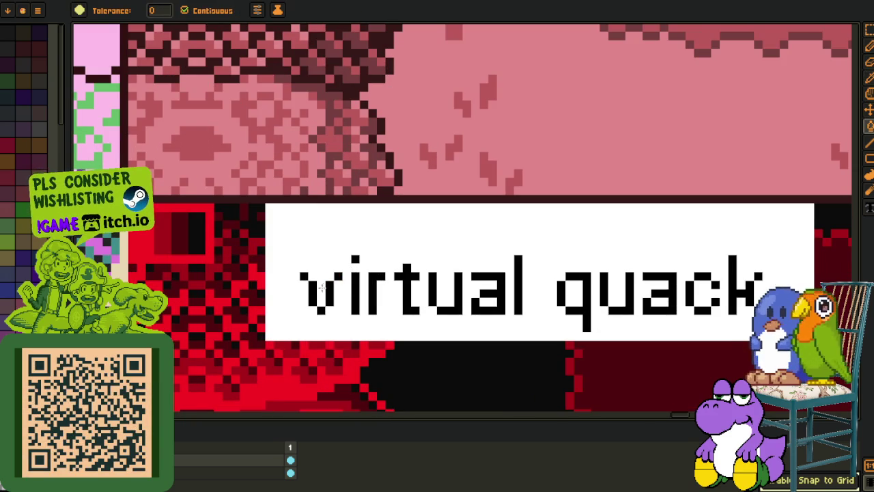
{"action": "left_click", "coordinate": [329, 293]}
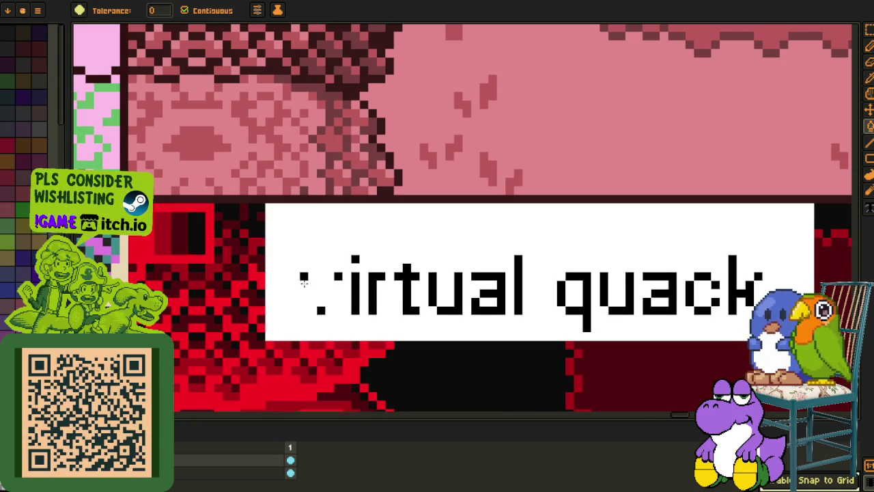
{"action": "key", "text": "r"}
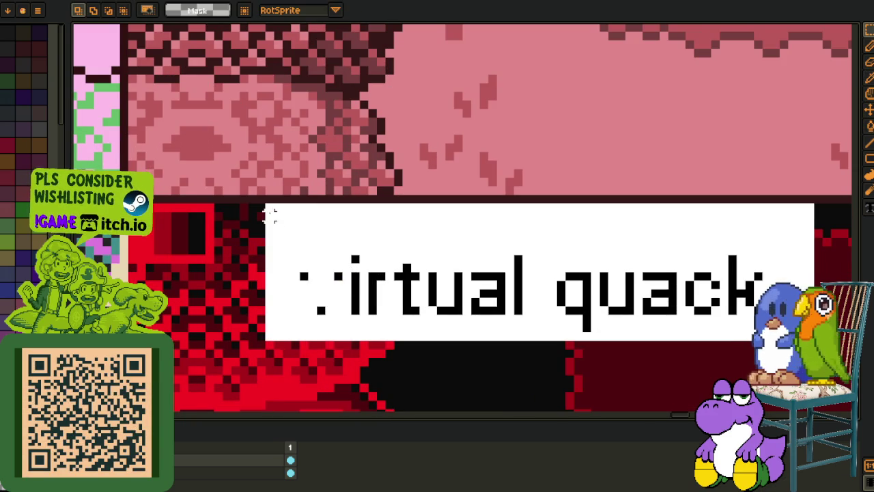
{"action": "key", "text": "b"}
{"action": "left_click_drag", "start_coordinate": [270, 208], "coordinate": [272, 335]}
Step: Select the red column by colour and stretch it rightward over the word 'virtual'
{"action": "key", "text": "r"}
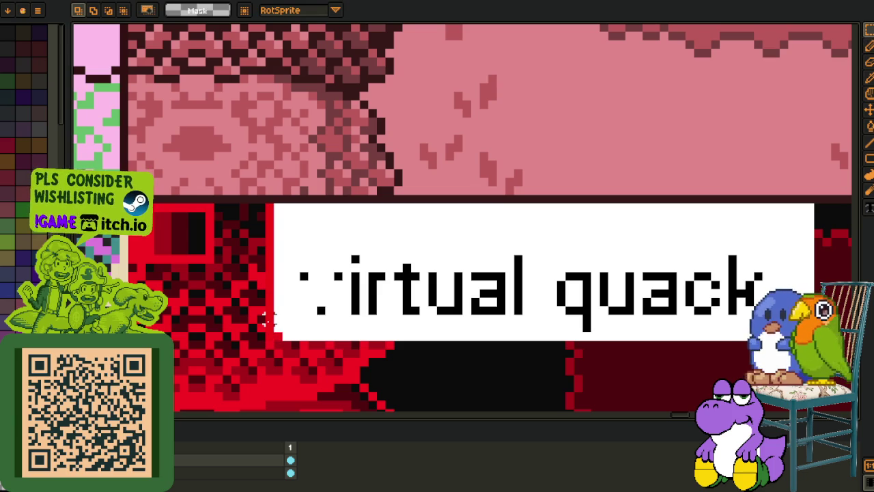
{"action": "key", "text": "q"}
{"action": "left_click", "coordinate": [271, 273]}
{"action": "left_click_drag", "start_coordinate": [280, 273], "coordinate": [540, 273]}
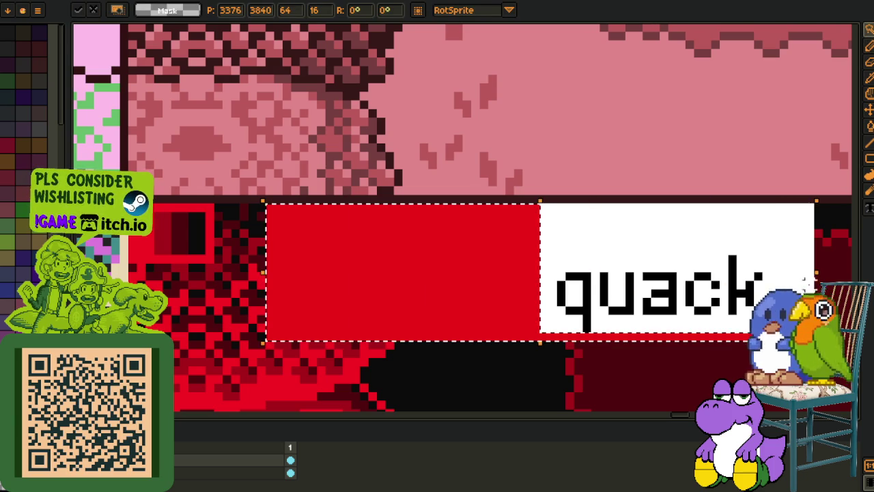
{"action": "left_click", "coordinate": [646, 233]}
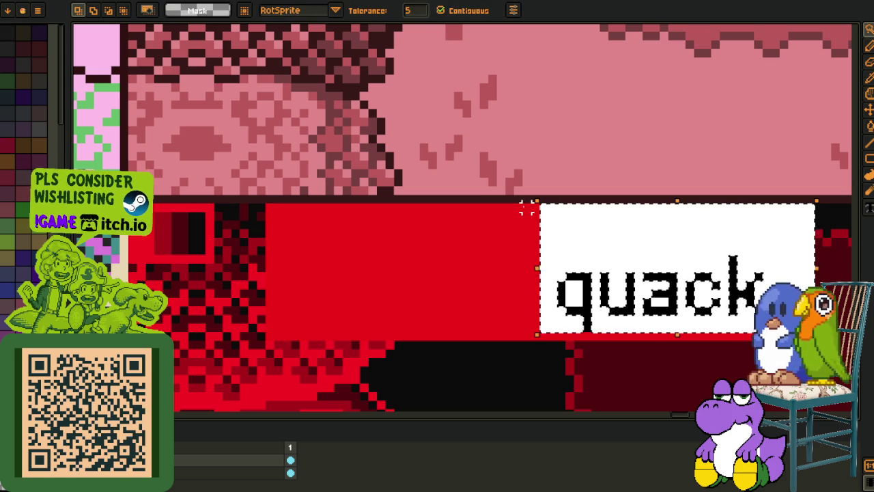
Step: Stretch a red strip across 'quack', then bucket-fill the label area white
{"action": "key", "text": "r"}
{"action": "left_click", "coordinate": [527, 209]}
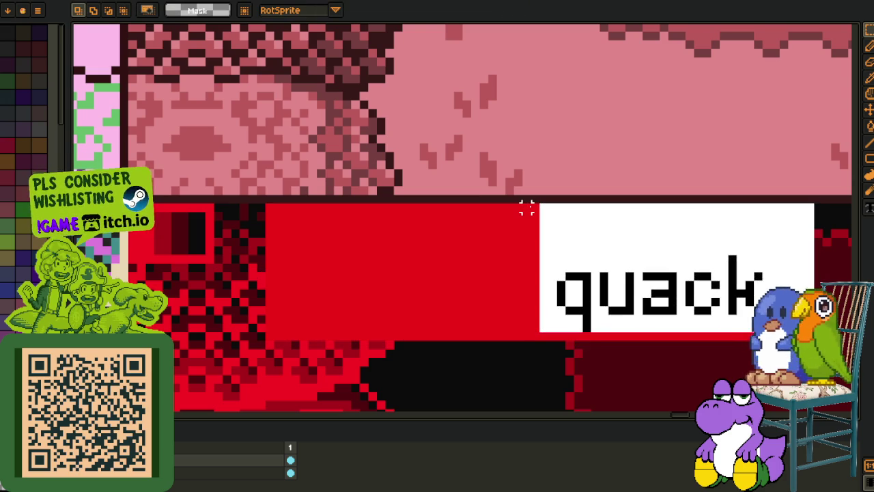
{"action": "left_click_drag", "start_coordinate": [531, 209], "coordinate": [496, 343]}
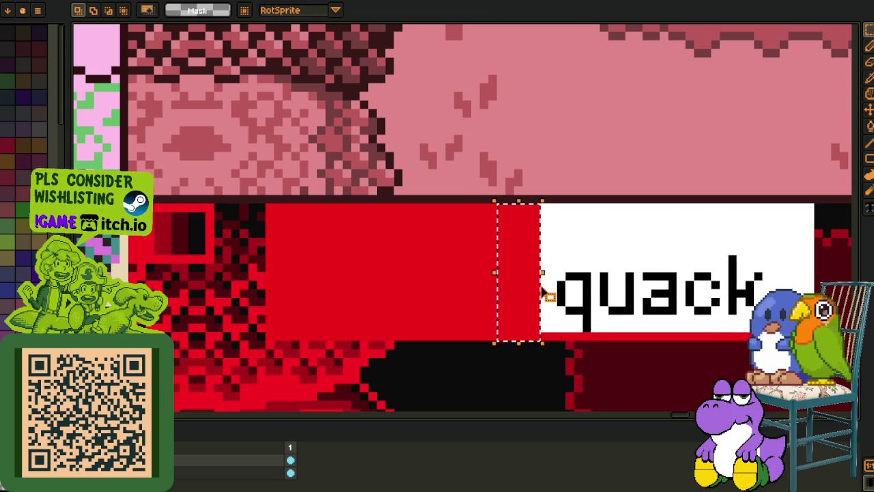
{"action": "left_click_drag", "start_coordinate": [539, 275], "coordinate": [814, 275]}
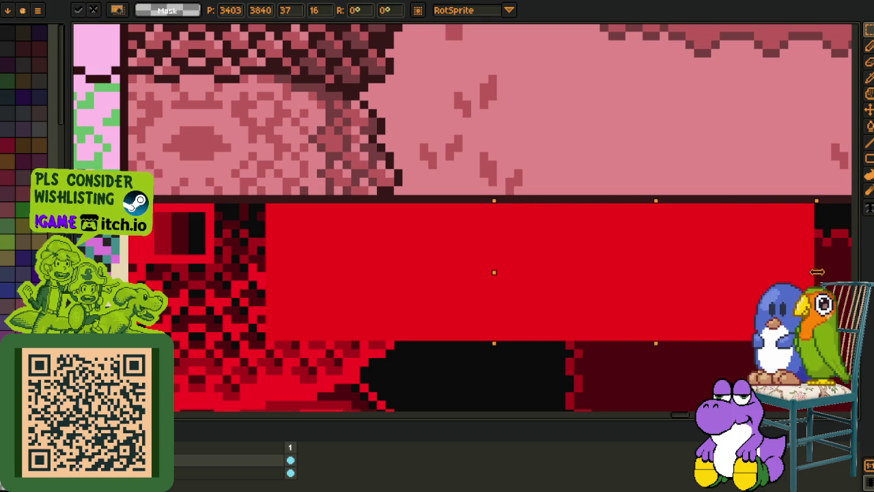
{"action": "key", "text": "Return"}
{"action": "key", "text": "b"}
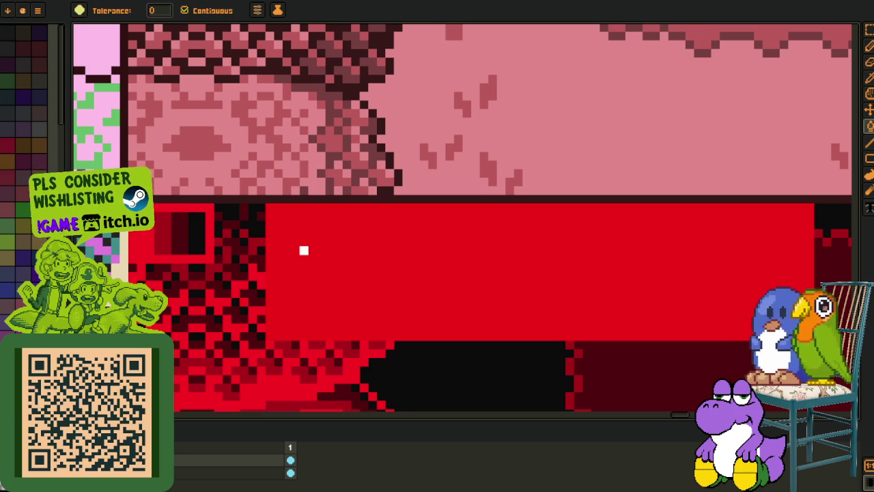
{"action": "left_click", "coordinate": [303, 252]}
Step: Add a new empty layer via the layer context menu
{"action": "right_click", "coordinate": [137, 454]}
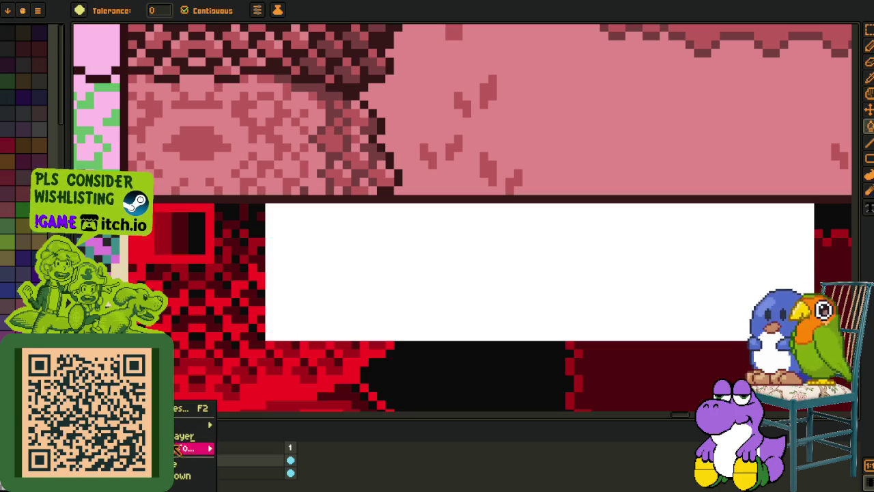
{"action": "mouse_move", "coordinate": [201, 424]}
{"action": "left_click", "coordinate": [230, 426]}
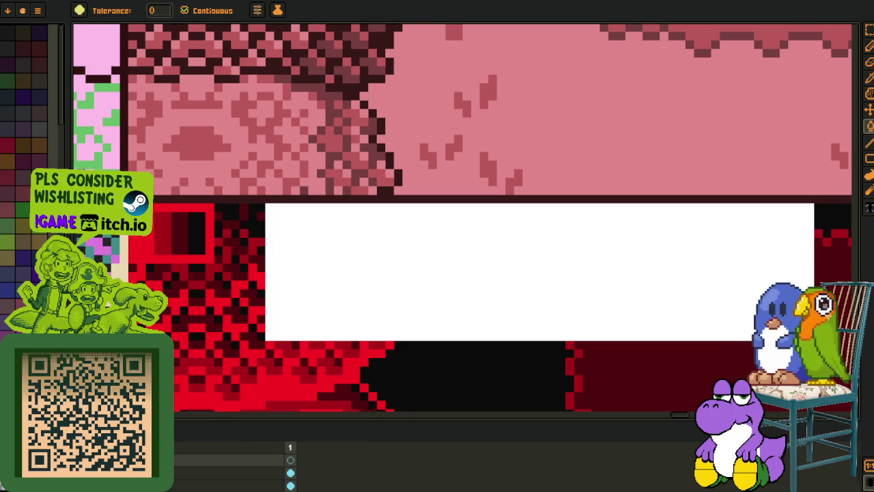
{"action": "key", "text": "Tab"}
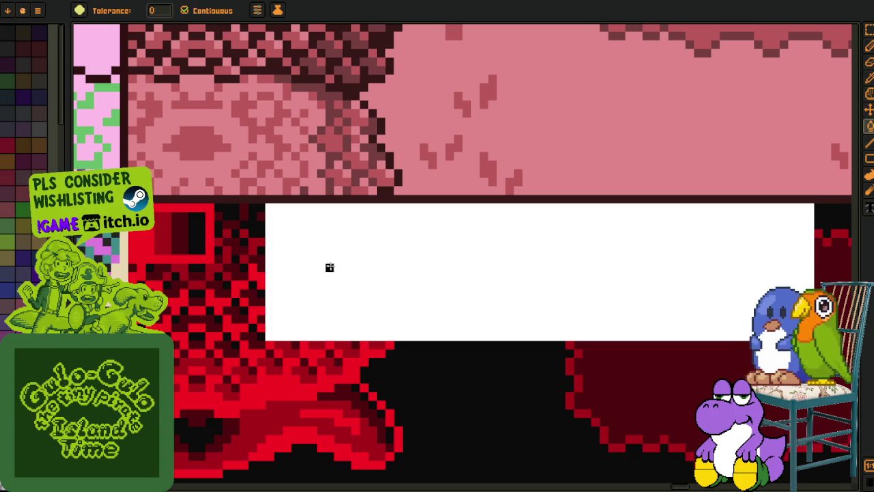
{"action": "key", "text": "t"}
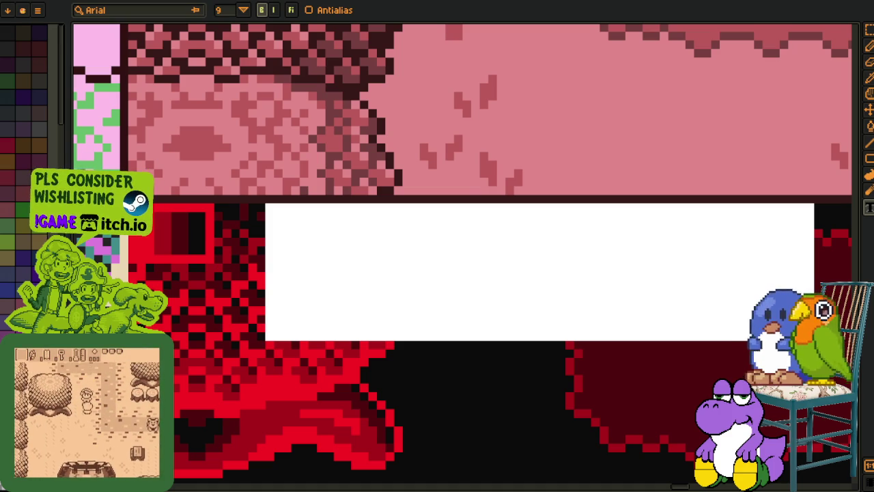
Step: Delete the layer with the blanked label so the original 'virtual quack' label shows
{"action": "scroll", "coordinate": [392, 301], "scroll_direction": "down", "scroll_amount": 1}
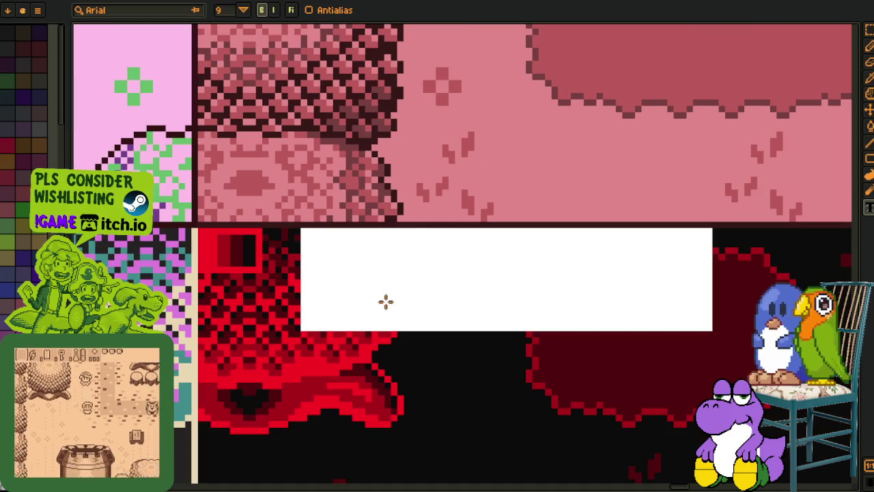
{"action": "key", "text": "Tab"}
{"action": "right_click", "coordinate": [179, 481]}
{"action": "left_click", "coordinate": [191, 481]}
{"action": "right_click", "coordinate": [179, 472]}
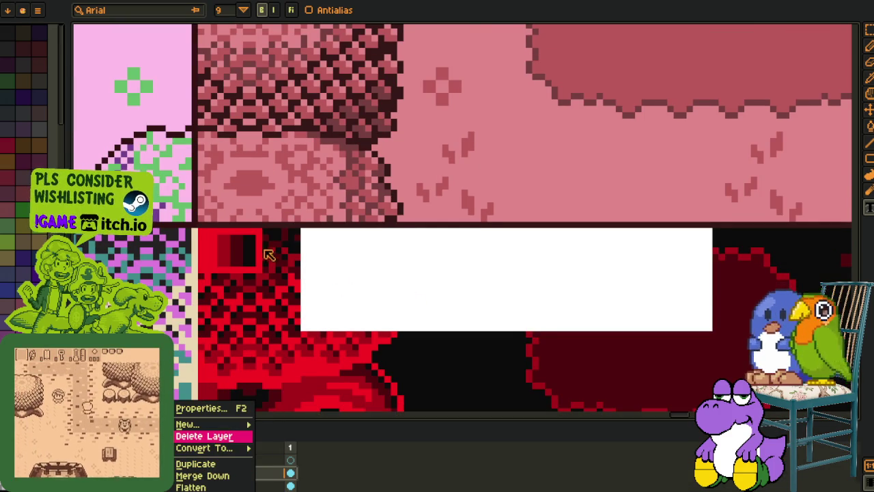
{"action": "left_click", "coordinate": [203, 436]}
{"action": "scroll", "coordinate": [597, 219], "scroll_direction": "up", "scroll_amount": 2}
{"action": "scroll", "coordinate": [597, 220], "scroll_direction": "down", "scroll_amount": 2}
{"action": "scroll", "coordinate": [779, 248], "scroll_direction": "up", "scroll_amount": 3}
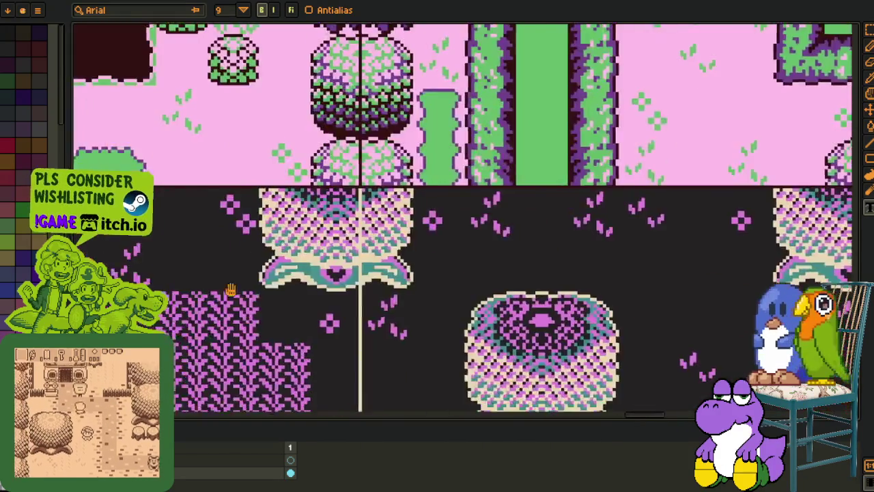
Step: Zoom and pan past the palette copies to an empty transparent area, viewed close up
{"action": "scroll", "coordinate": [779, 249], "scroll_direction": "left", "scroll_amount": 10}
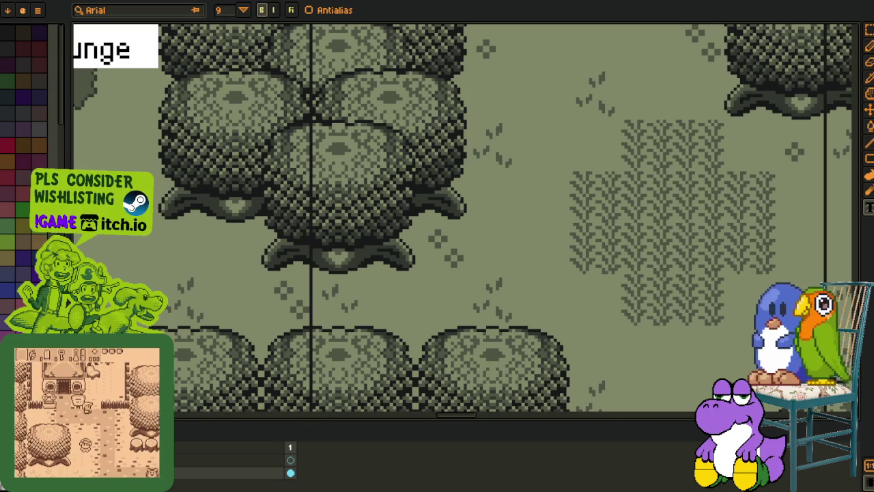
{"action": "scroll", "coordinate": [430, 249], "scroll_direction": "down", "scroll_amount": 4}
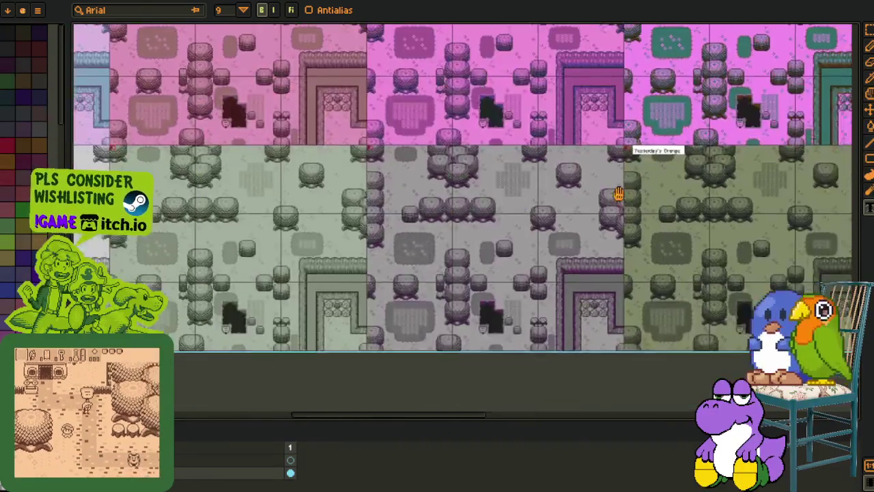
{"action": "scroll", "coordinate": [525, 245], "scroll_direction": "up", "scroll_amount": 2}
{"action": "mouse_move", "coordinate": [525, 244]}
{"action": "left_mouse_down"}
{"action": "mouse_move", "coordinate": [357, 244]}
{"action": "mouse_move", "coordinate": [357, 232]}
{"action": "left_mouse_up"}
{"action": "scroll", "coordinate": [357, 232], "scroll_direction": "up", "scroll_amount": 3}
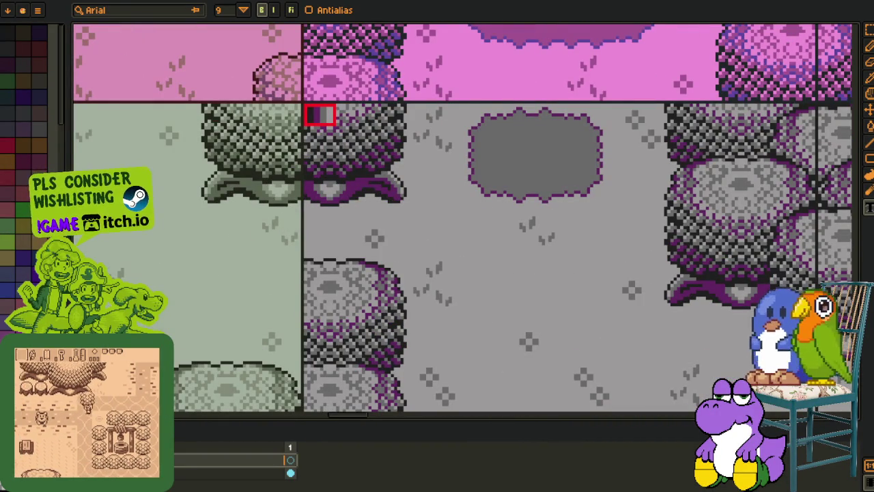
{"action": "scroll", "coordinate": [293, 163], "scroll_direction": "up", "scroll_amount": 3}
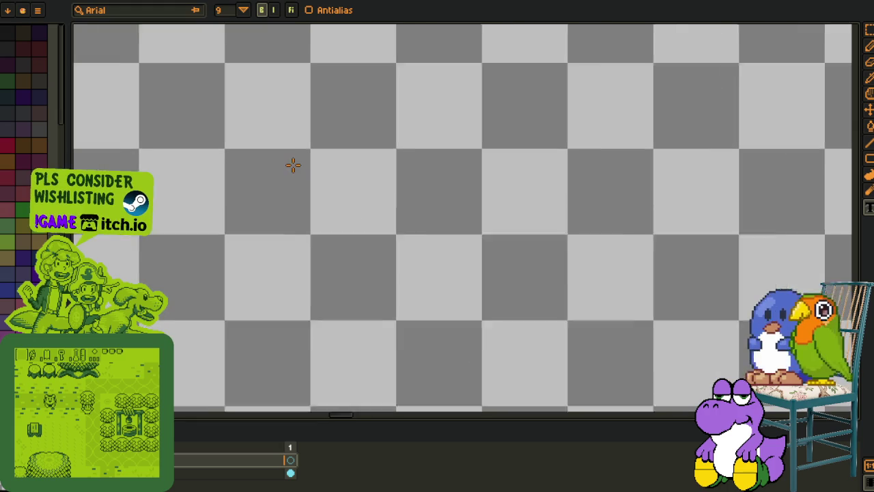
Step: Type the label 'makulimlim' with the Text tool on the empty canvas area
{"action": "key", "text": "ctrl+v"}
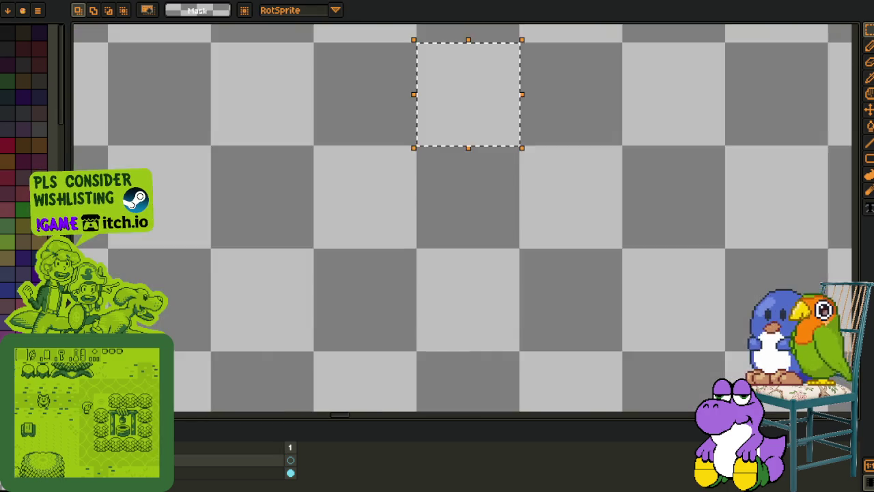
{"action": "left_click_drag", "start_coordinate": [445, 136], "coordinate": [385, 247]}
{"action": "scroll", "coordinate": [384, 212], "scroll_direction": "up", "scroll_amount": 1}
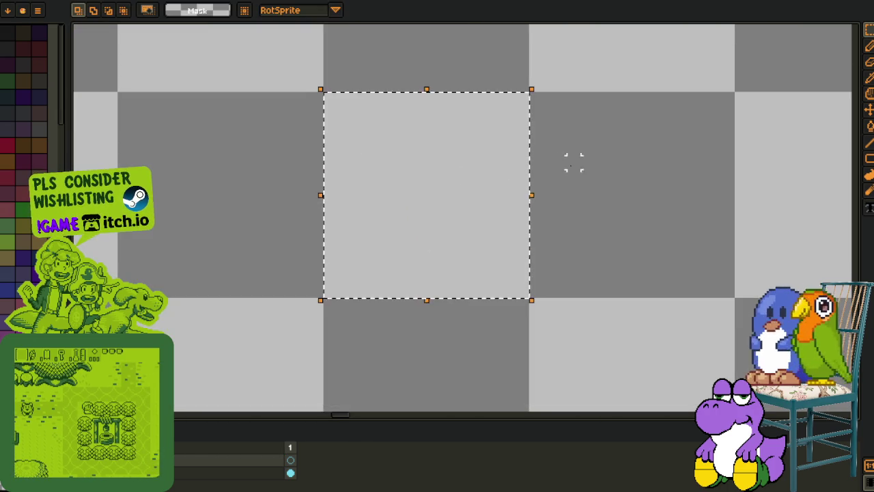
{"action": "key", "text": "t"}
{"action": "left_click", "coordinate": [362, 158]}
{"action": "type", "text": "ma"}
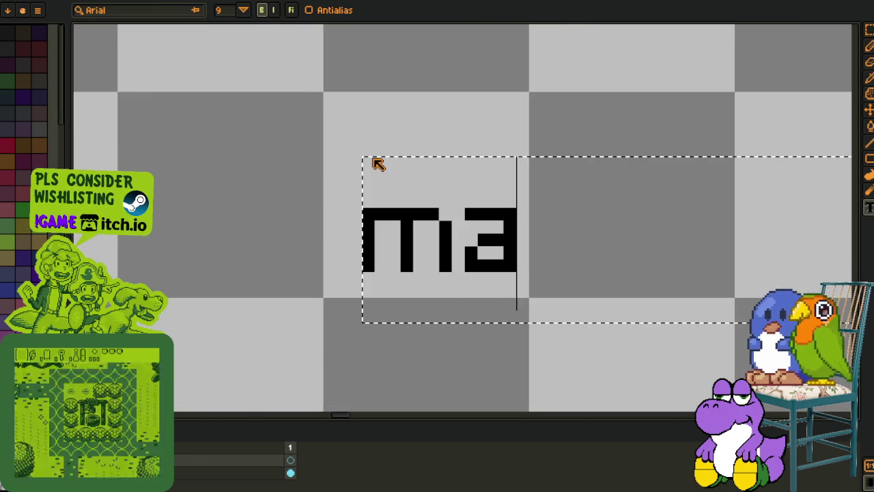
{"action": "type", "text": "kulimli"}
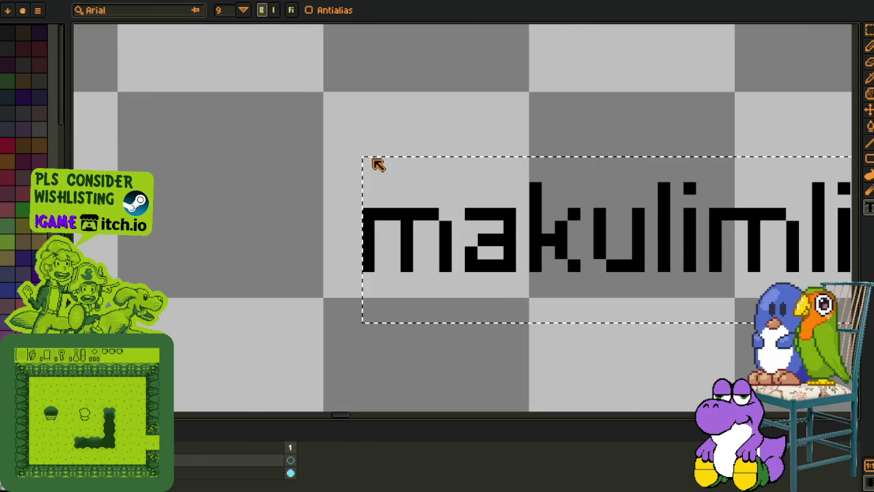
{"action": "scroll", "coordinate": [446, 72], "scroll_direction": "down", "scroll_amount": 1}
{"action": "key", "text": "Return"}
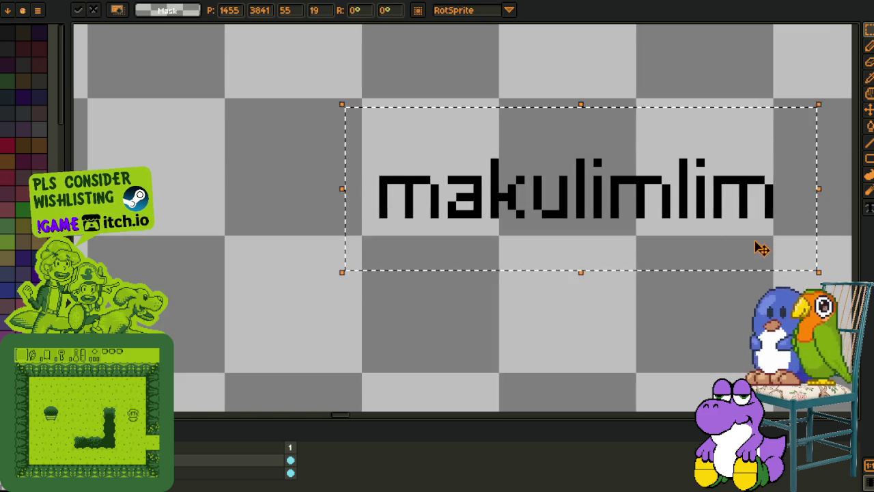
Step: Select the makulimlim text and use Replace Color to give it a white background
{"action": "key", "text": "m"}
{"action": "left_click_drag", "start_coordinate": [359, 96], "coordinate": [776, 238]}
{"action": "key", "text": "i"}
{"action": "left_click", "coordinate": [482, 141]}
{"action": "key", "text": "shift+r"}
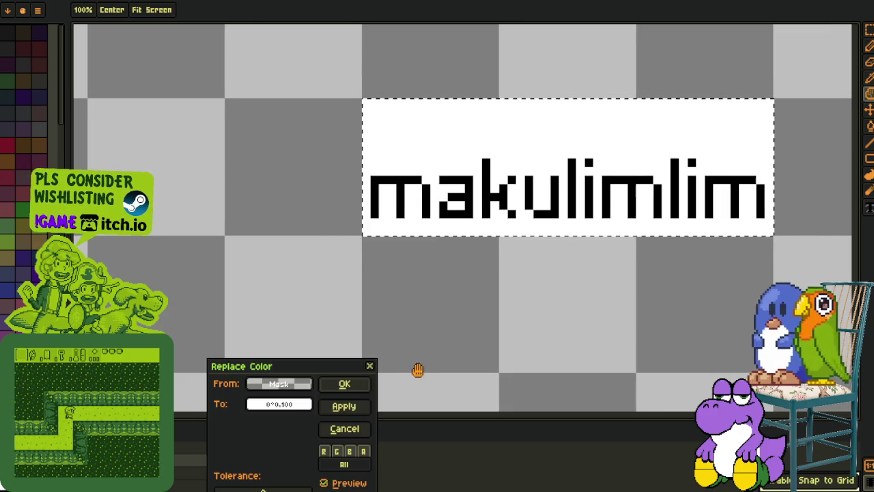
{"action": "left_click", "coordinate": [346, 383]}
{"action": "key", "text": "m"}
{"action": "key", "text": "ctrl+d"}
Step: Save the sprite sheet and pan along the grey map row
{"action": "key", "text": "ctrl+s"}
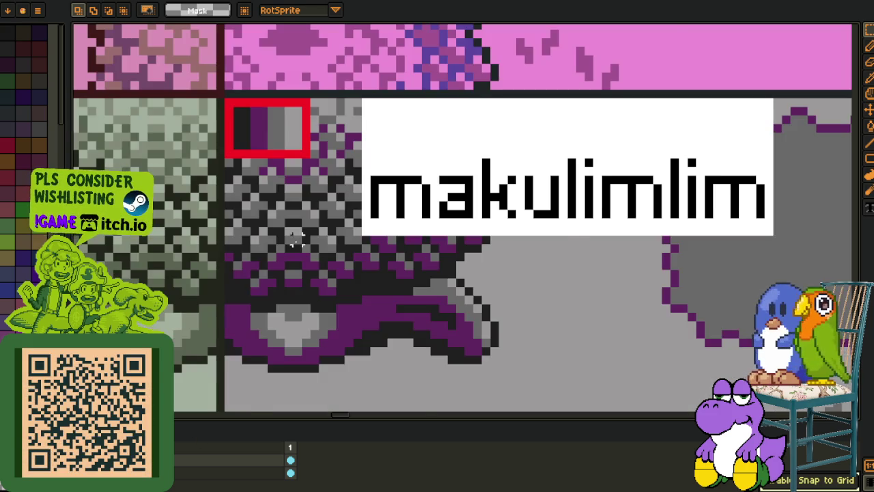
{"action": "scroll", "coordinate": [295, 239], "scroll_direction": "down", "scroll_amount": 2}
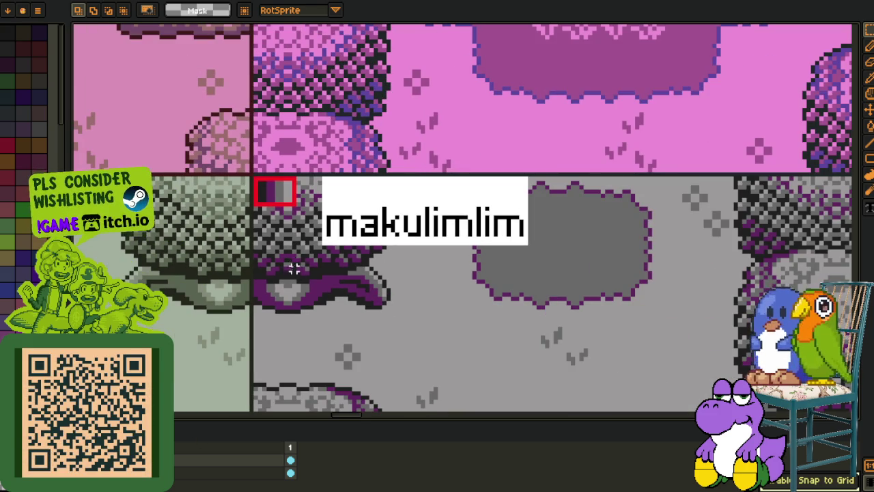
{"action": "left_click_drag", "start_coordinate": [256, 252], "coordinate": [540, 254]}
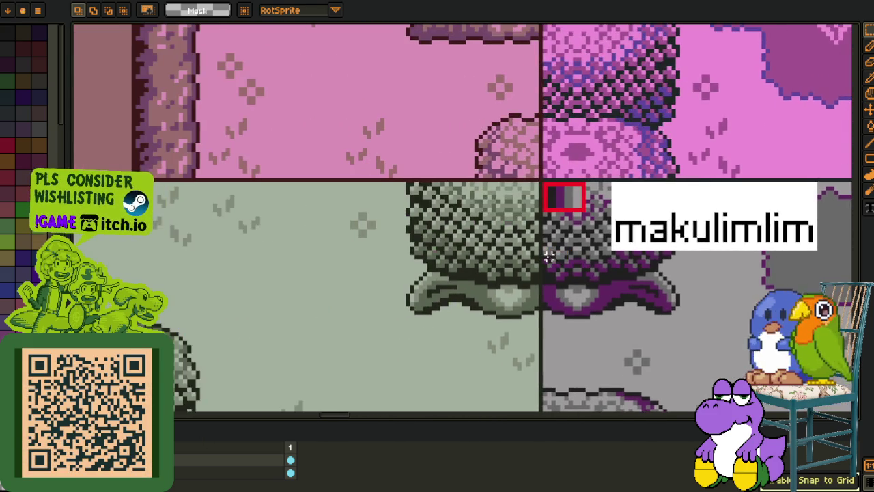
{"action": "left_click_drag", "start_coordinate": [403, 269], "coordinate": [562, 264]}
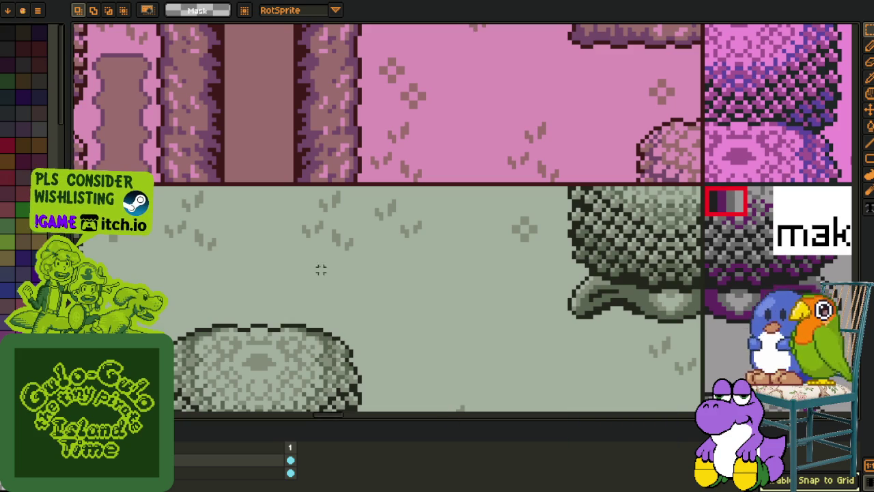
{"action": "scroll", "coordinate": [523, 248], "scroll_direction": "down", "scroll_amount": 3}
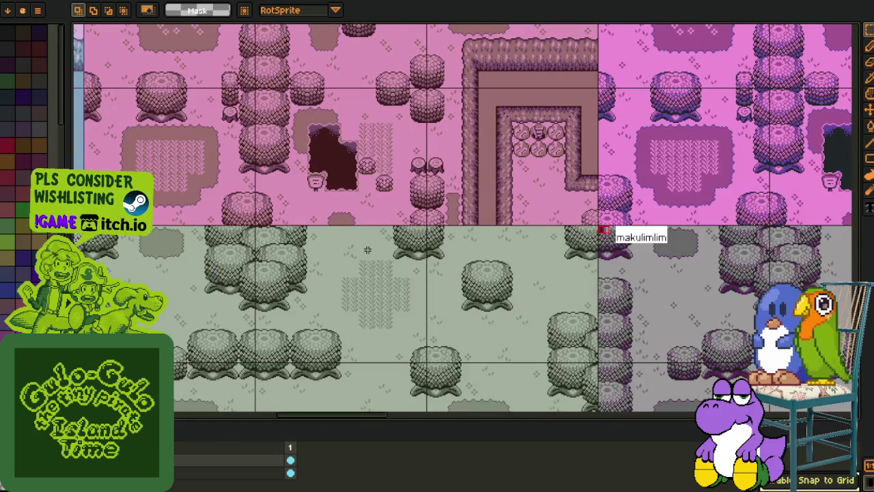
{"action": "mouse_move", "coordinate": [213, 287]}
{"action": "left_mouse_down"}
{"action": "mouse_move", "coordinate": [410, 259]}
{"action": "mouse_move", "coordinate": [635, 264]}
{"action": "mouse_move", "coordinate": [294, 286]}
{"action": "left_mouse_up"}
{"action": "scroll", "coordinate": [399, 224], "scroll_direction": "up", "scroll_amount": 3}
{"action": "mouse_move", "coordinate": [398, 224]}
{"action": "left_mouse_down"}
{"action": "mouse_move", "coordinate": [351, 283]}
{"action": "mouse_move", "coordinate": [335, 327]}
{"action": "left_mouse_up"}
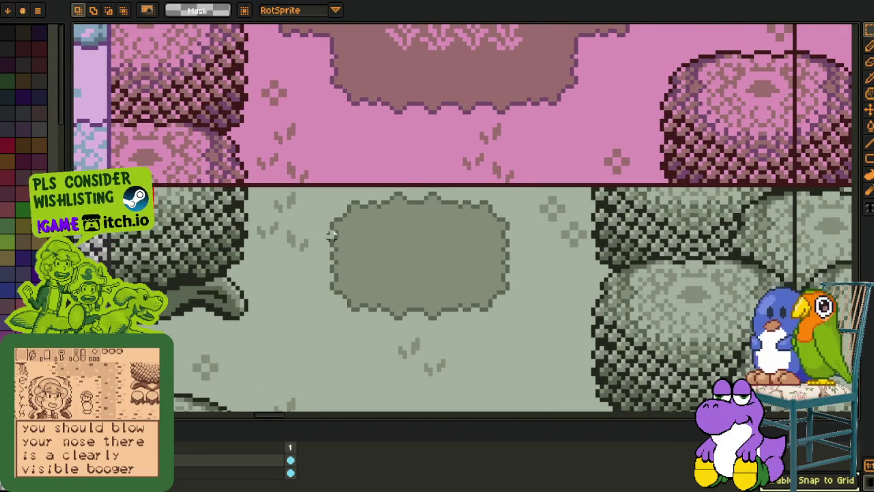
{"action": "left_click_drag", "start_coordinate": [259, 254], "coordinate": [255, 265]}
{"action": "scroll", "coordinate": [246, 257], "scroll_direction": "down", "scroll_amount": 1}
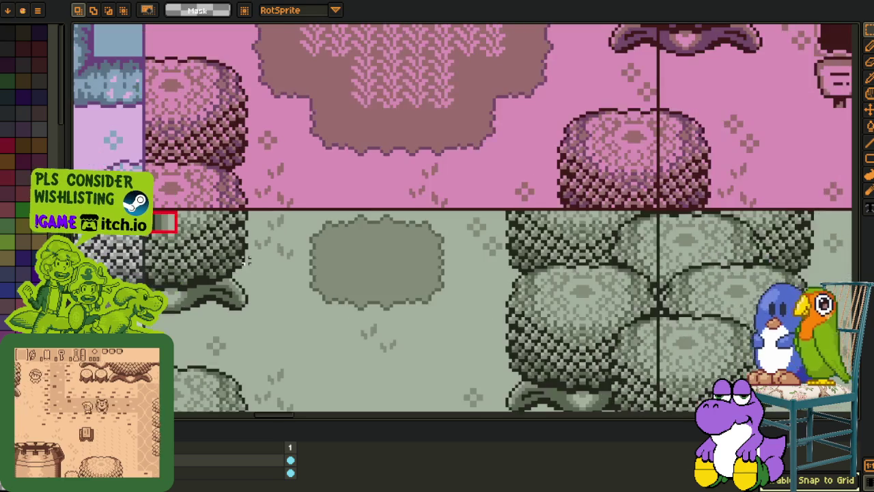
{"action": "mouse_move", "coordinate": [231, 301]}
{"action": "left_mouse_down"}
{"action": "mouse_move", "coordinate": [293, 226]}
{"action": "mouse_move", "coordinate": [228, 209]}
{"action": "left_mouse_up"}
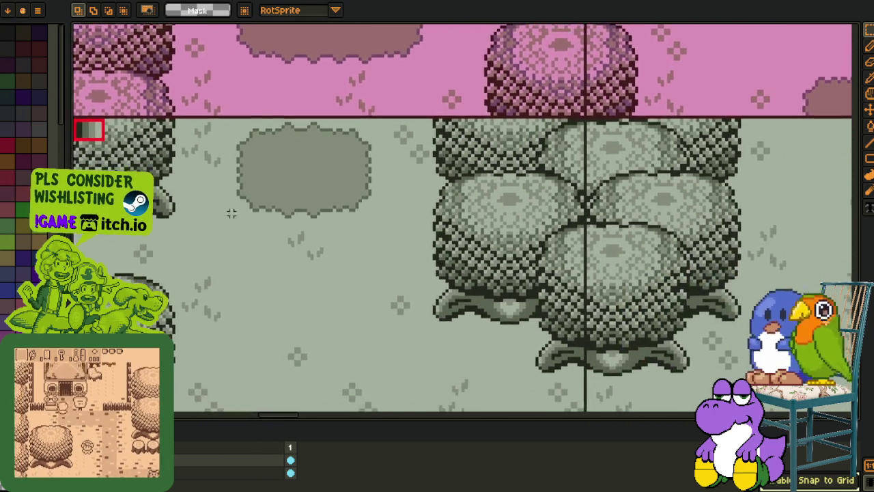
{"action": "scroll", "coordinate": [232, 212], "scroll_direction": "down", "scroll_amount": 2}
{"action": "mouse_move", "coordinate": [366, 240]}
{"action": "left_mouse_down"}
{"action": "mouse_move", "coordinate": [380, 232]}
{"action": "mouse_move", "coordinate": [418, 239]}
{"action": "left_mouse_up"}
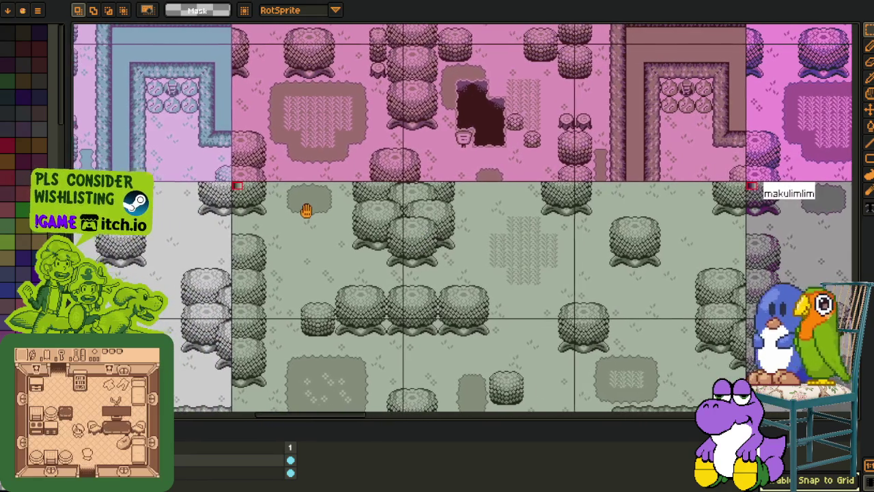
{"action": "scroll", "coordinate": [302, 204], "scroll_direction": "up", "scroll_amount": 2}
{"action": "scroll", "coordinate": [254, 162], "scroll_direction": "up", "scroll_amount": 1}
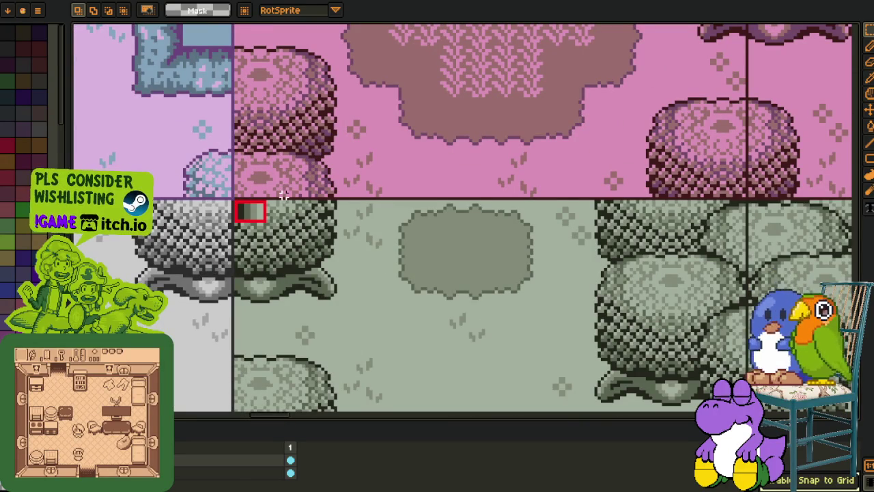
{"action": "left_click_drag", "start_coordinate": [399, 273], "coordinate": [395, 238]}
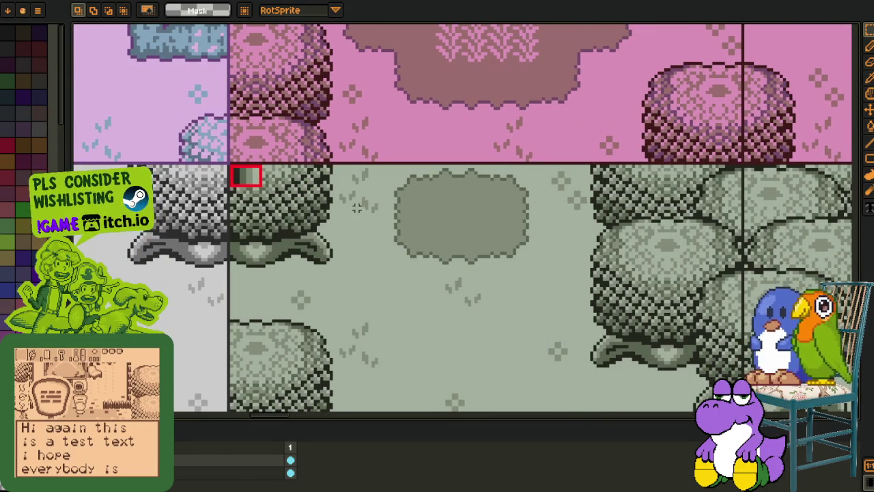
{"action": "scroll", "coordinate": [344, 302], "scroll_direction": "down", "scroll_amount": 5}
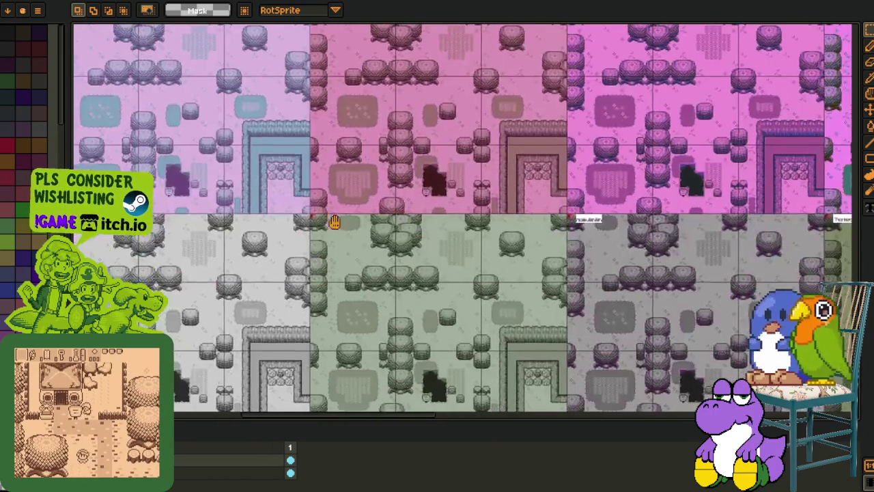
Step: Zoom out from the makulimlim-labelled tile to survey the surrounding grey tiles
{"action": "scroll", "coordinate": [334, 222], "scroll_direction": "up", "scroll_amount": 5}
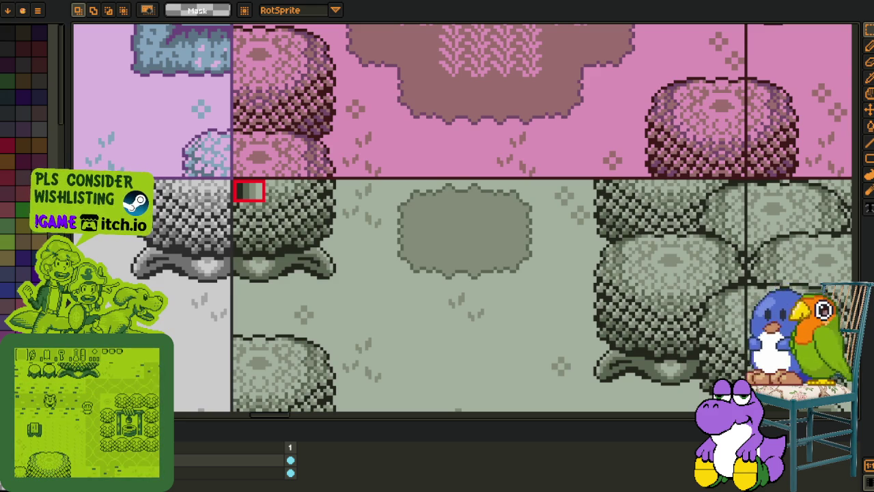
{"action": "key", "text": "i"}
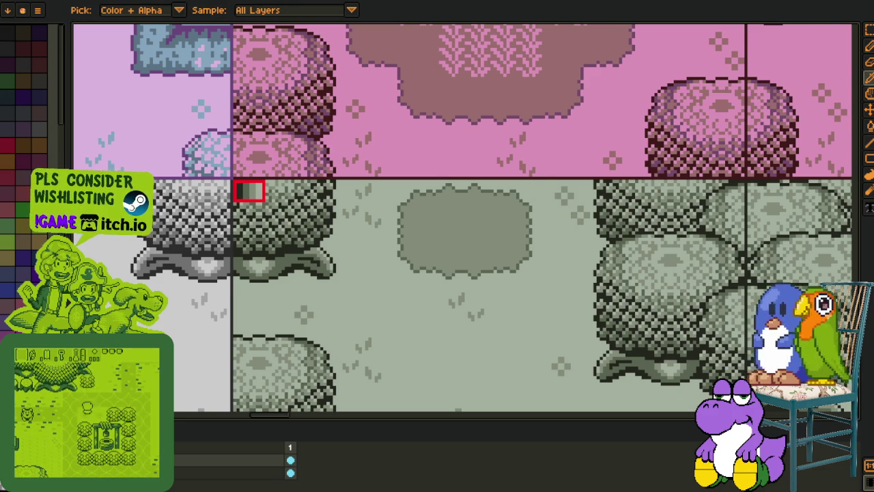
{"action": "key", "text": "v"}
{"action": "scroll", "coordinate": [386, 264], "scroll_direction": "down", "scroll_amount": 1}
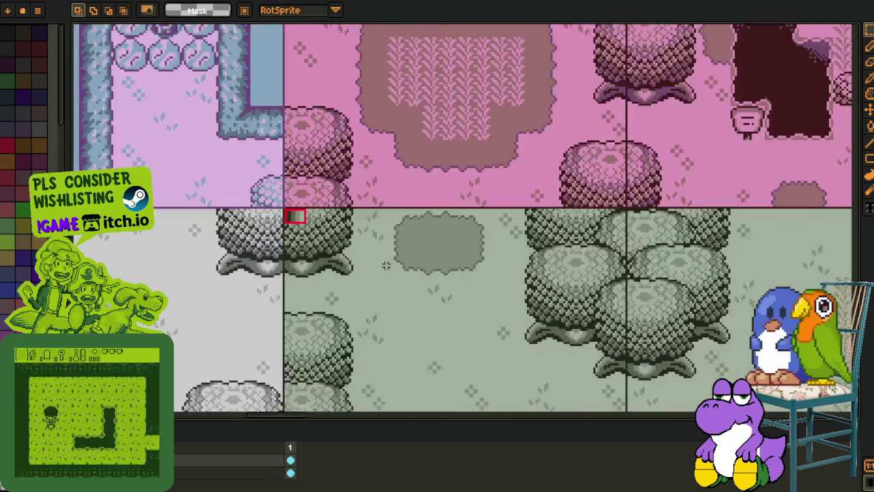
{"action": "scroll", "coordinate": [386, 264], "scroll_direction": "down", "scroll_amount": 3}
{"action": "scroll", "coordinate": [513, 225], "scroll_direction": "up", "scroll_amount": 2}
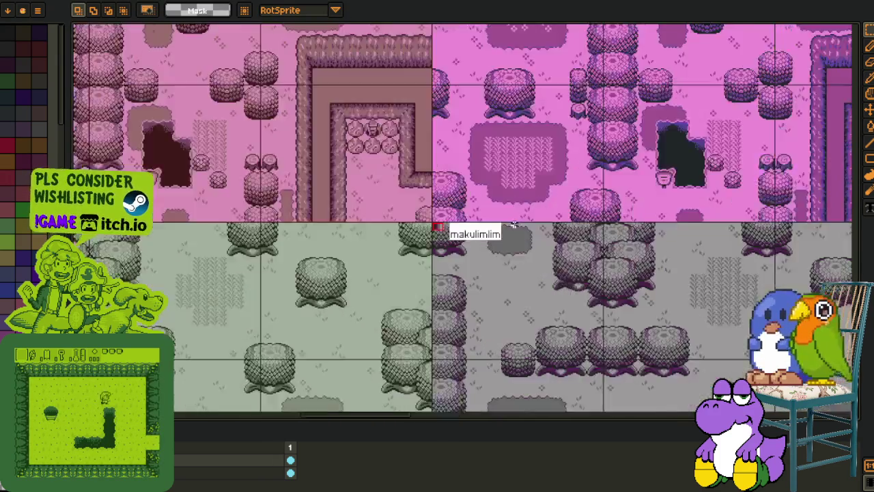
{"action": "scroll", "coordinate": [513, 225], "scroll_direction": "up", "scroll_amount": 3}
{"action": "scroll", "coordinate": [348, 198], "scroll_direction": "up", "scroll_amount": 1}
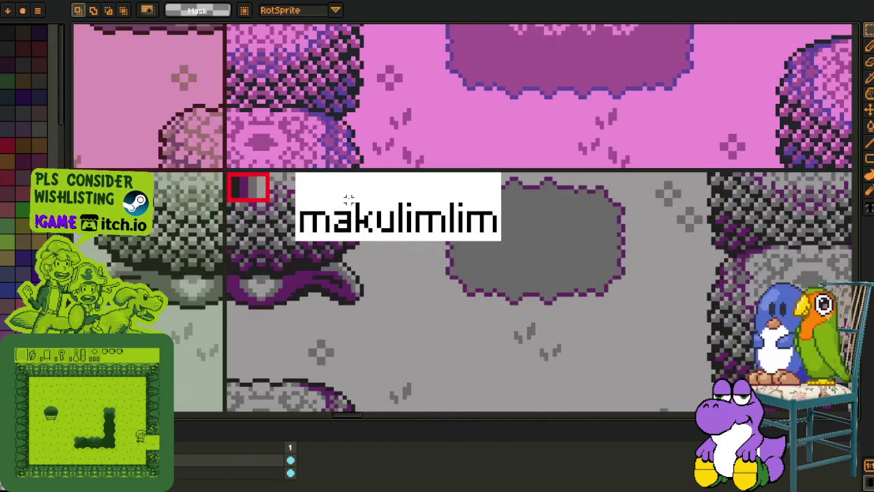
{"action": "scroll", "coordinate": [337, 202], "scroll_direction": "down", "scroll_amount": 1}
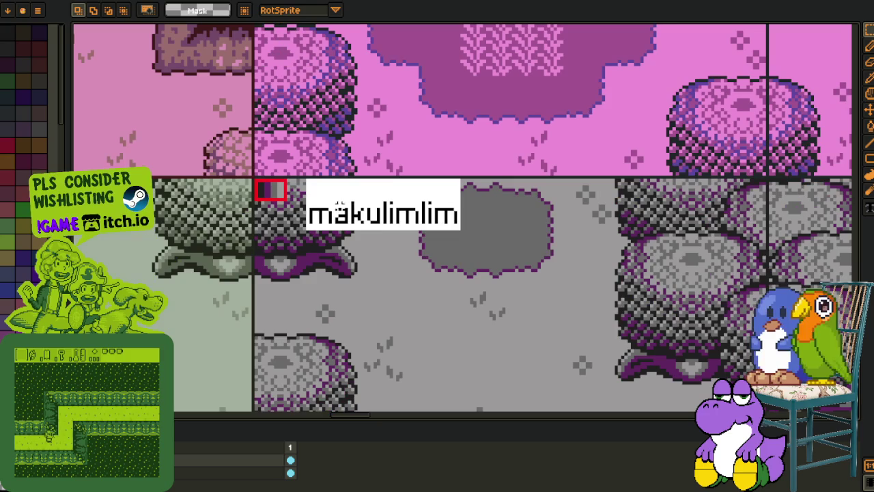
{"action": "key", "text": "i"}
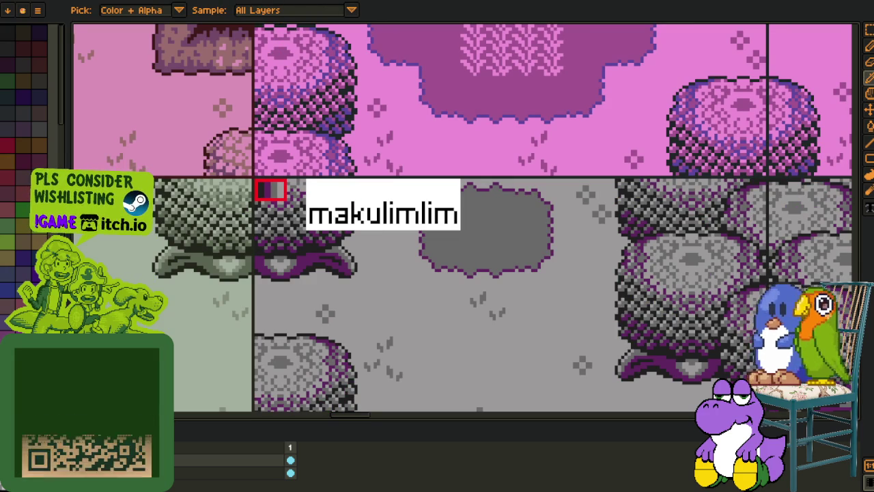
Step: Pan and zoom in on the next unlabelled grey tile, ready to add text
{"action": "key", "text": "m"}
{"action": "scroll", "coordinate": [333, 239], "scroll_direction": "down", "scroll_amount": 4}
{"action": "left_click_drag", "start_coordinate": [366, 268], "coordinate": [445, 293]}
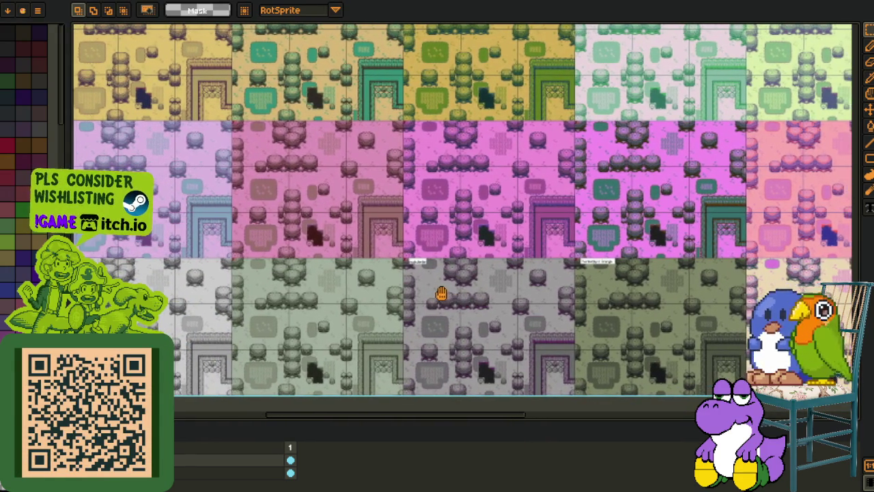
{"action": "scroll", "coordinate": [415, 250], "scroll_direction": "up", "scroll_amount": 5}
{"action": "scroll", "coordinate": [335, 233], "scroll_direction": "up", "scroll_amount": 2}
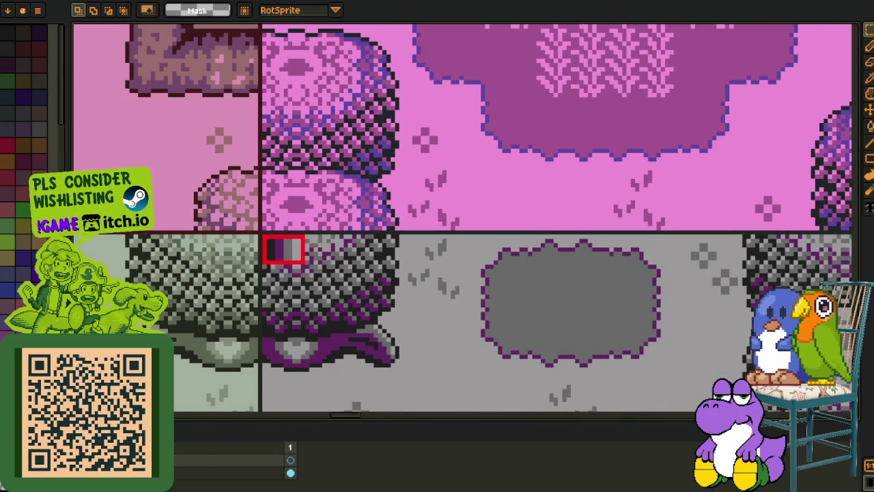
{"action": "key", "text": "t"}
{"action": "scroll", "coordinate": [319, 261], "scroll_direction": "up", "scroll_amount": 1}
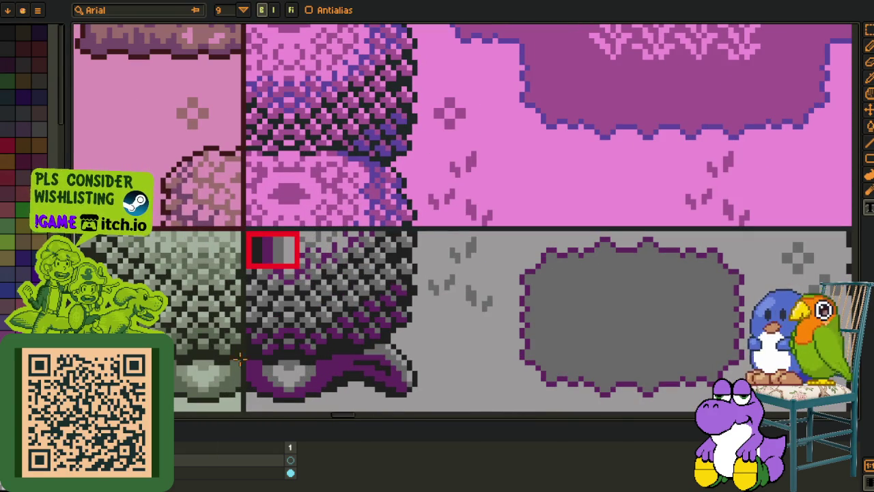
Step: Type the palette name 'madagim' as a text label on the grey tile
{"action": "left_click", "coordinate": [339, 249]}
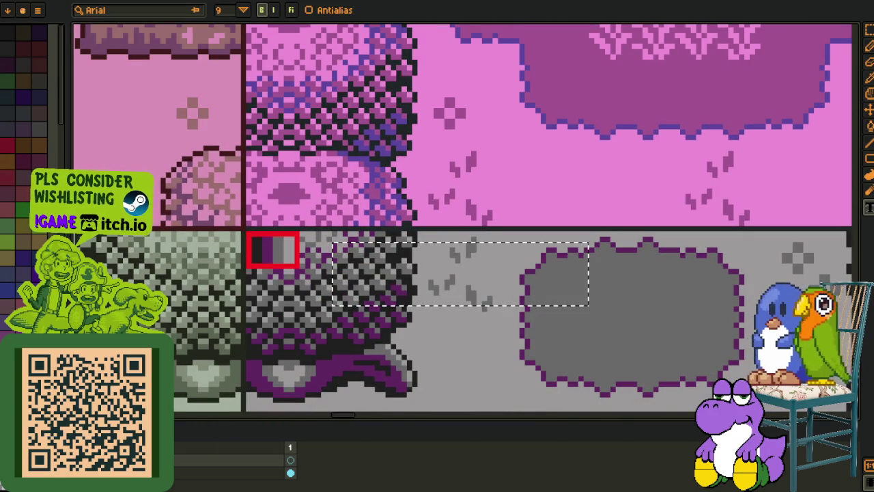
{"action": "key", "text": "Return"}
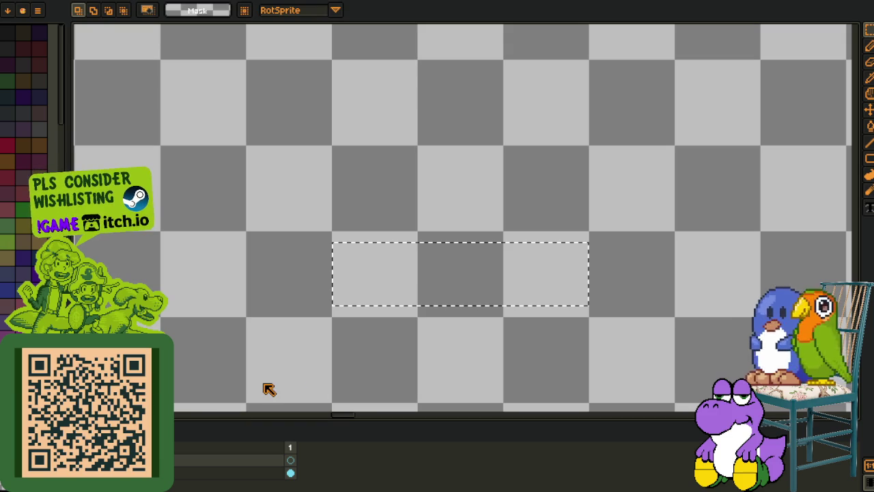
{"action": "left_click", "coordinate": [322, 267]}
{"action": "key", "text": "z"}
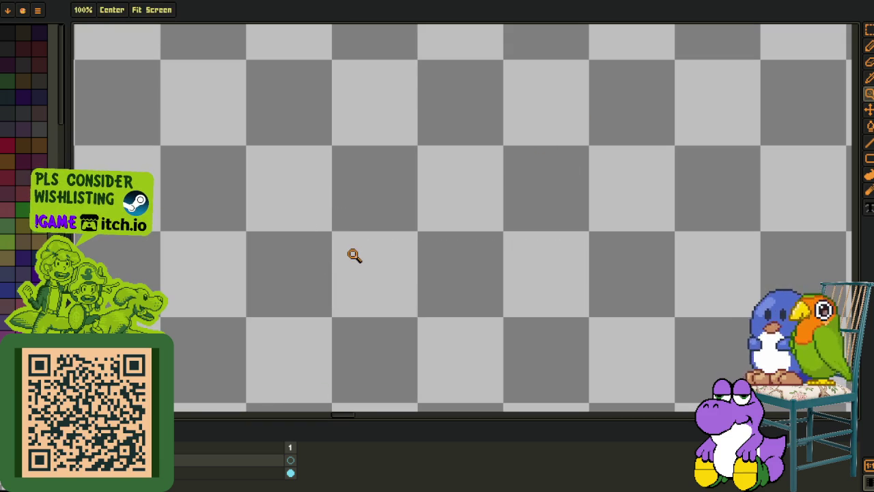
{"action": "key", "text": "t"}
{"action": "left_click", "coordinate": [353, 254]}
{"action": "type", "text": "mada"}
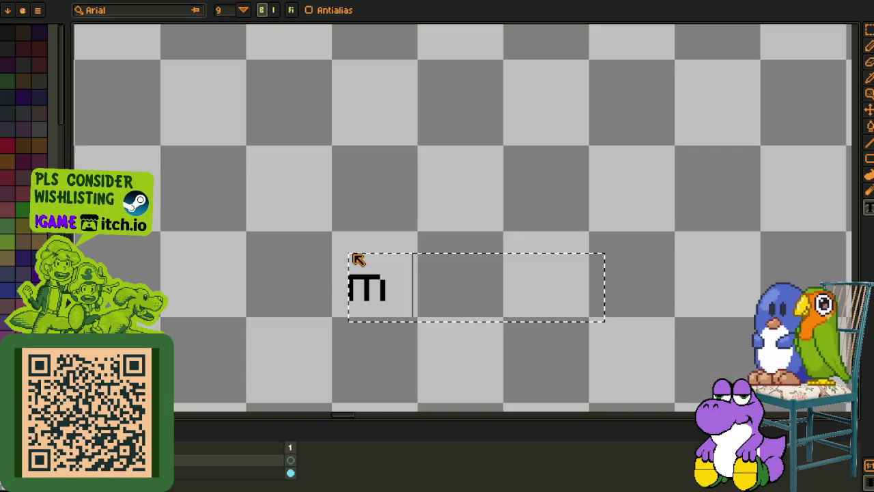
{"action": "type", "text": "gim"}
{"action": "key", "text": "Return"}
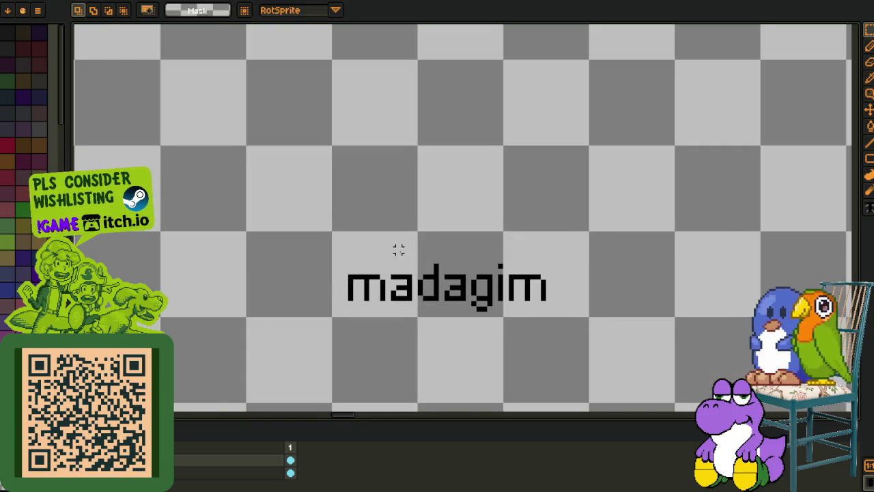
{"action": "scroll", "coordinate": [330, 243], "scroll_direction": "up", "scroll_amount": 1}
Step: Nudge the madagim text right, fill a white box behind it, and save the sheet
{"action": "left_click_drag", "start_coordinate": [319, 230], "coordinate": [643, 355]}
{"action": "key", "text": "Right"}
{"action": "key", "text": "Right"}
{"action": "key", "text": "ctrl+d"}
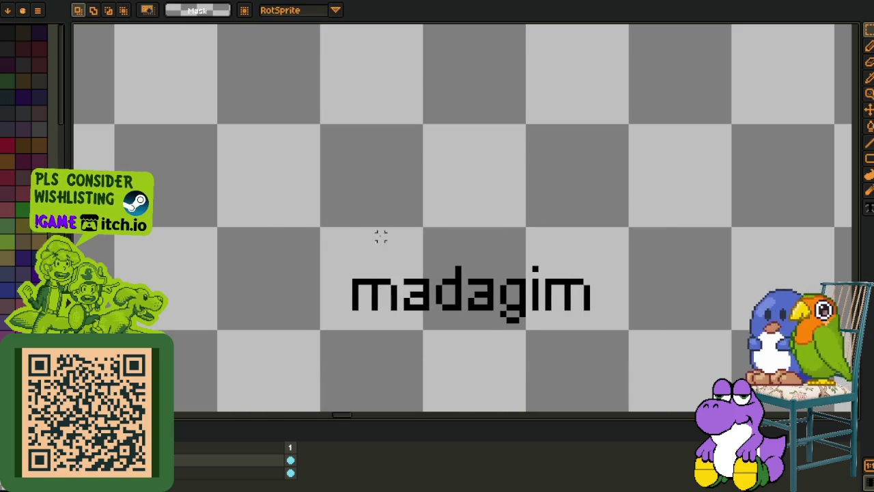
{"action": "left_click_drag", "start_coordinate": [322, 223], "coordinate": [644, 346]}
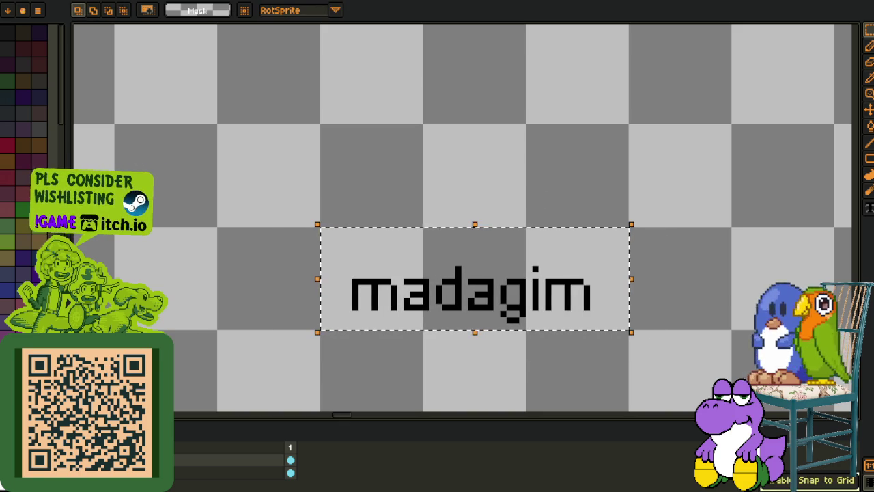
{"action": "key", "text": "i"}
{"action": "key", "text": "shift+r"}
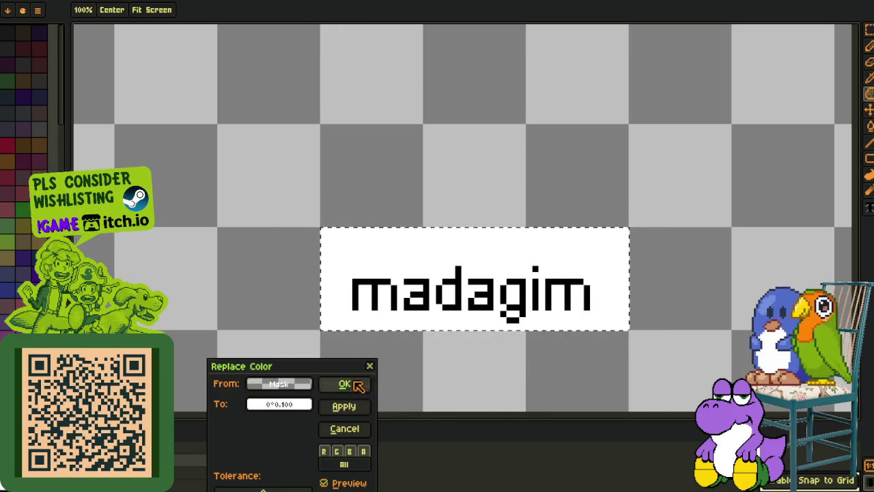
{"action": "left_click", "coordinate": [348, 384]}
{"action": "key", "text": "m"}
{"action": "key", "text": "ctrl+s"}
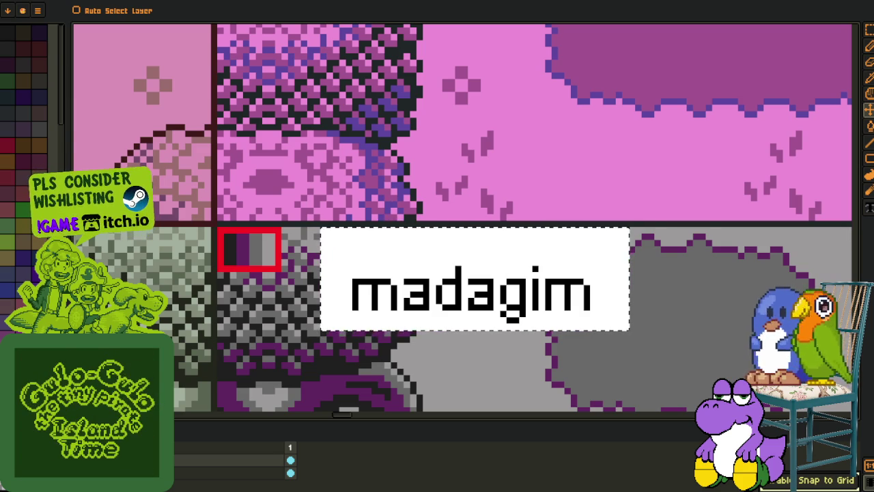
Step: Scroll around the labelled sheet to inspect the palette variants
{"action": "key", "text": "i"}
{"action": "key", "text": "m"}
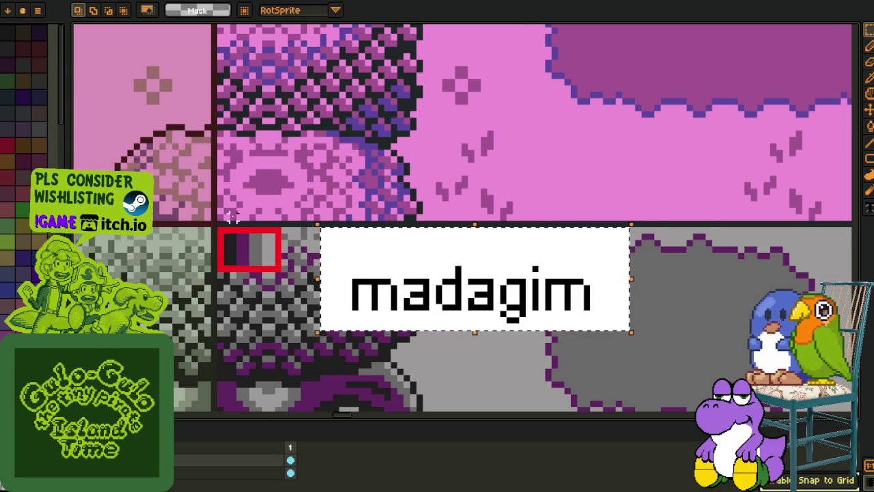
{"action": "scroll", "coordinate": [244, 222], "scroll_direction": "down", "scroll_amount": 3}
{"action": "scroll", "coordinate": [559, 292], "scroll_direction": "down", "scroll_amount": 5}
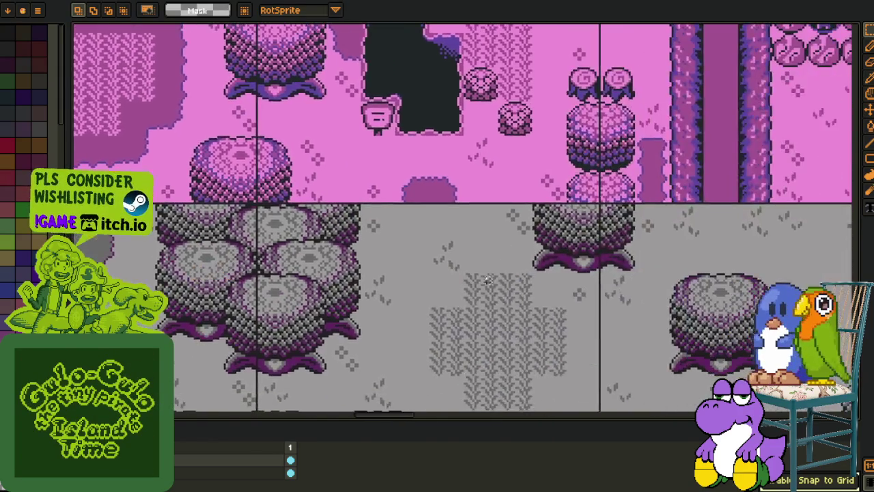
{"action": "scroll", "coordinate": [391, 279], "scroll_direction": "right", "scroll_amount": 5}
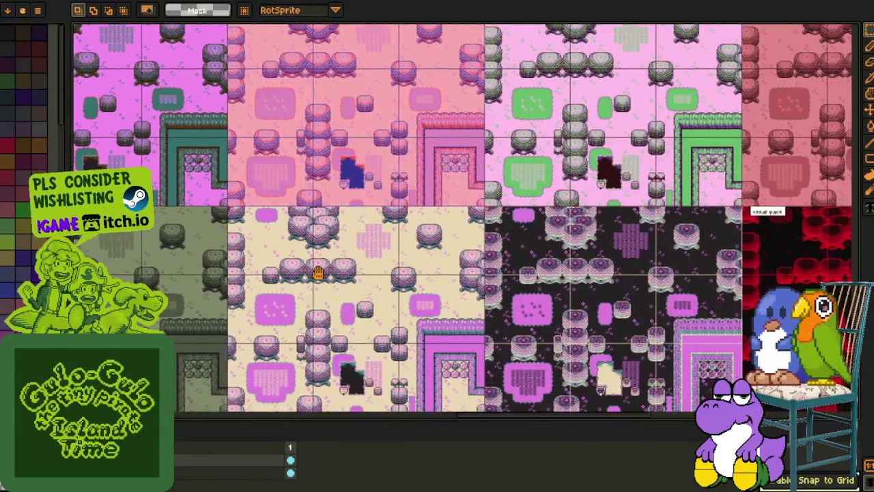
{"action": "scroll", "coordinate": [259, 271], "scroll_direction": "right", "scroll_amount": 7}
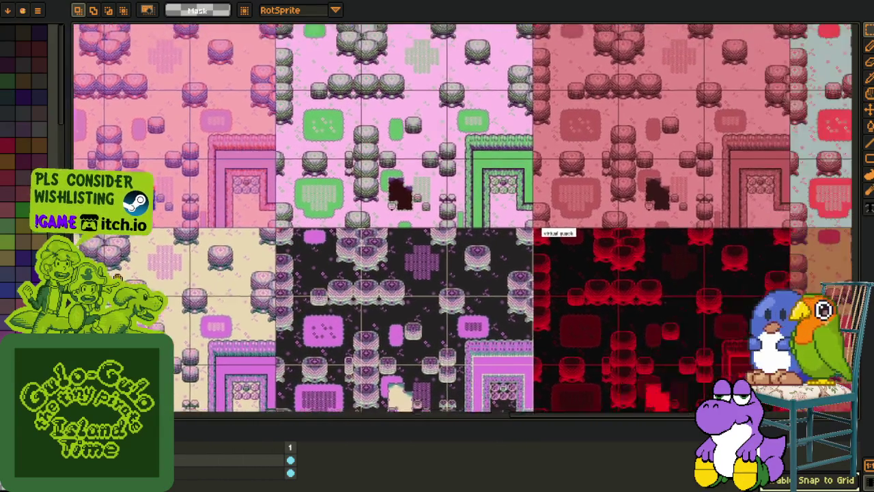
{"action": "scroll", "coordinate": [412, 192], "scroll_direction": "up", "scroll_amount": 8}
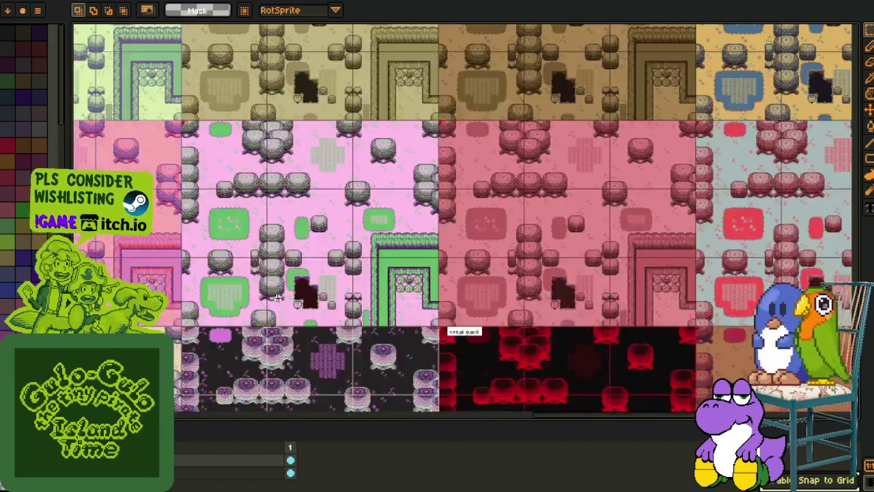
{"action": "scroll", "coordinate": [461, 219], "scroll_direction": "left", "scroll_amount": 5}
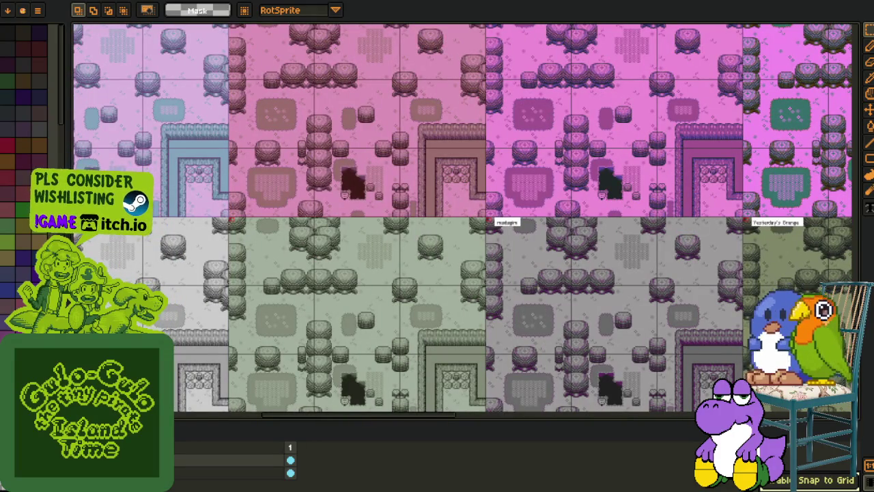
{"action": "scroll", "coordinate": [244, 296], "scroll_direction": "left", "scroll_amount": 9}
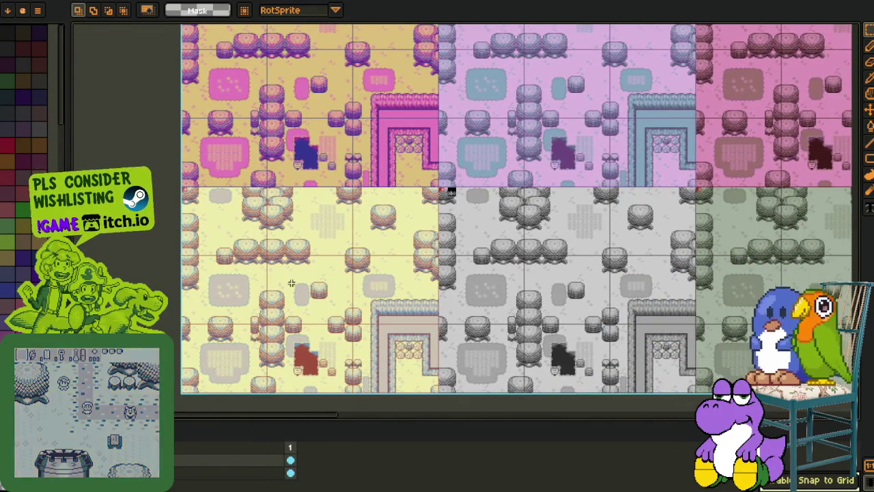
{"action": "scroll", "coordinate": [289, 278], "scroll_direction": "up", "scroll_amount": 3}
{"action": "scroll", "coordinate": [311, 309], "scroll_direction": "down", "scroll_amount": 1}
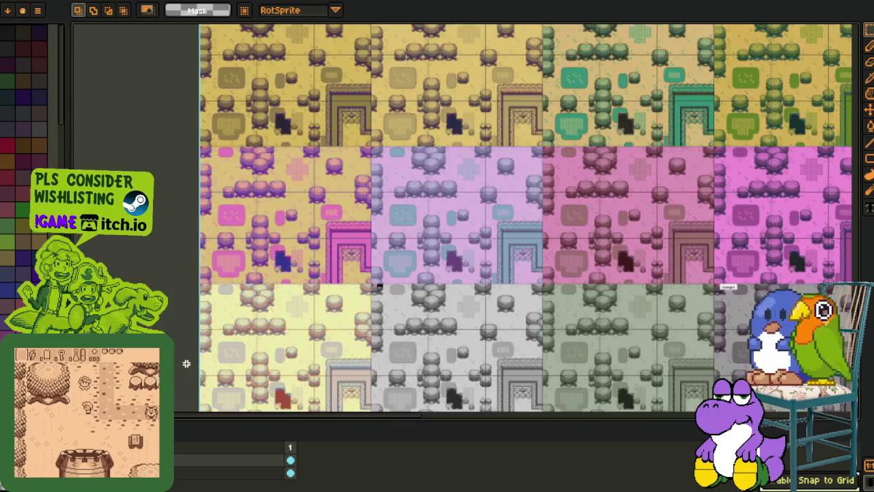
{"action": "scroll", "coordinate": [200, 340], "scroll_direction": "up", "scroll_amount": 3}
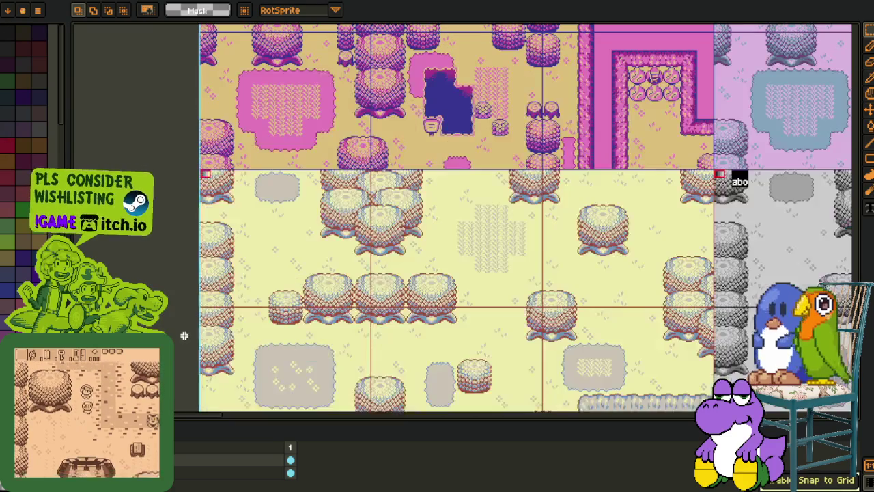
Step: Pan the lower tile rows into view, zoom out over the whole grid, and undo the last edit
{"action": "left_click_drag", "start_coordinate": [224, 177], "coordinate": [397, 268]}
{"action": "scroll", "coordinate": [398, 269], "scroll_direction": "down", "scroll_amount": 3}
{"action": "scroll", "coordinate": [478, 219], "scroll_direction": "down", "scroll_amount": 3}
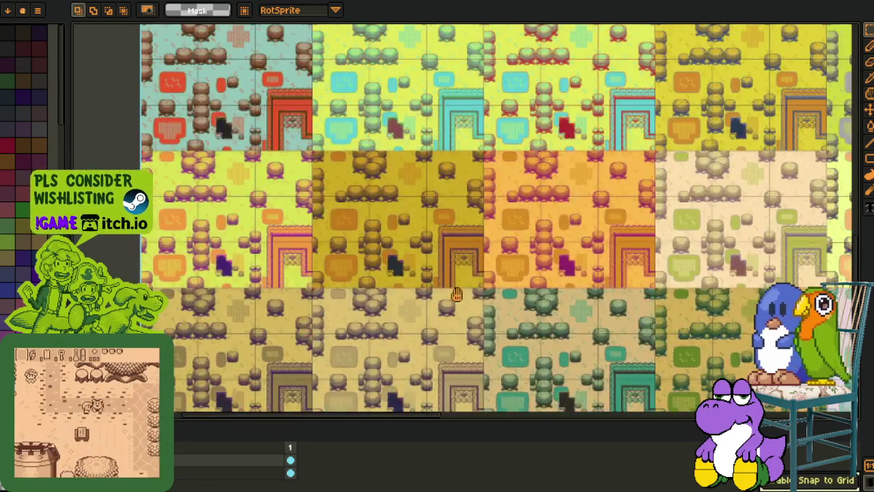
{"action": "scroll", "coordinate": [227, 396], "scroll_direction": "up", "scroll_amount": 3}
{"action": "left_click_drag", "start_coordinate": [227, 396], "coordinate": [292, 188]}
{"action": "scroll", "coordinate": [293, 189], "scroll_direction": "down", "scroll_amount": 4}
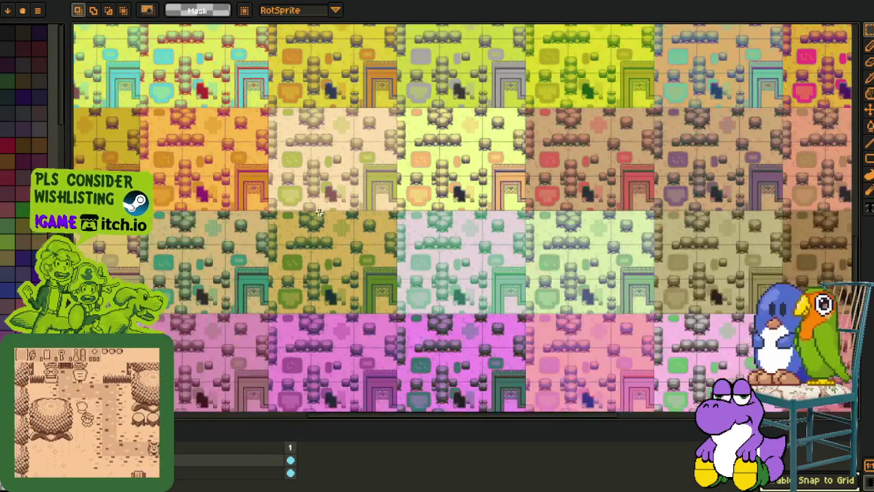
{"action": "scroll", "coordinate": [220, 260], "scroll_direction": "up", "scroll_amount": 2}
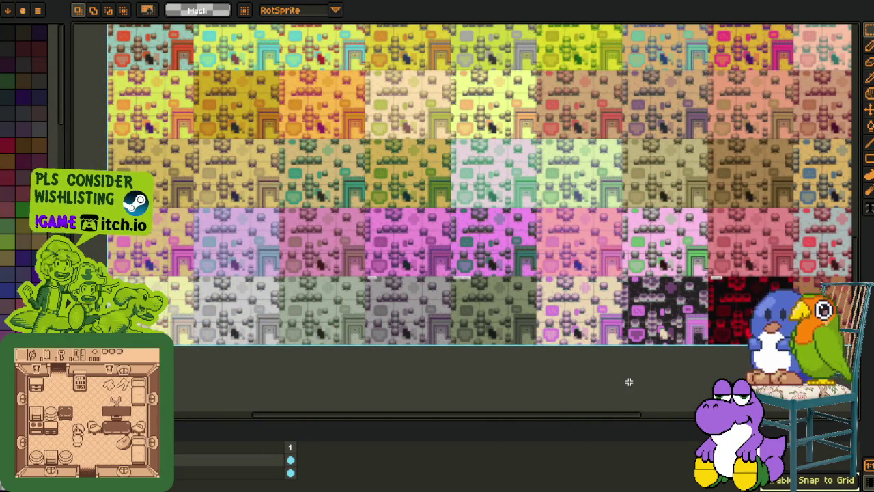
{"action": "key", "text": "ctrl+z"}
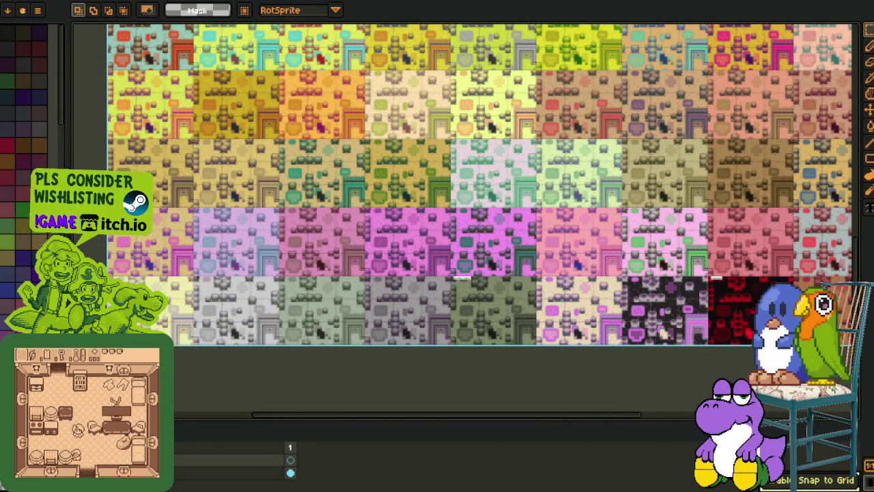
Step: Paste the cut sheet back, then undo it and clear the tileset image from the canvas
{"action": "key", "text": "ctrl+v"}
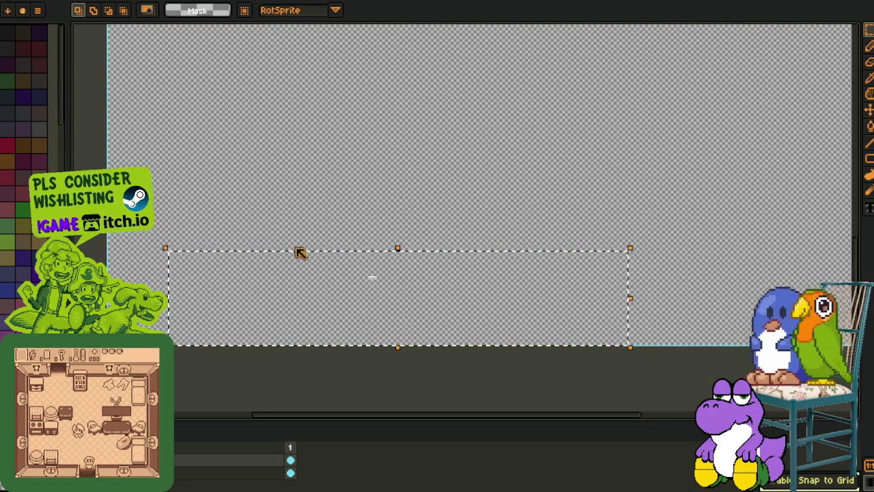
{"action": "key", "text": "ctrl+z"}
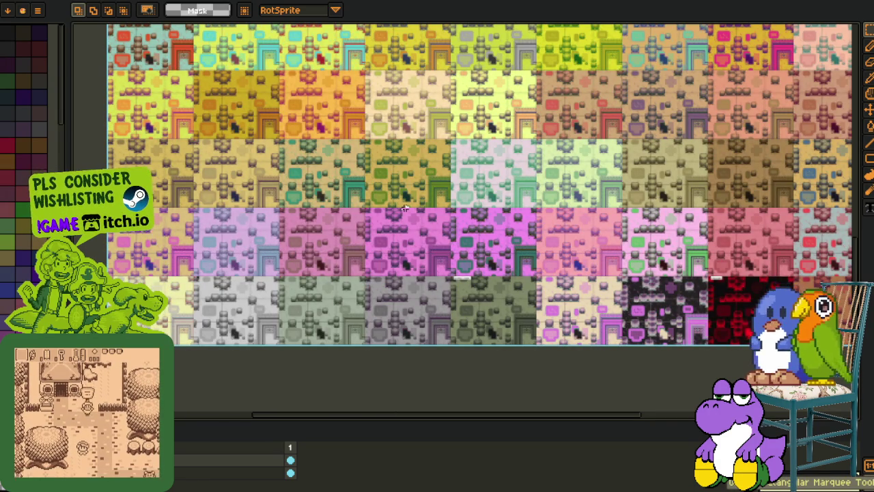
{"action": "key", "text": "ctrl+z"}
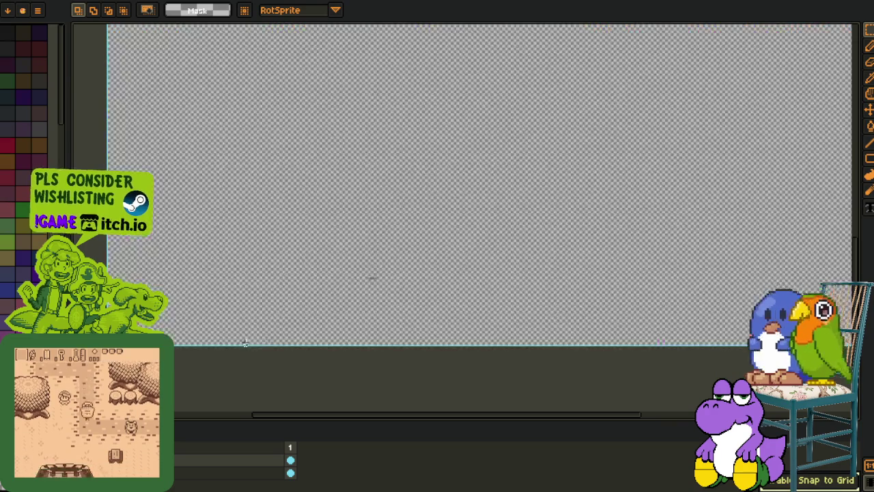
{"action": "scroll", "coordinate": [334, 269], "scroll_direction": "down", "scroll_amount": 1}
{"action": "mouse_move", "coordinate": [343, 224]}
{"action": "left_mouse_down"}
{"action": "mouse_move", "coordinate": [323, 298]}
{"action": "mouse_move", "coordinate": [329, 309]}
{"action": "left_mouse_up"}
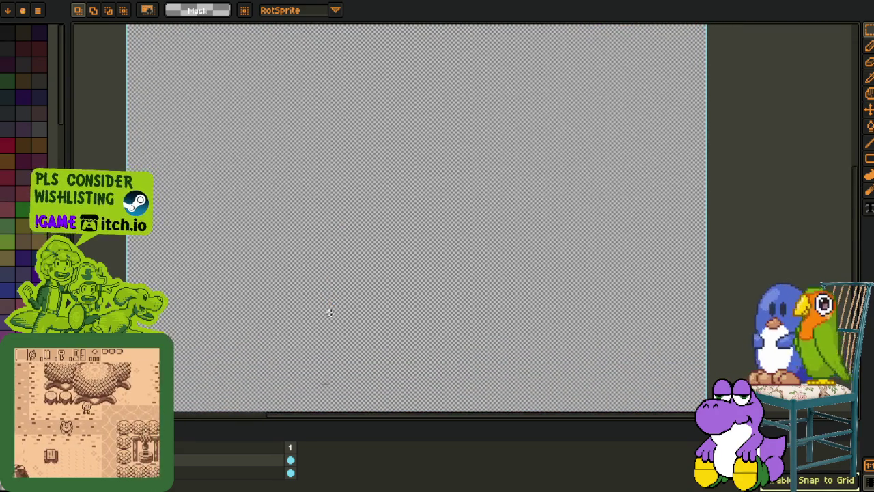
{"action": "scroll", "coordinate": [329, 323], "scroll_direction": "down", "scroll_amount": 2}
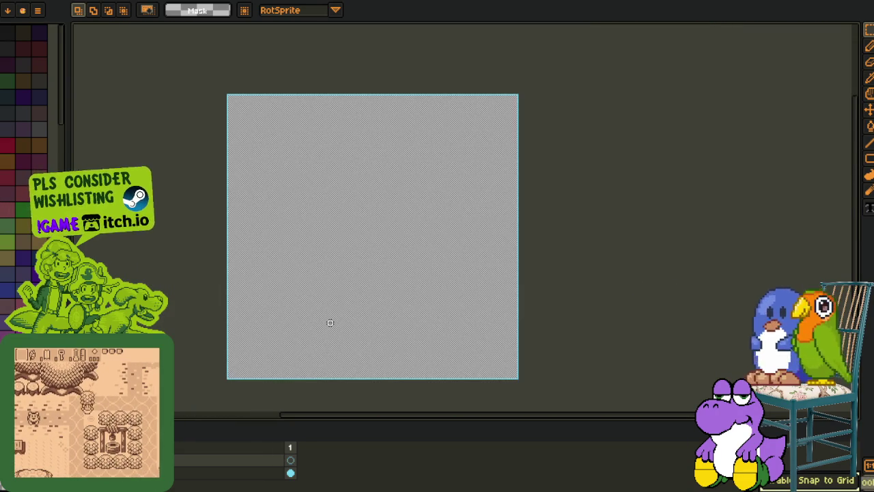
{"action": "left_click", "coordinate": [330, 322]}
Step: Undo the stray red bar over the 'virtual quack' label, redoing until the red tiles return
{"action": "key", "text": "g"}
{"action": "key", "text": "m"}
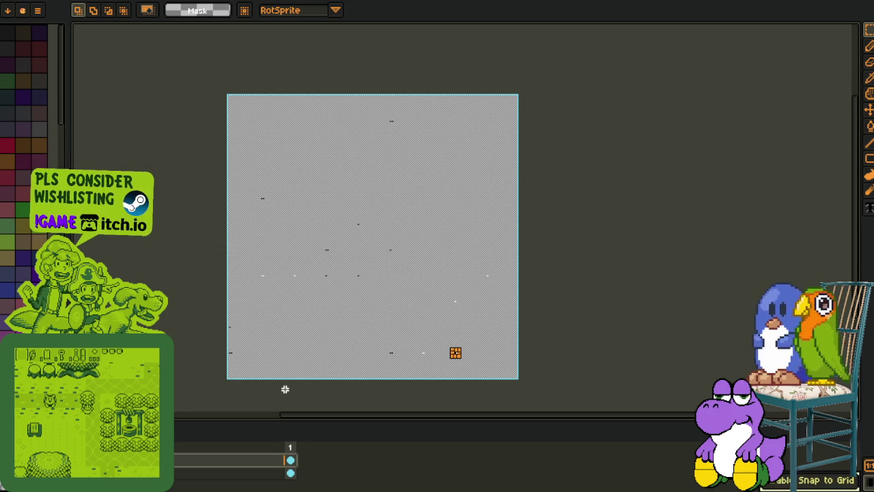
{"action": "scroll", "coordinate": [433, 390], "scroll_direction": "up", "scroll_amount": 6}
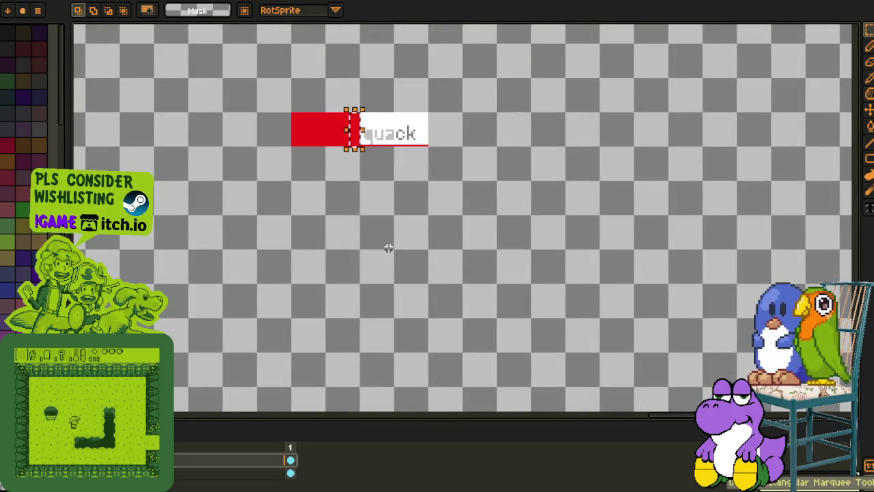
{"action": "key", "text": "ctrl+z"}
{"action": "key", "text": "ctrl+z"}
{"action": "key", "text": "ctrl+z"}
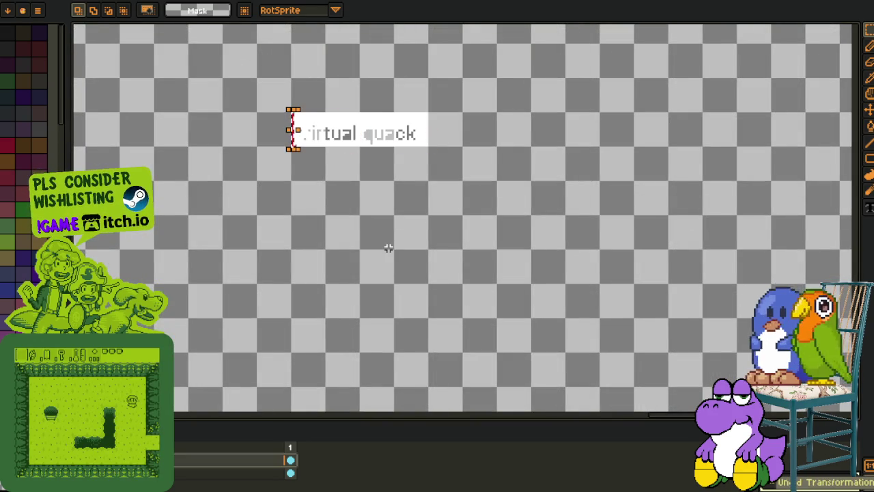
{"action": "key", "text": "ctrl+z"}
{"action": "key", "text": "ctrl+z"}
{"action": "key", "text": "ctrl+z"}
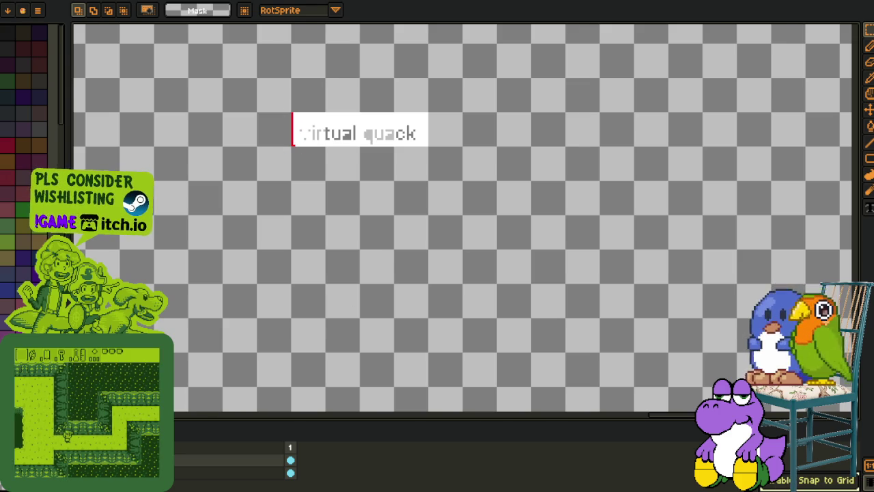
{"action": "key", "text": "ctrl+z"}
{"action": "key", "text": "ctrl+y"}
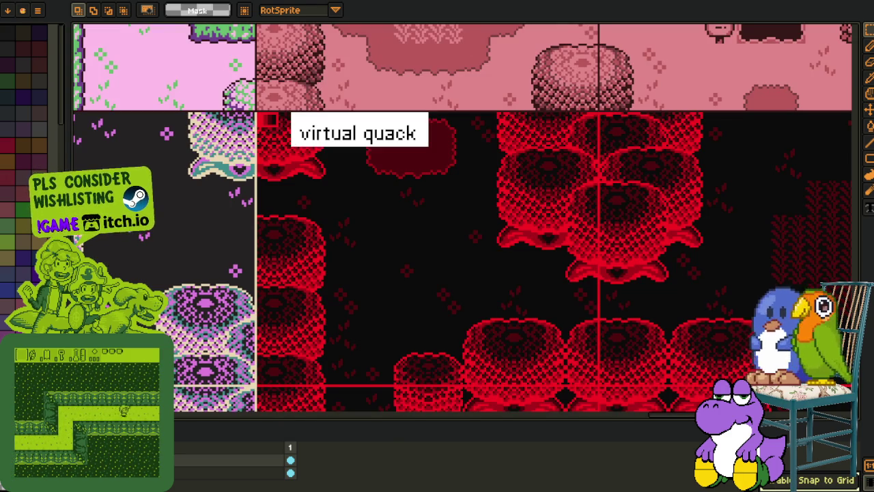
{"action": "scroll", "coordinate": [376, 321], "scroll_direction": "down", "scroll_amount": 5}
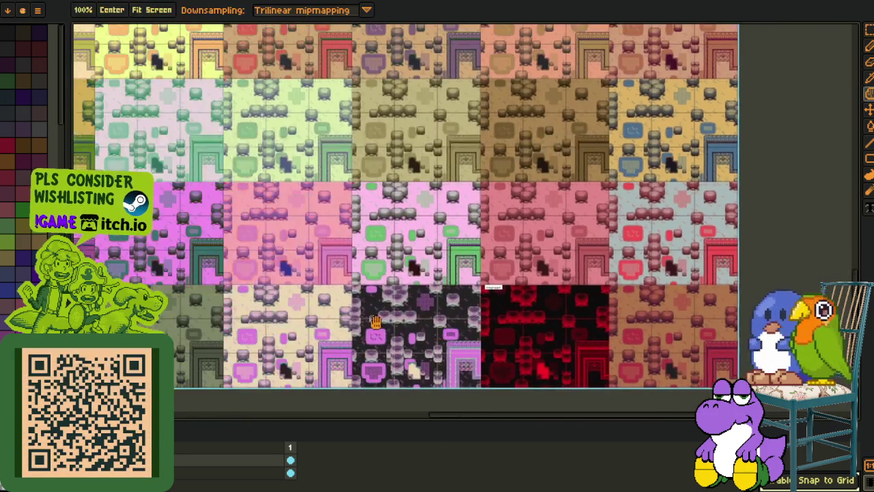
{"action": "scroll", "coordinate": [377, 320], "scroll_direction": "down", "scroll_amount": 2}
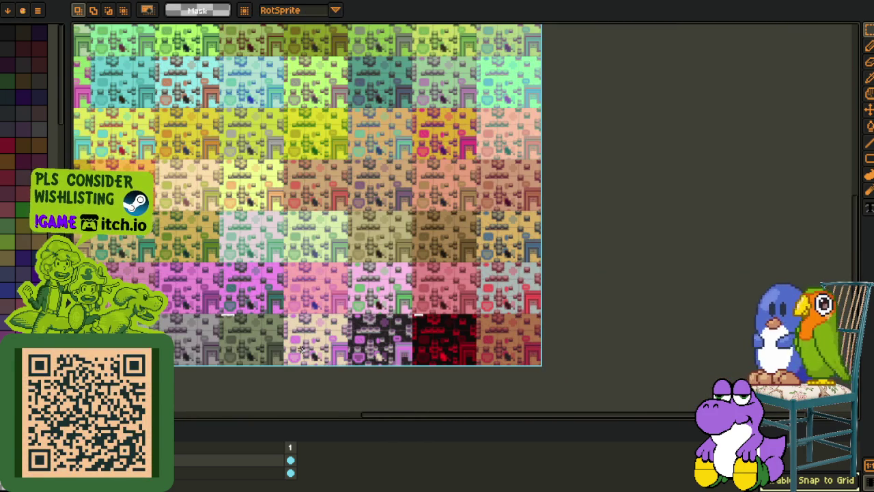
{"action": "scroll", "coordinate": [300, 348], "scroll_direction": "down", "scroll_amount": 2}
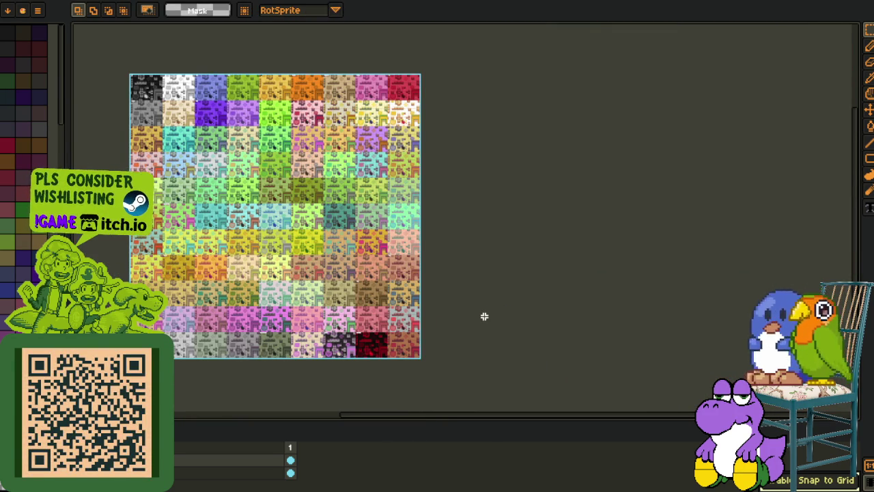
{"action": "key", "text": "ctrl+v"}
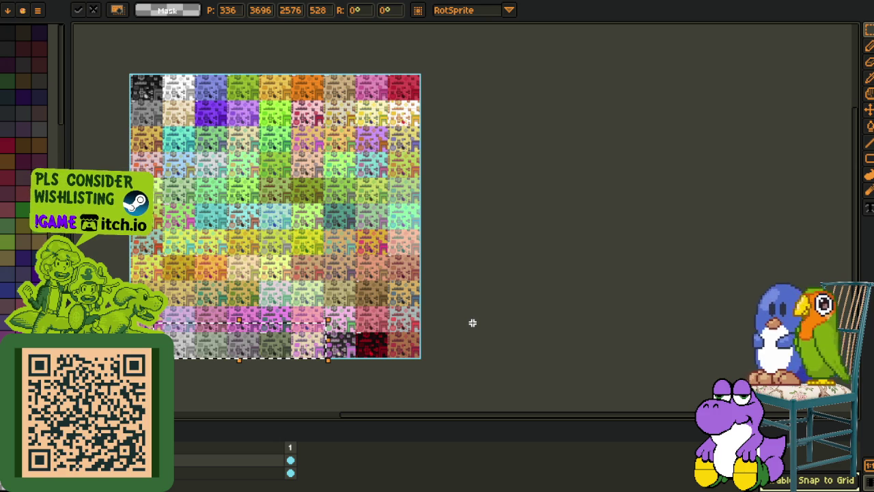
{"action": "key", "text": "ctrl+d"}
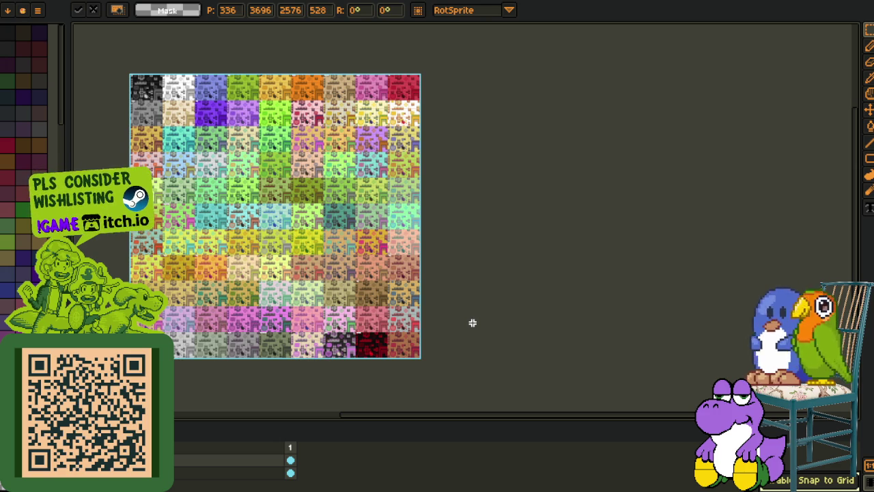
{"action": "scroll", "coordinate": [386, 235], "scroll_direction": "up", "scroll_amount": 5}
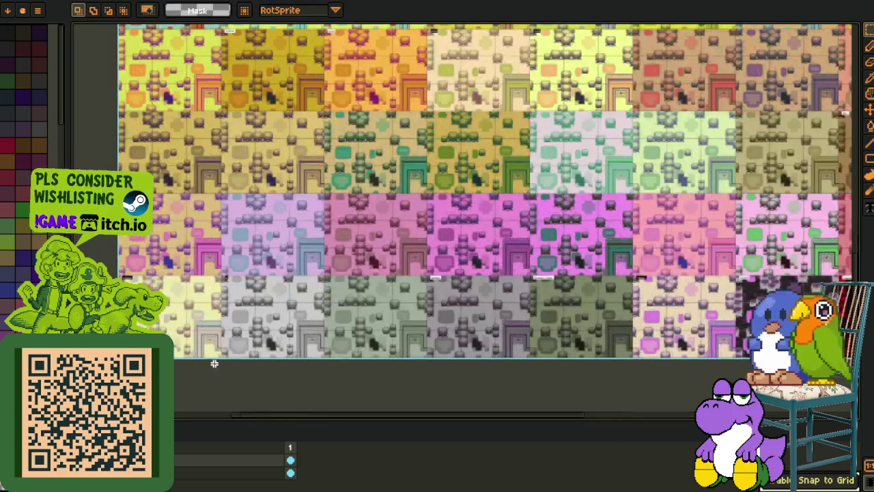
{"action": "scroll", "coordinate": [386, 236], "scroll_direction": "left", "scroll_amount": 10}
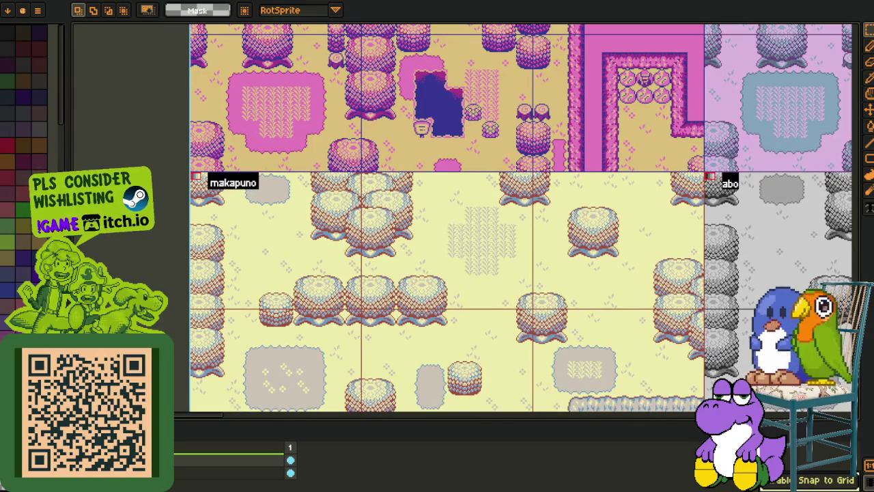
Step: Save the palette tile sheet and scroll right across the palette variants
{"action": "key", "text": "ctrl+s"}
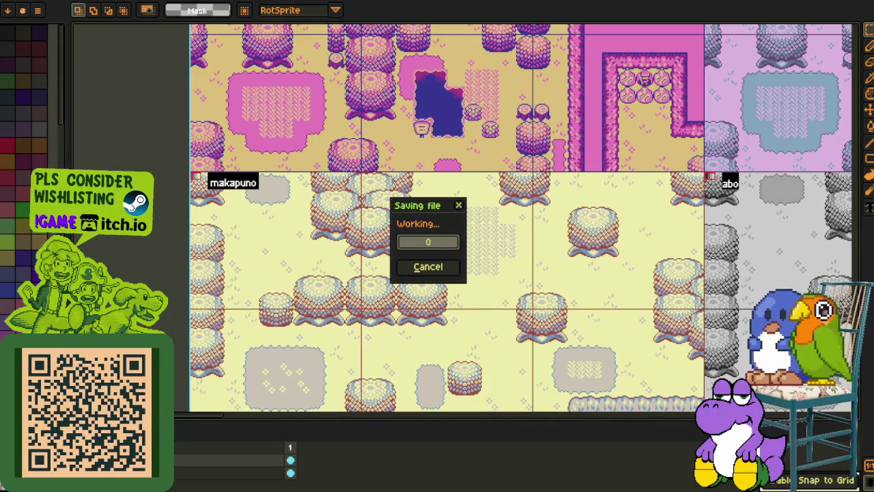
{"action": "scroll", "coordinate": [525, 270], "scroll_direction": "right", "scroll_amount": 10}
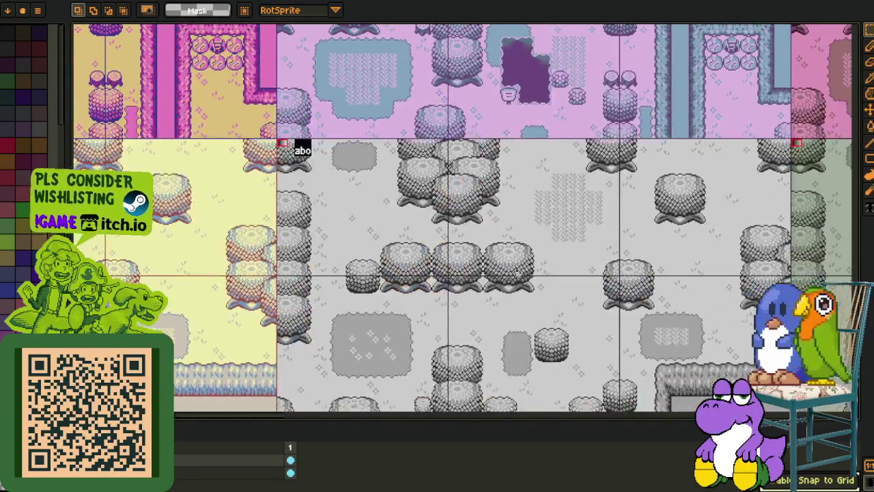
{"action": "scroll", "coordinate": [550, 268], "scroll_direction": "right", "scroll_amount": 5}
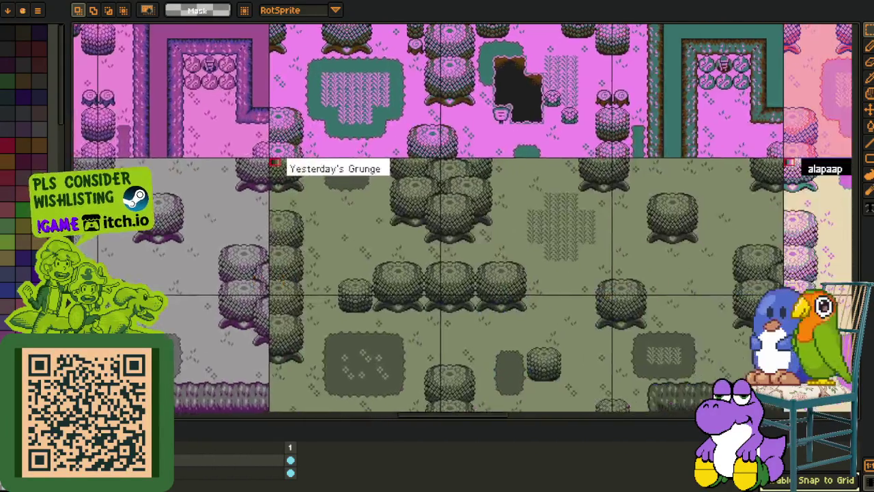
{"action": "scroll", "coordinate": [366, 285], "scroll_direction": "right", "scroll_amount": 15}
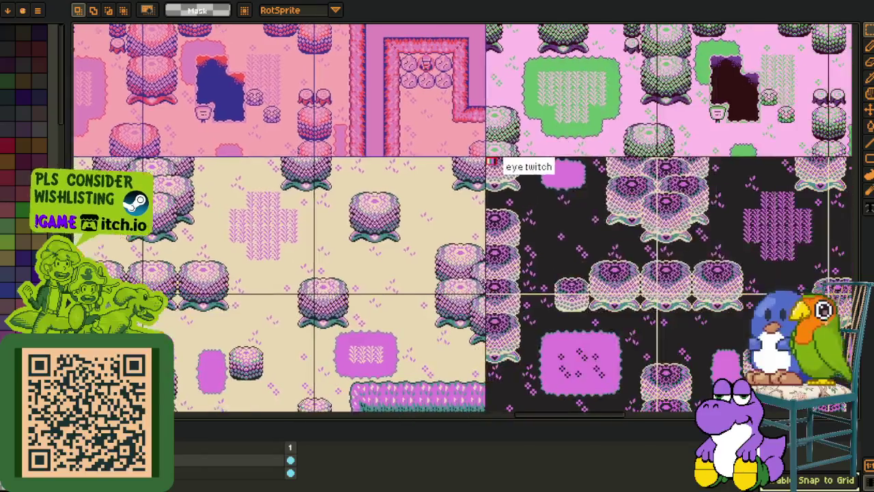
{"action": "scroll", "coordinate": [521, 292], "scroll_direction": "right", "scroll_amount": 10}
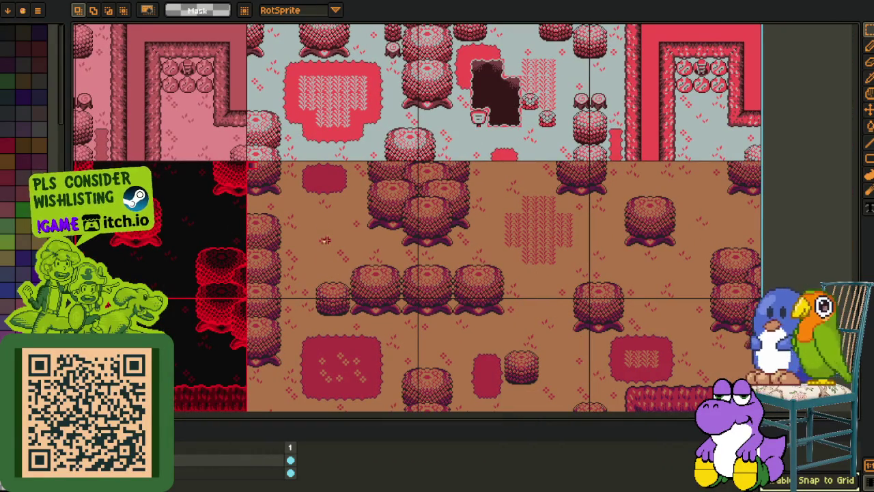
{"action": "scroll", "coordinate": [342, 305], "scroll_direction": "down", "scroll_amount": 2}
{"action": "scroll", "coordinate": [205, 302], "scroll_direction": "right", "scroll_amount": 15}
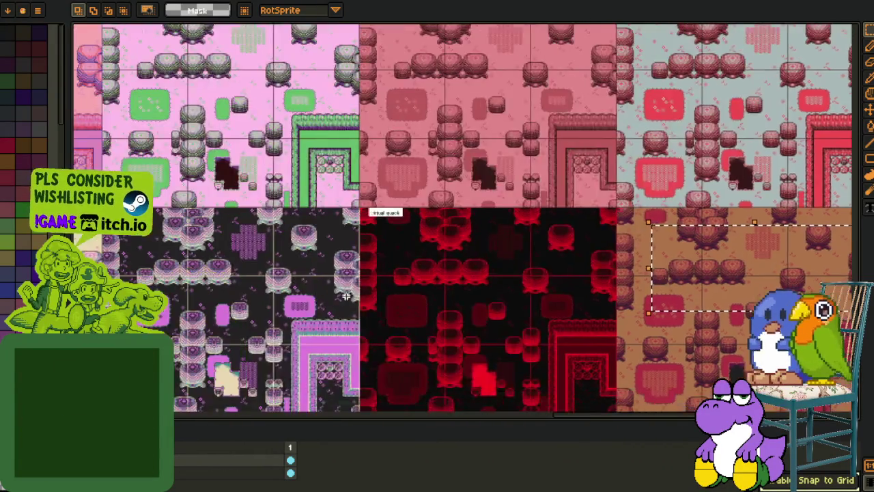
{"action": "scroll", "coordinate": [350, 269], "scroll_direction": "right", "scroll_amount": 15}
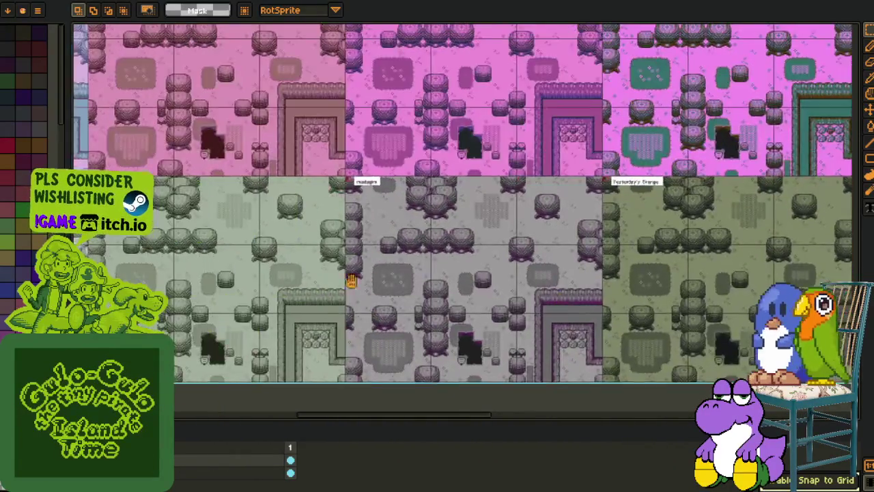
Step: Scroll back to the grey-green 'madagim' map and select part of it
{"action": "scroll", "coordinate": [337, 240], "scroll_direction": "up", "scroll_amount": 2}
{"action": "scroll", "coordinate": [337, 240], "scroll_direction": "down", "scroll_amount": 2}
{"action": "scroll", "coordinate": [382, 245], "scroll_direction": "left", "scroll_amount": 10}
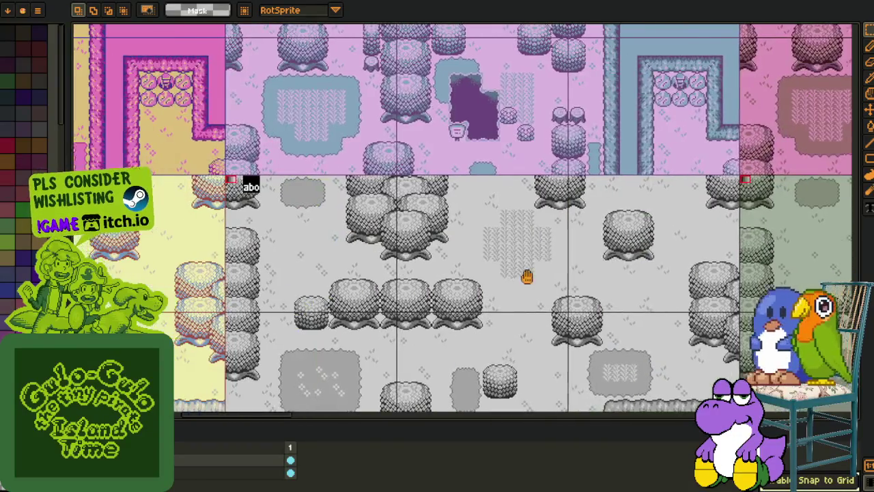
{"action": "scroll", "coordinate": [430, 254], "scroll_direction": "up", "scroll_amount": 2}
{"action": "scroll", "coordinate": [430, 254], "scroll_direction": "right", "scroll_amount": 5}
{"action": "mouse_move", "coordinate": [252, 175]}
{"action": "left_mouse_down"}
{"action": "mouse_move", "coordinate": [547, 297]}
{"action": "mouse_move", "coordinate": [616, 350]}
{"action": "mouse_move", "coordinate": [638, 317]}
{"action": "left_mouse_up"}
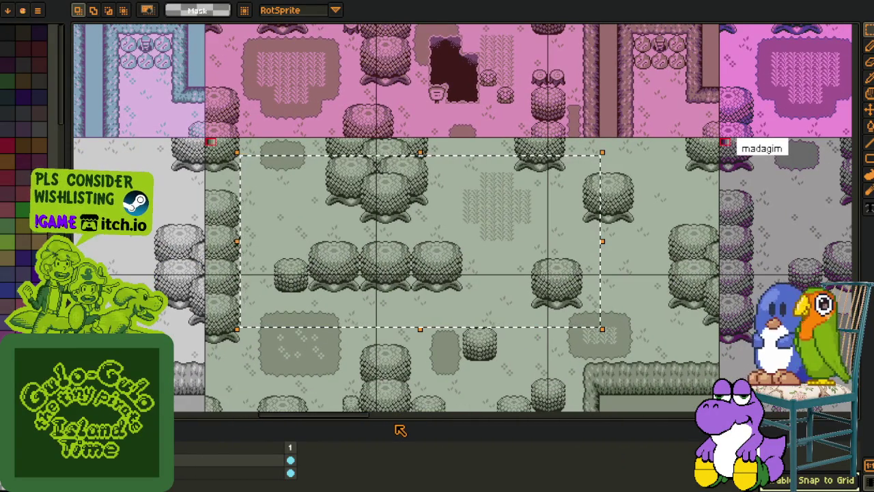
Step: Select areas of the green map and the 'Yesterday's Grunge' map, then deselect
{"action": "scroll", "coordinate": [280, 202], "scroll_direction": "right", "scroll_amount": 20}
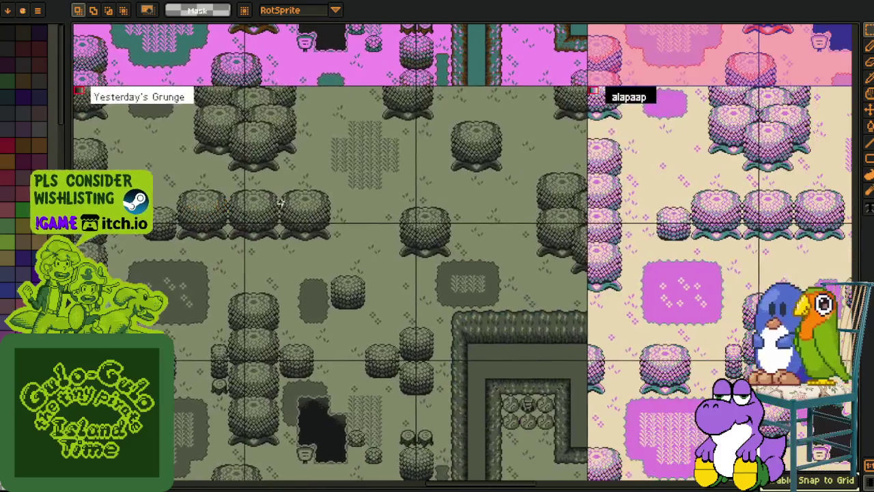
{"action": "mouse_move", "coordinate": [280, 202]}
{"action": "left_mouse_down"}
{"action": "mouse_move", "coordinate": [429, 242]}
{"action": "mouse_move", "coordinate": [432, 394]}
{"action": "left_mouse_up"}
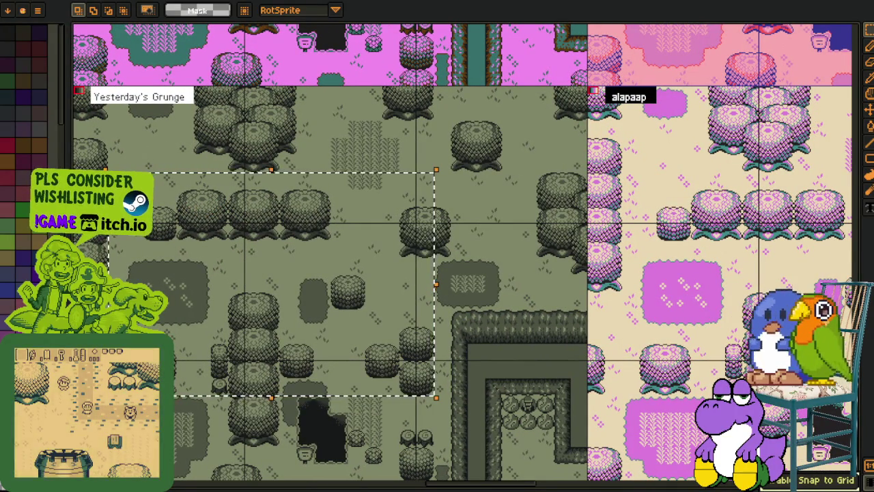
{"action": "left_click_drag", "start_coordinate": [450, 320], "coordinate": [603, 292]}
{"action": "mouse_move", "coordinate": [276, 141]}
{"action": "left_mouse_down"}
{"action": "mouse_move", "coordinate": [326, 194]}
{"action": "mouse_move", "coordinate": [709, 436]}
{"action": "left_mouse_up"}
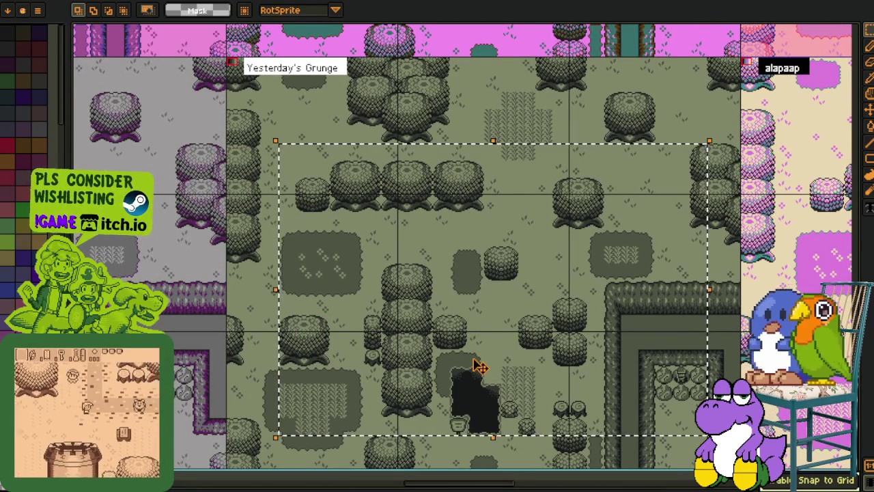
{"action": "key", "text": "ctrl+d"}
Step: Bring the grey 'madagim' room into view and select part of the 'Yesterday's Grunge' room
{"action": "left_click_drag", "start_coordinate": [227, 331], "coordinate": [418, 345]}
{"action": "scroll", "coordinate": [418, 345], "scroll_direction": "down", "scroll_amount": 3}
{"action": "scroll", "coordinate": [162, 162], "scroll_direction": "up", "scroll_amount": 3}
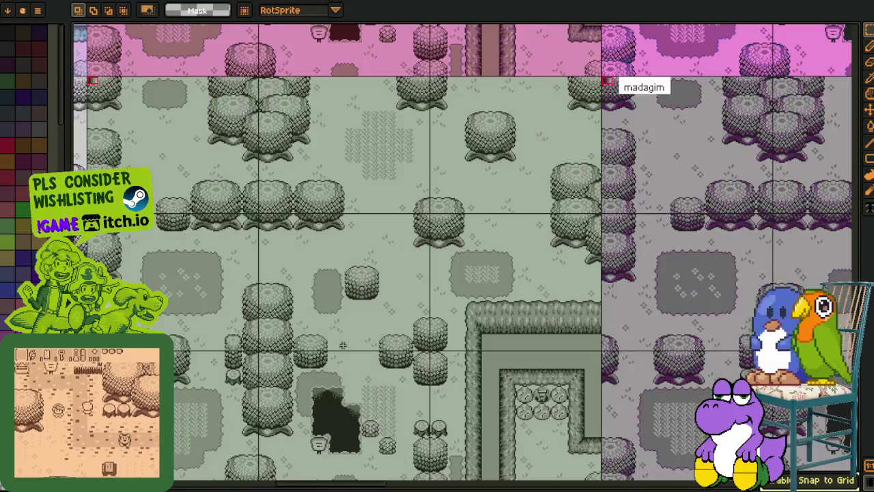
{"action": "left_click_drag", "start_coordinate": [162, 162], "coordinate": [469, 382]}
{"action": "scroll", "coordinate": [357, 323], "scroll_direction": "right", "scroll_amount": 5}
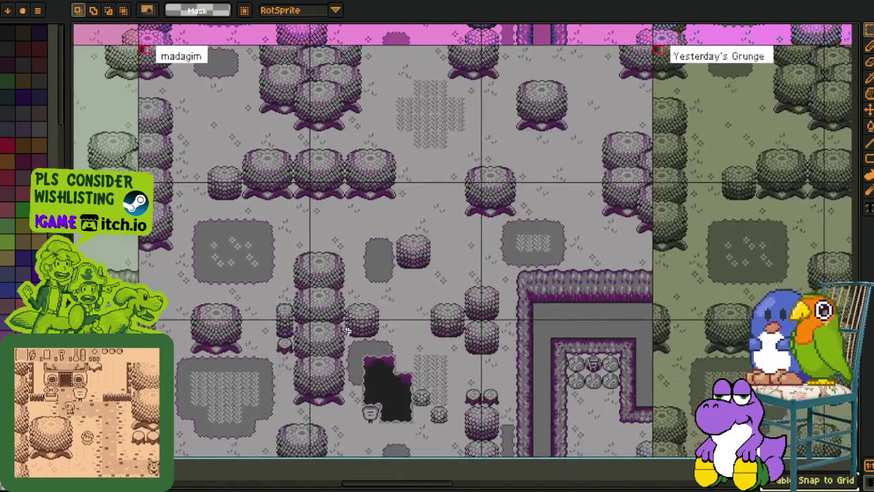
{"action": "mouse_move", "coordinate": [394, 179]}
{"action": "left_mouse_down"}
{"action": "mouse_move", "coordinate": [683, 380]}
{"action": "mouse_move", "coordinate": [733, 390]}
{"action": "left_mouse_up"}
{"action": "scroll", "coordinate": [733, 390], "scroll_direction": "down", "scroll_amount": 3}
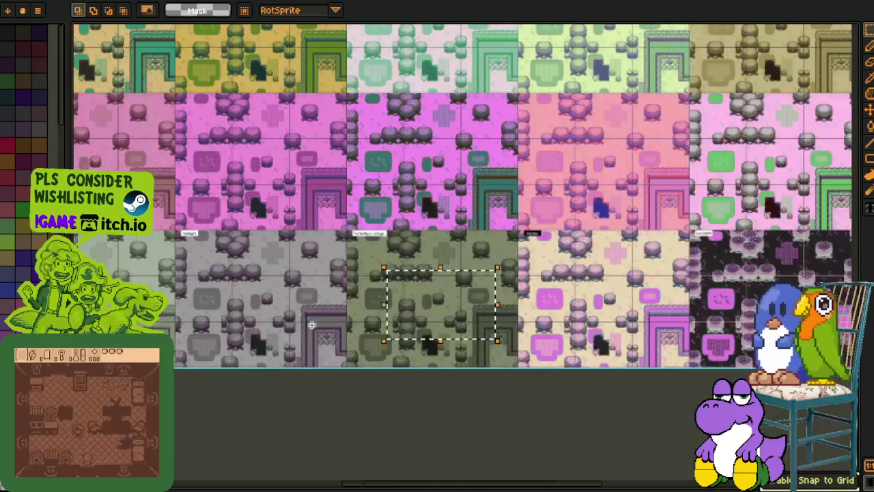
{"action": "scroll", "coordinate": [515, 300], "scroll_direction": "left", "scroll_amount": 5}
{"action": "scroll", "coordinate": [352, 307], "scroll_direction": "up", "scroll_amount": 3}
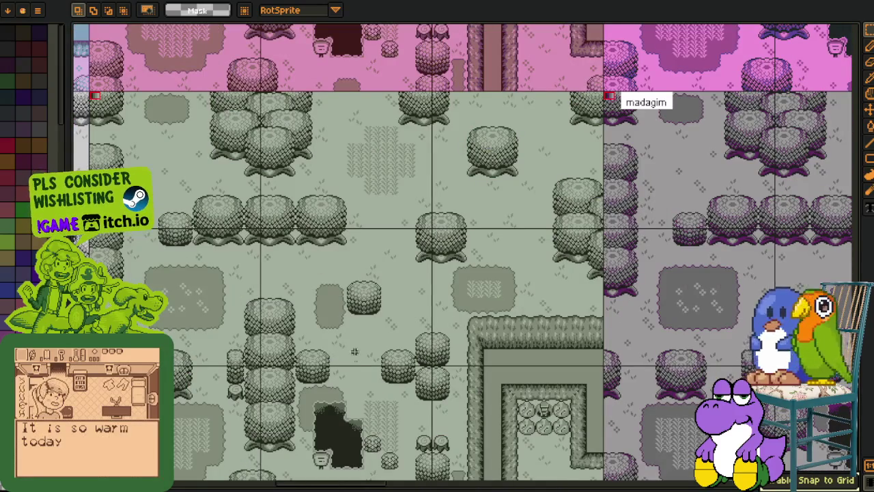
{"action": "scroll", "coordinate": [314, 273], "scroll_direction": "left", "scroll_amount": 1}
{"action": "scroll", "coordinate": [376, 261], "scroll_direction": "down", "scroll_amount": 3}
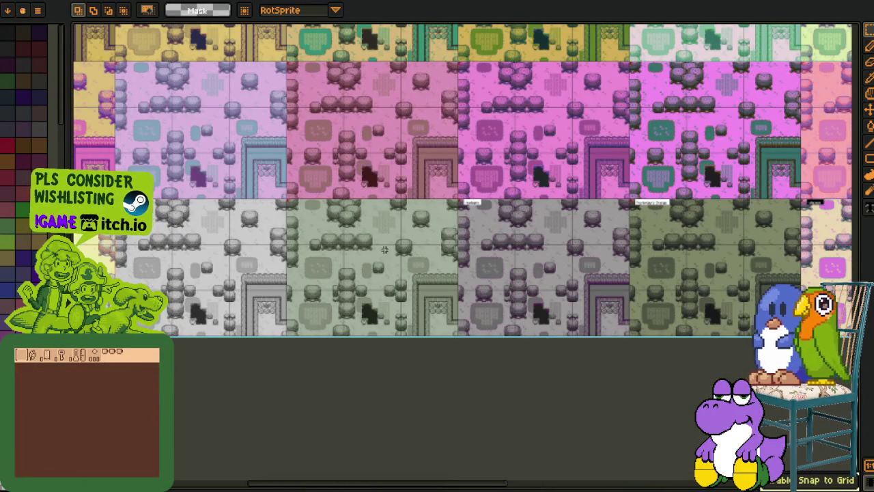
{"action": "scroll", "coordinate": [361, 269], "scroll_direction": "up", "scroll_amount": 3}
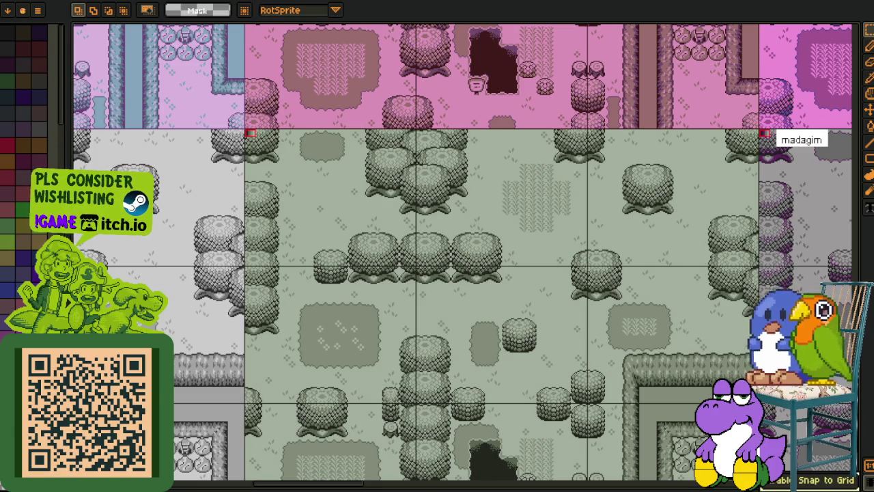
Step: Toggle the Eyedropper and marquee, then pan to recenter the green room
{"action": "key", "text": "i"}
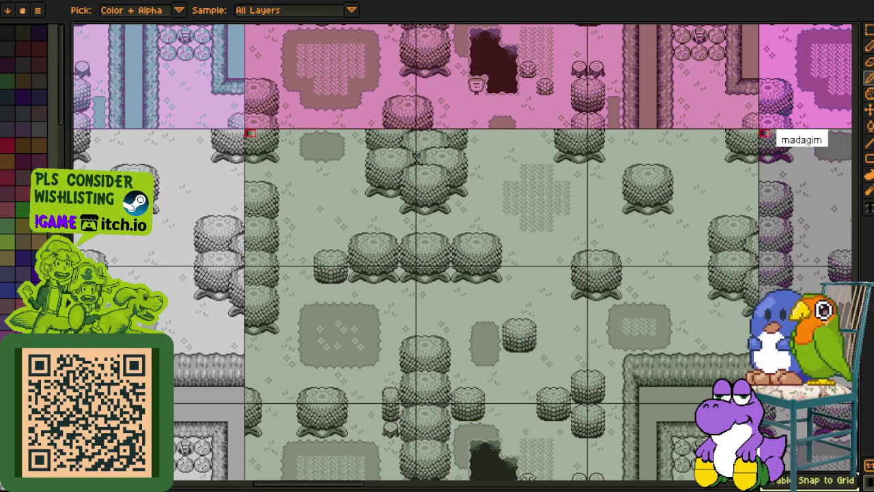
{"action": "key", "text": "m"}
{"action": "scroll", "coordinate": [428, 326], "scroll_direction": "down", "scroll_amount": 2}
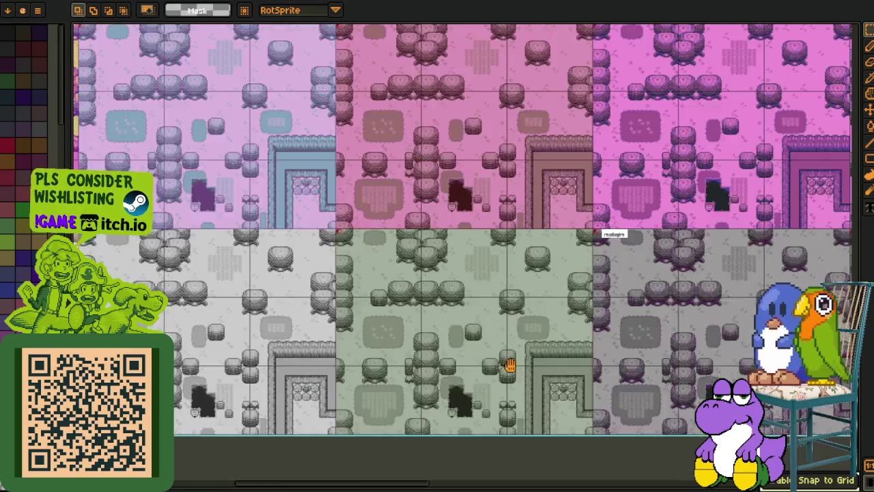
{"action": "scroll", "coordinate": [358, 281], "scroll_direction": "up", "scroll_amount": 2}
{"action": "left_click_drag", "start_coordinate": [355, 281], "coordinate": [428, 305]}
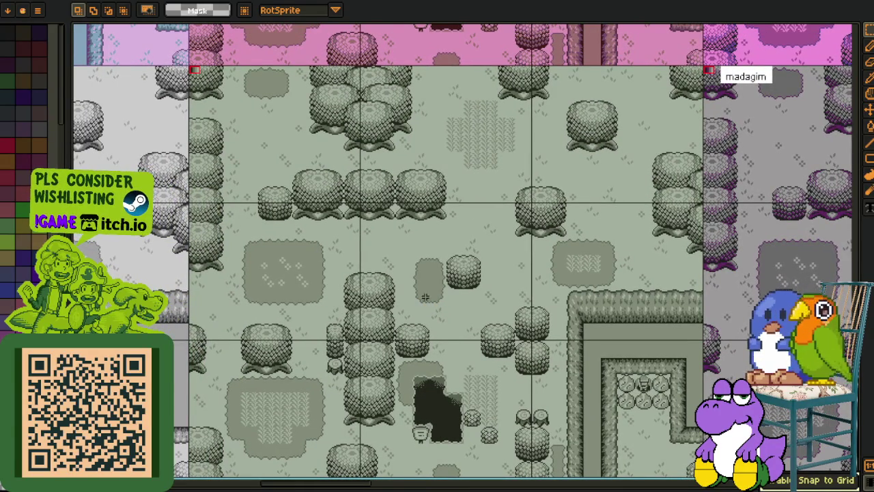
{"action": "left_click_drag", "start_coordinate": [428, 288], "coordinate": [444, 313]}
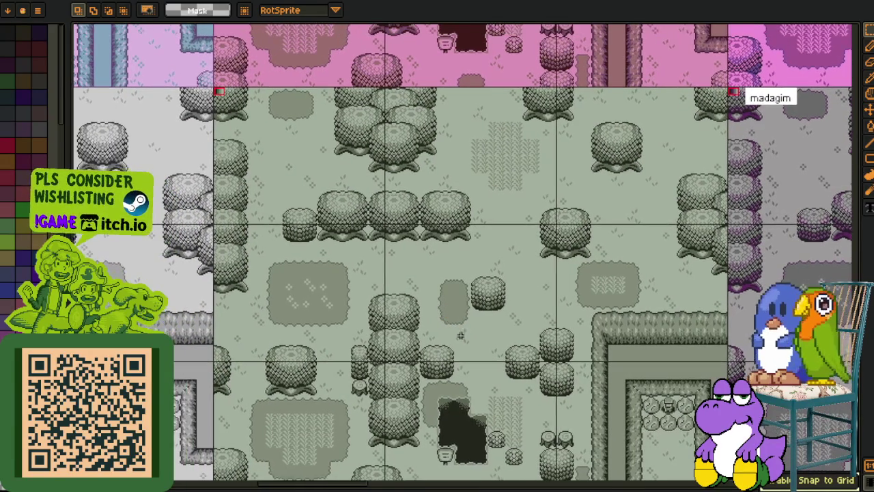
{"action": "scroll", "coordinate": [469, 342], "scroll_direction": "up", "scroll_amount": 2}
{"action": "left_click_drag", "start_coordinate": [464, 342], "coordinate": [498, 399]}
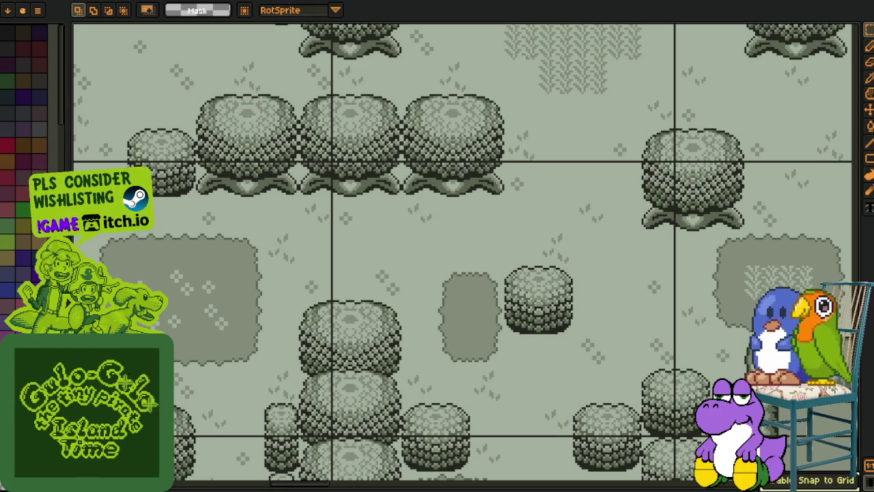
Step: Sample colours with the Eyedropper, then pan up to show the pink room above the green one
{"action": "scroll", "coordinate": [361, 316], "scroll_direction": "down", "scroll_amount": 3}
{"action": "scroll", "coordinate": [564, 296], "scroll_direction": "right", "scroll_amount": 5}
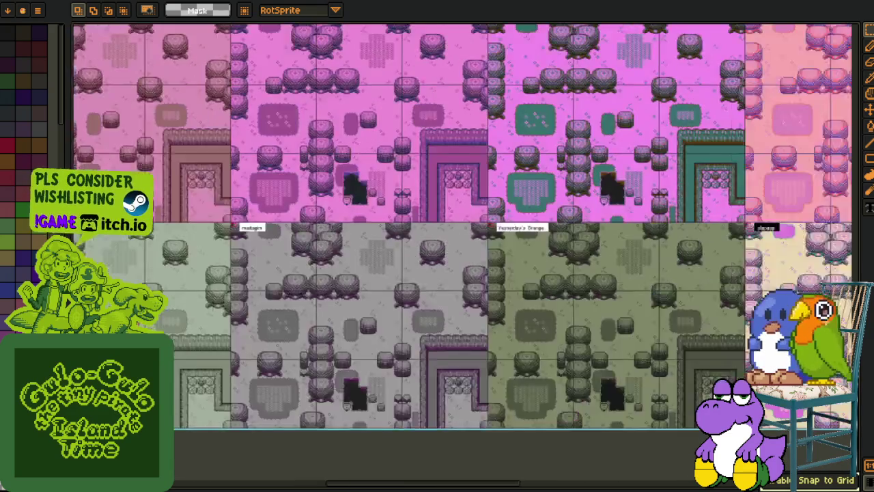
{"action": "scroll", "coordinate": [564, 296], "scroll_direction": "up", "scroll_amount": 3}
{"action": "key", "text": "i"}
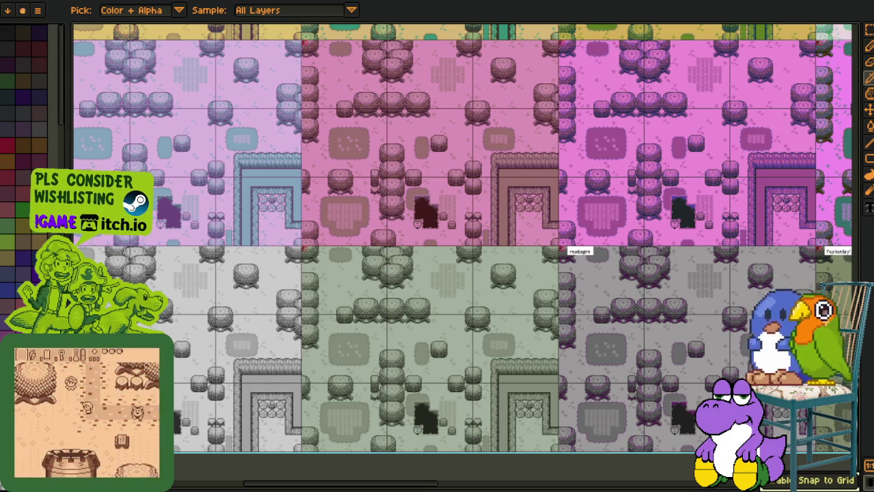
{"action": "key", "text": "m"}
{"action": "scroll", "coordinate": [342, 307], "scroll_direction": "up", "scroll_amount": 2}
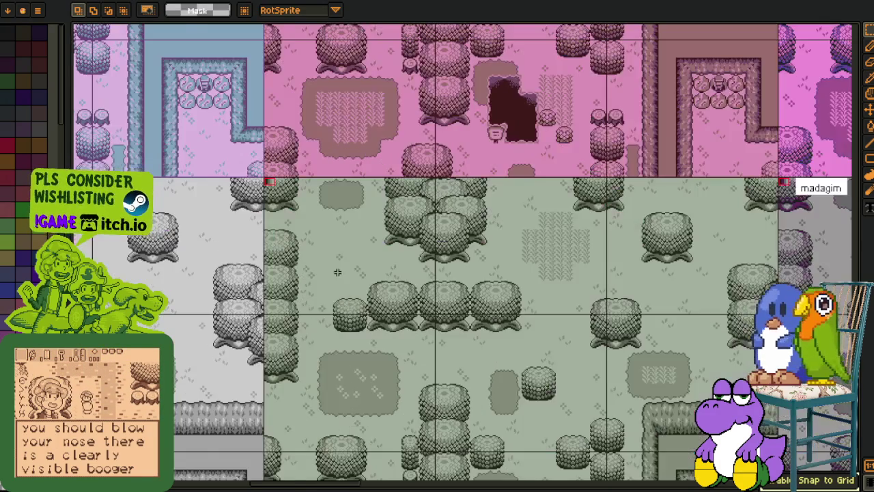
{"action": "mouse_move", "coordinate": [351, 255]}
{"action": "left_mouse_down"}
{"action": "mouse_move", "coordinate": [326, 308]}
{"action": "mouse_move", "coordinate": [328, 364]}
{"action": "left_mouse_up"}
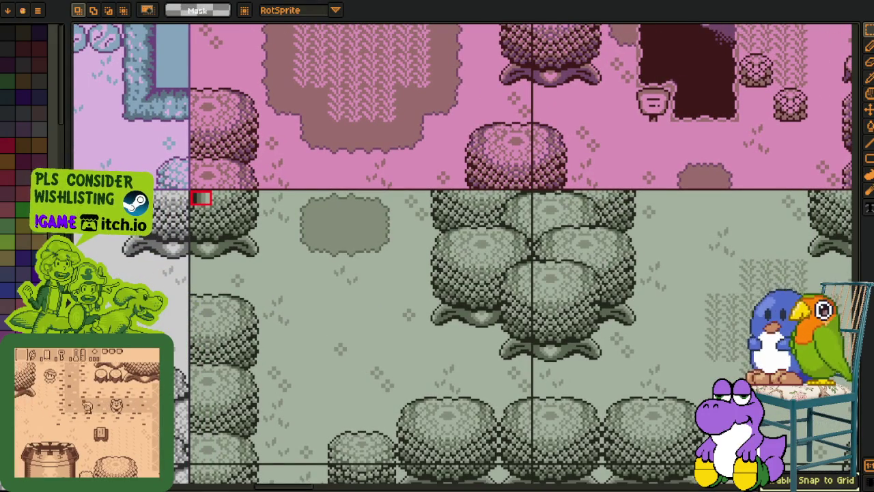
Step: Show the timeline and write 'slate' with the Text tool at the green room's corner
{"action": "key", "text": "Tab"}
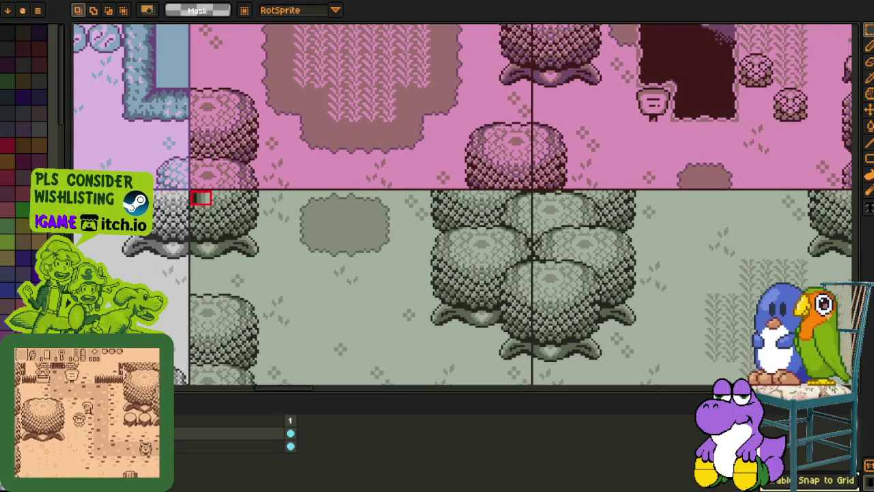
{"action": "scroll", "coordinate": [462, 205], "scroll_direction": "up", "scroll_amount": 2}
{"action": "left_click_drag", "start_coordinate": [210, 176], "coordinate": [282, 246]}
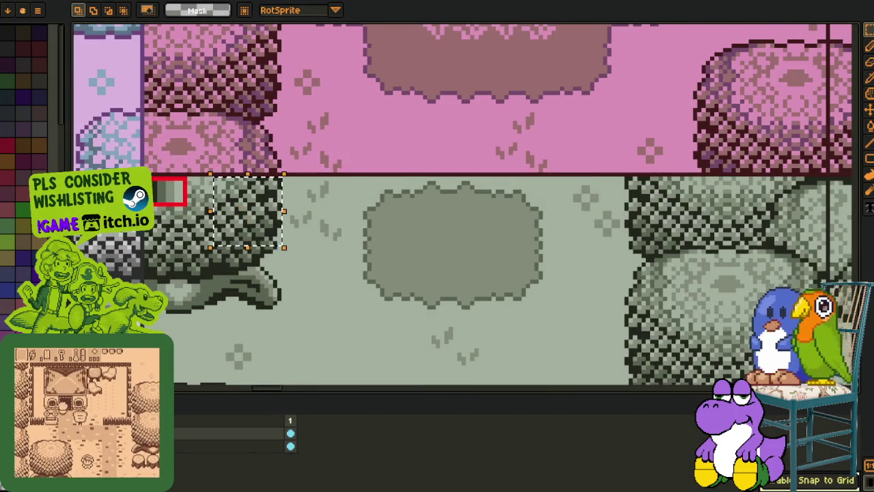
{"action": "scroll", "coordinate": [239, 193], "scroll_direction": "up", "scroll_amount": 2}
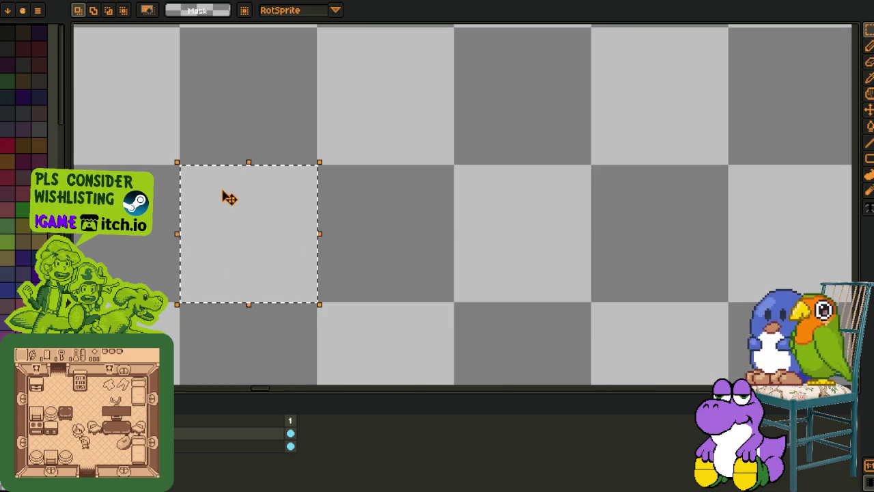
{"action": "key", "text": "ctrl+d"}
{"action": "key", "text": "t"}
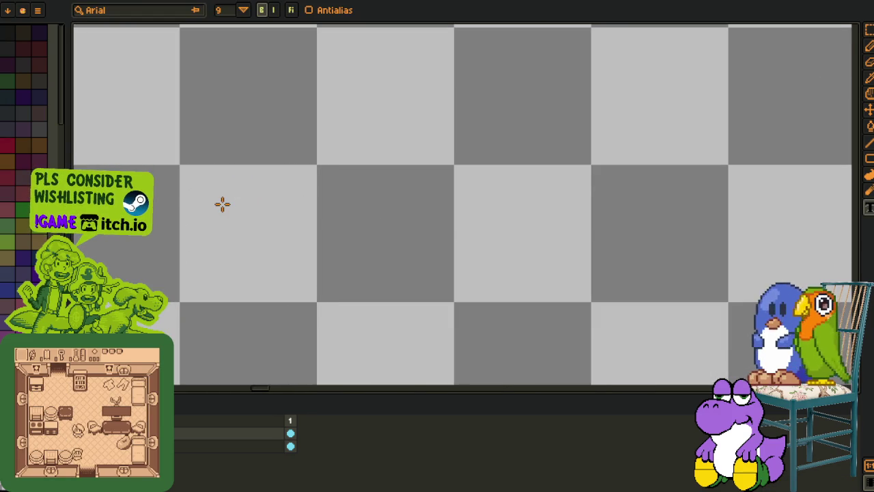
{"action": "left_click", "coordinate": [222, 202]}
{"action": "type", "text": "slate"}
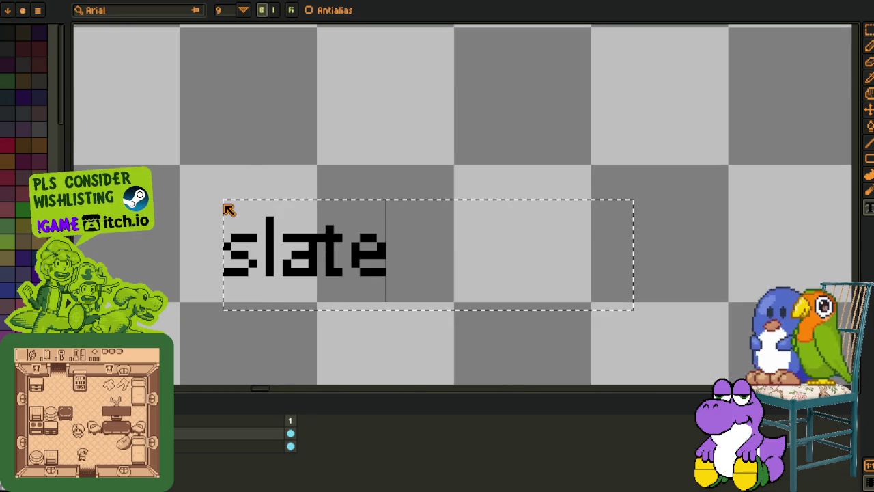
{"action": "key", "text": "Return"}
Step: Select the whole 'slate' text and move it up slightly
{"action": "key", "text": "m"}
{"action": "mouse_move", "coordinate": [322, 214]}
{"action": "left_mouse_down"}
{"action": "mouse_move", "coordinate": [372, 282]}
{"action": "mouse_move", "coordinate": [474, 321]}
{"action": "left_mouse_up"}
{"action": "key", "text": "ctrl+d"}
{"action": "mouse_move", "coordinate": [137, 156]}
{"action": "left_mouse_down"}
{"action": "mouse_move", "coordinate": [474, 322]}
{"action": "mouse_move", "coordinate": [501, 316]}
{"action": "left_mouse_up"}
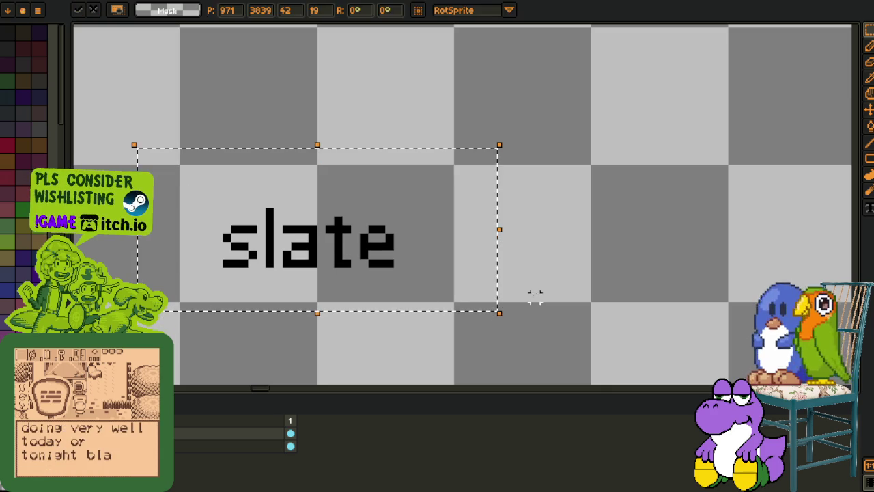
{"action": "left_click_drag", "start_coordinate": [201, 203], "coordinate": [201, 195]}
{"action": "key", "text": "ctrl+d"}
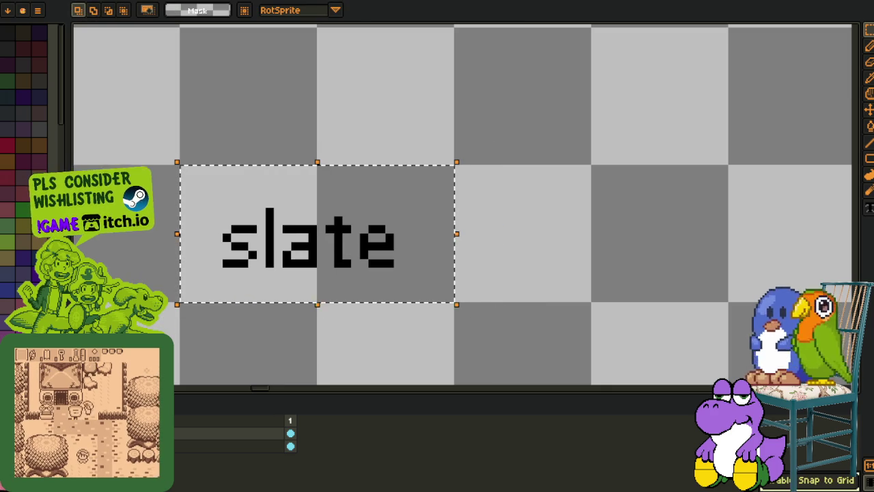
Step: Replace the 'slate' label's background colour with white
{"action": "key", "text": "i"}
{"action": "key", "text": "shift+r"}
{"action": "key", "text": "Return"}
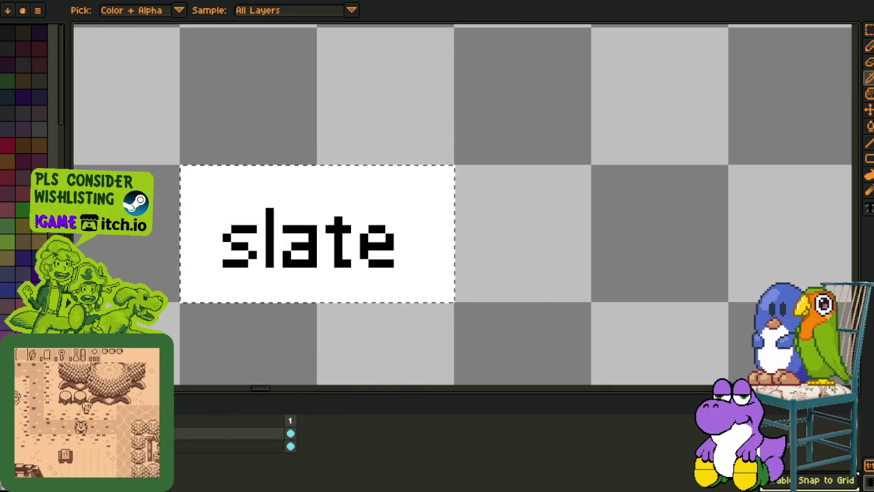
{"action": "scroll", "coordinate": [271, 275], "scroll_direction": "down", "scroll_amount": 6}
{"action": "key", "text": "m"}
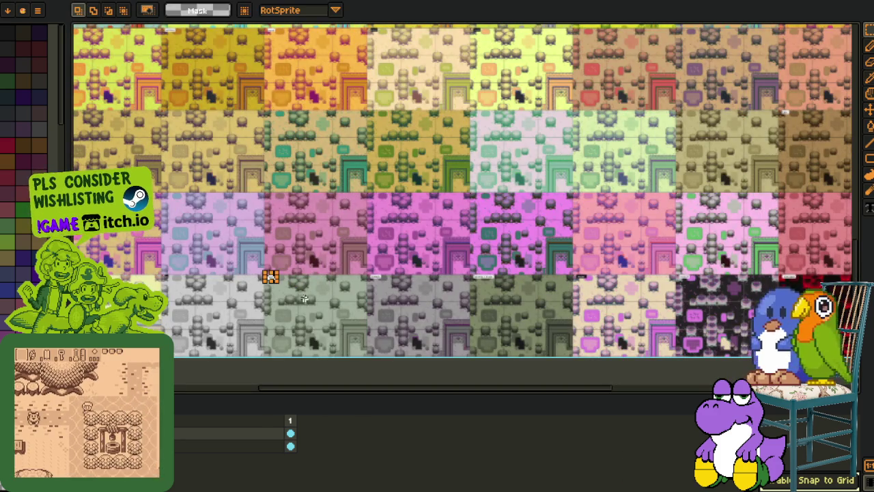
{"action": "key", "text": "ctrl+s"}
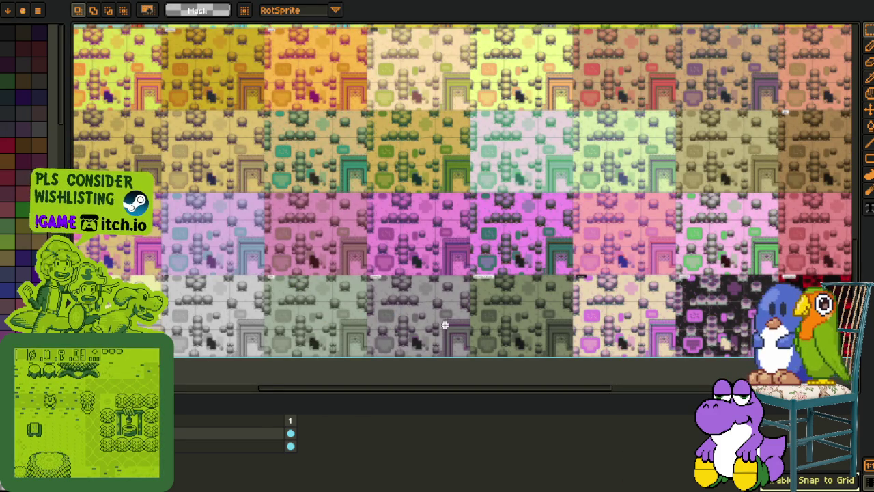
{"action": "scroll", "coordinate": [569, 287], "scroll_direction": "left", "scroll_amount": 3}
{"action": "scroll", "coordinate": [570, 287], "scroll_direction": "down", "scroll_amount": 1}
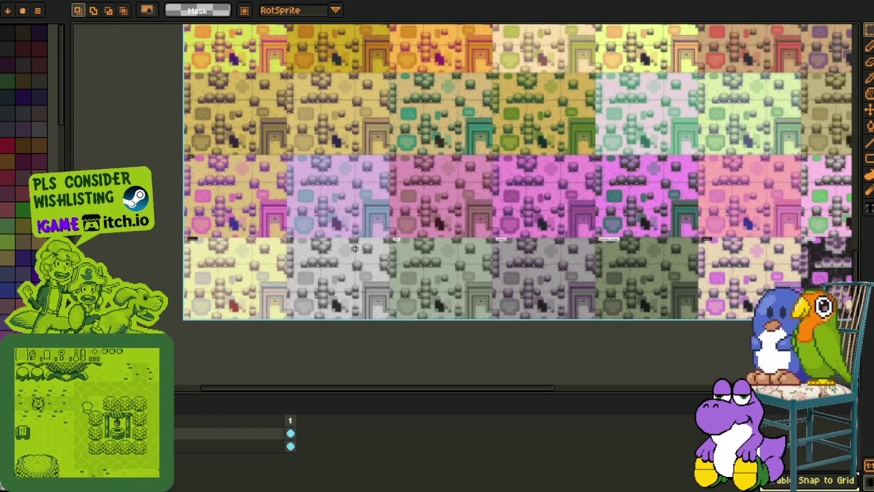
{"action": "scroll", "coordinate": [361, 289], "scroll_direction": "right", "scroll_amount": 8}
{"action": "scroll", "coordinate": [361, 288], "scroll_direction": "down", "scroll_amount": 1}
{"action": "scroll", "coordinate": [313, 230], "scroll_direction": "right", "scroll_amount": 5}
{"action": "scroll", "coordinate": [381, 261], "scroll_direction": "up", "scroll_amount": 4}
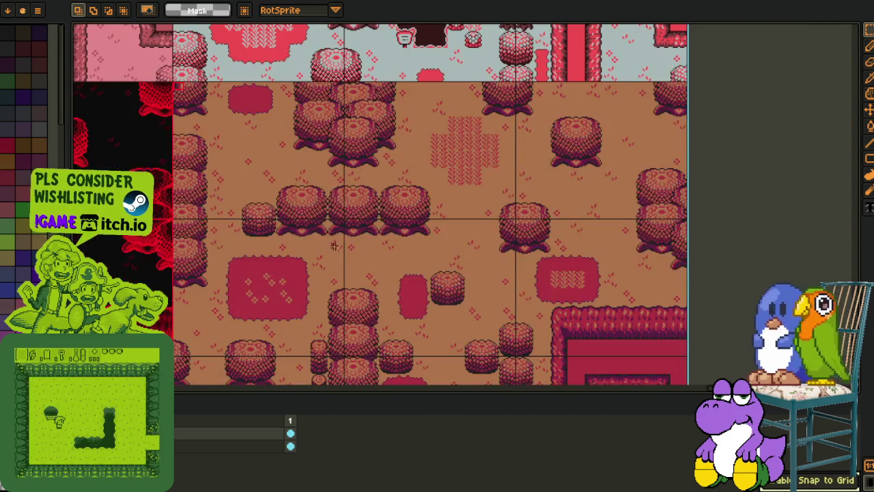
{"action": "scroll", "coordinate": [381, 260], "scroll_direction": "up", "scroll_amount": 2}
{"action": "scroll", "coordinate": [381, 260], "scroll_direction": "down", "scroll_amount": 6}
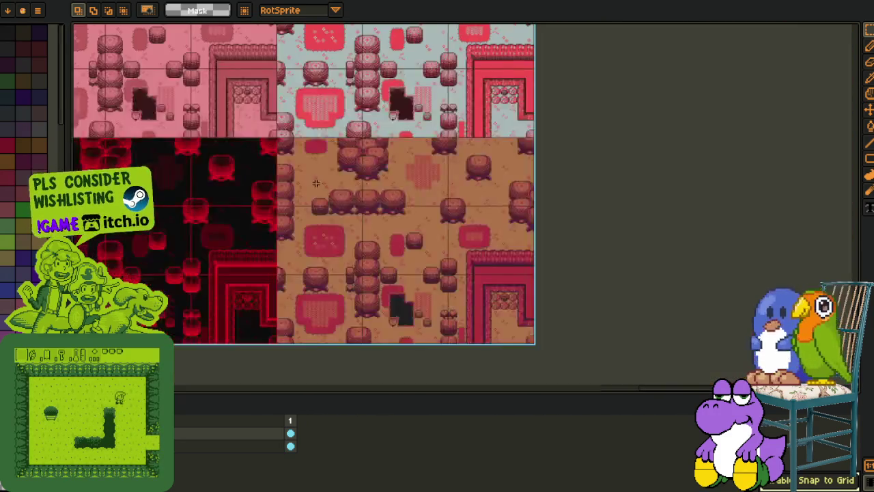
{"action": "scroll", "coordinate": [409, 219], "scroll_direction": "up", "scroll_amount": 1}
{"action": "scroll", "coordinate": [409, 218], "scroll_direction": "down", "scroll_amount": 6}
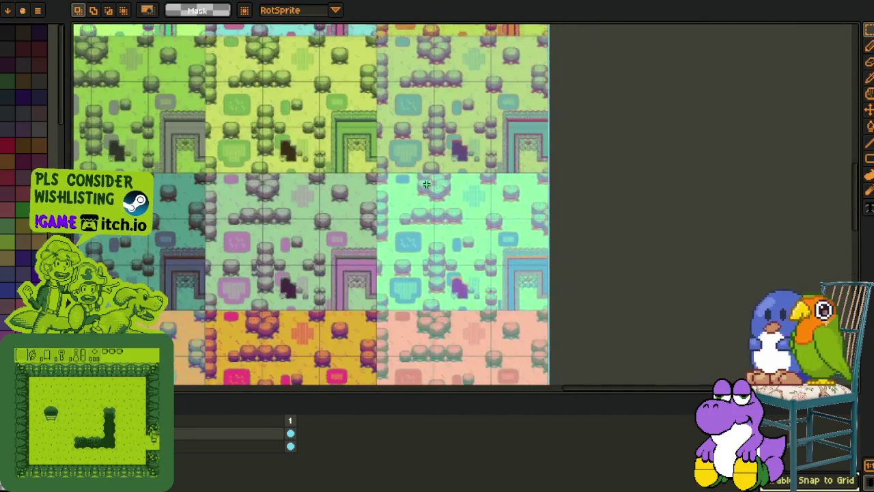
{"action": "scroll", "coordinate": [366, 190], "scroll_direction": "up", "scroll_amount": 6}
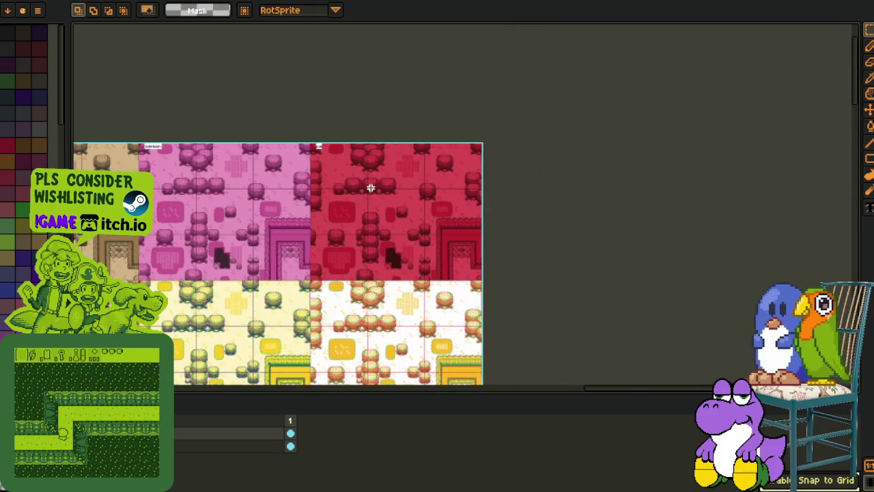
{"action": "scroll", "coordinate": [366, 190], "scroll_direction": "up", "scroll_amount": 2}
{"action": "scroll", "coordinate": [307, 185], "scroll_direction": "down", "scroll_amount": 2}
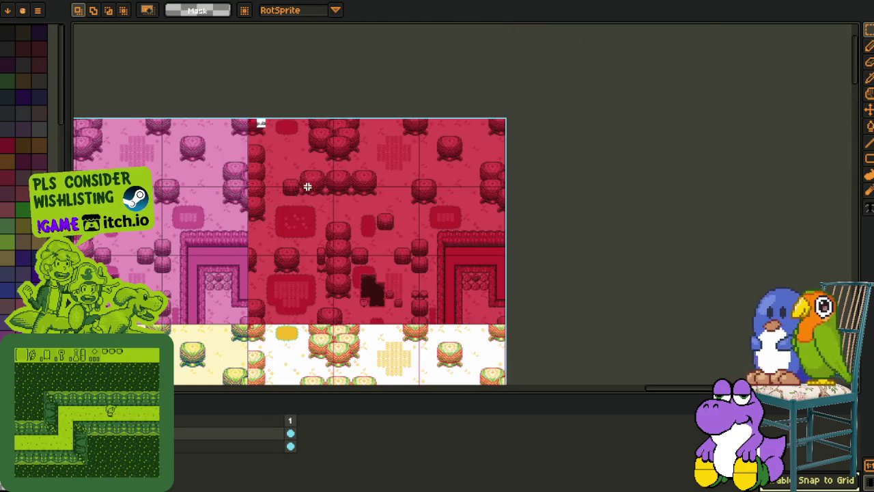
{"action": "scroll", "coordinate": [347, 289], "scroll_direction": "down", "scroll_amount": 10}
{"action": "scroll", "coordinate": [347, 288], "scroll_direction": "left", "scroll_amount": 3}
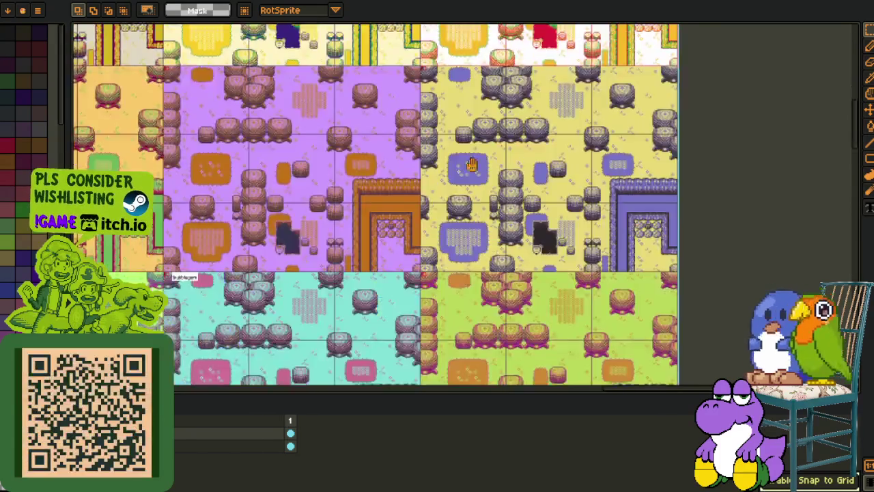
{"action": "scroll", "coordinate": [379, 204], "scroll_direction": "down", "scroll_amount": 10}
{"action": "scroll", "coordinate": [380, 203], "scroll_direction": "right", "scroll_amount": 3}
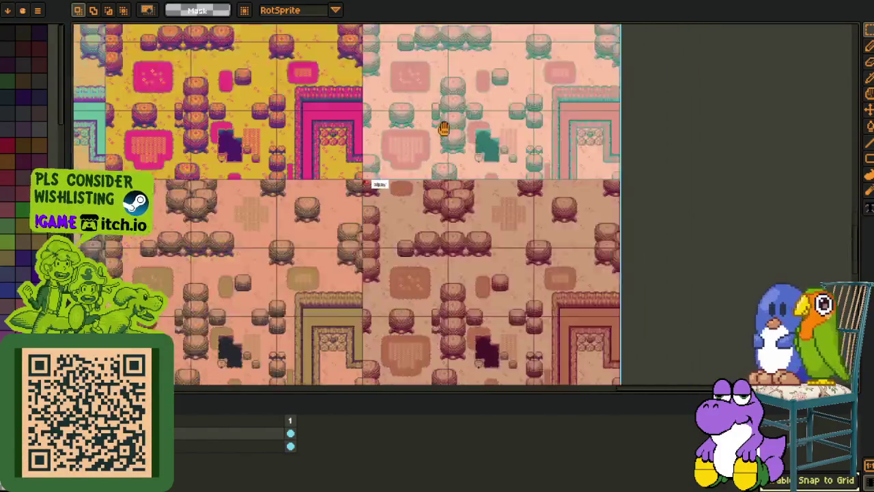
{"action": "scroll", "coordinate": [405, 156], "scroll_direction": "down", "scroll_amount": 15}
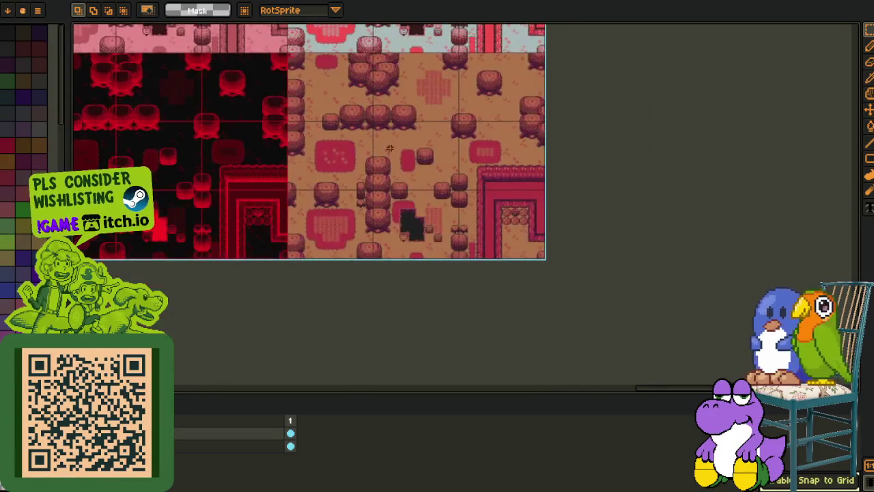
{"action": "scroll", "coordinate": [357, 101], "scroll_direction": "up", "scroll_amount": 2}
{"action": "scroll", "coordinate": [358, 101], "scroll_direction": "up", "scroll_amount": 3}
{"action": "scroll", "coordinate": [357, 137], "scroll_direction": "down", "scroll_amount": 1}
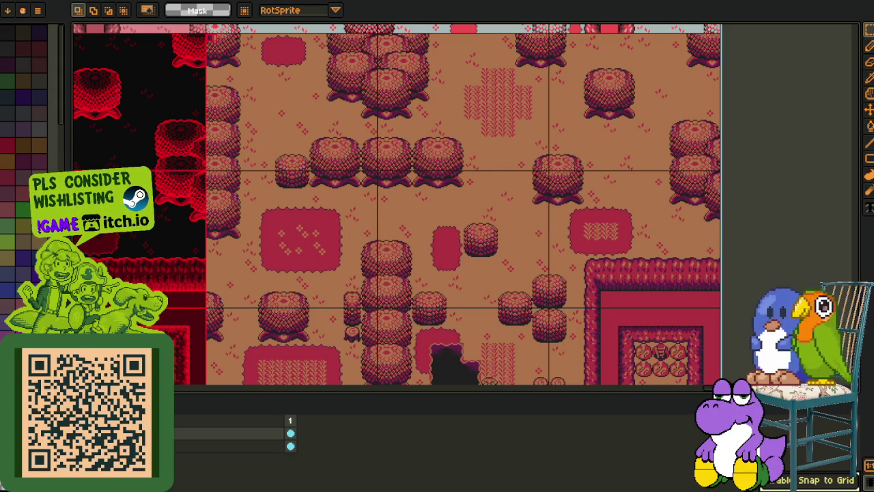
{"action": "left_click_drag", "start_coordinate": [291, 160], "coordinate": [318, 282]}
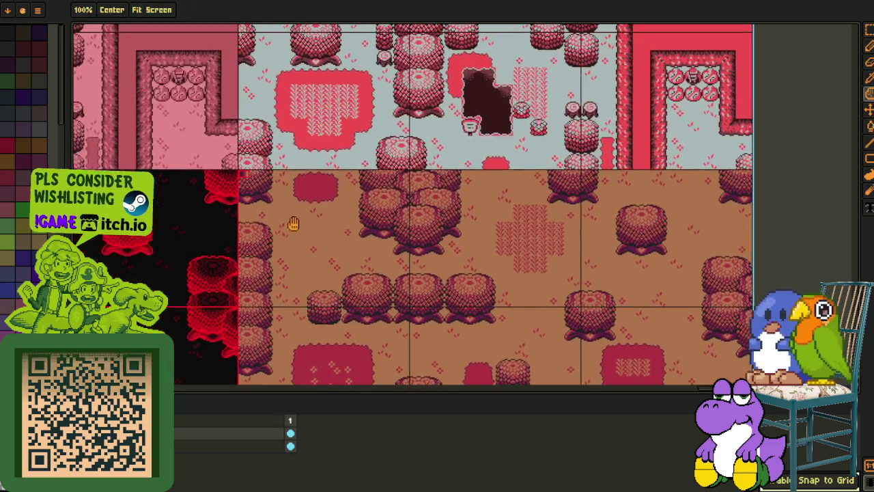
Step: Hide the tile artwork and write 'cherry pie' with the Text tool
{"action": "scroll", "coordinate": [318, 281], "scroll_direction": "up", "scroll_amount": 3}
{"action": "scroll", "coordinate": [249, 113], "scroll_direction": "up", "scroll_amount": 1}
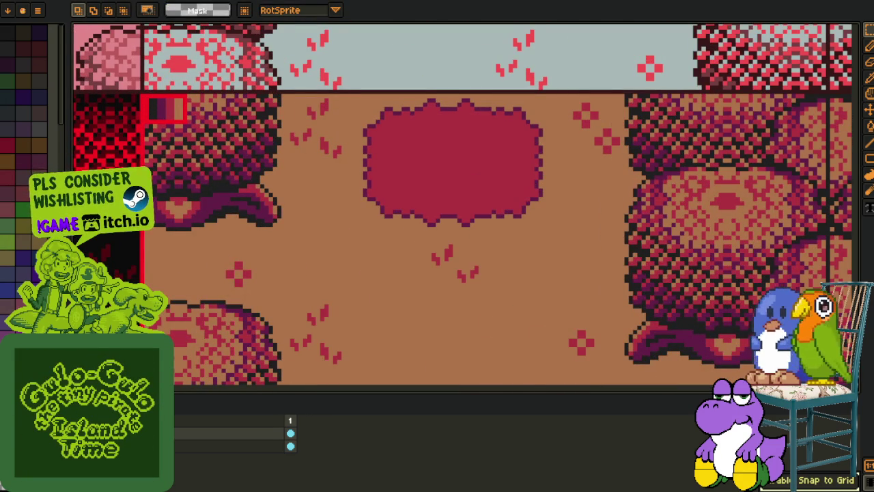
{"action": "key", "text": "Delete"}
{"action": "key", "text": "b"}
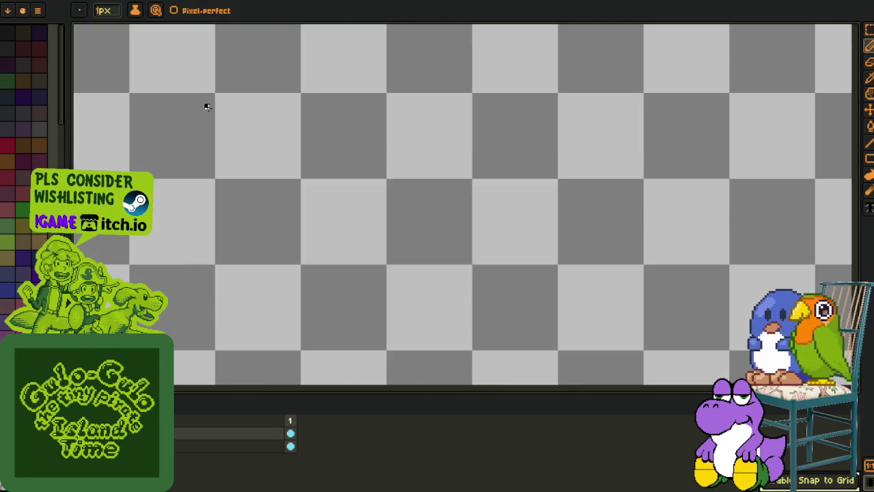
{"action": "key", "text": "t"}
{"action": "left_click", "coordinate": [238, 118]}
{"action": "type", "text": "cherry pie"}
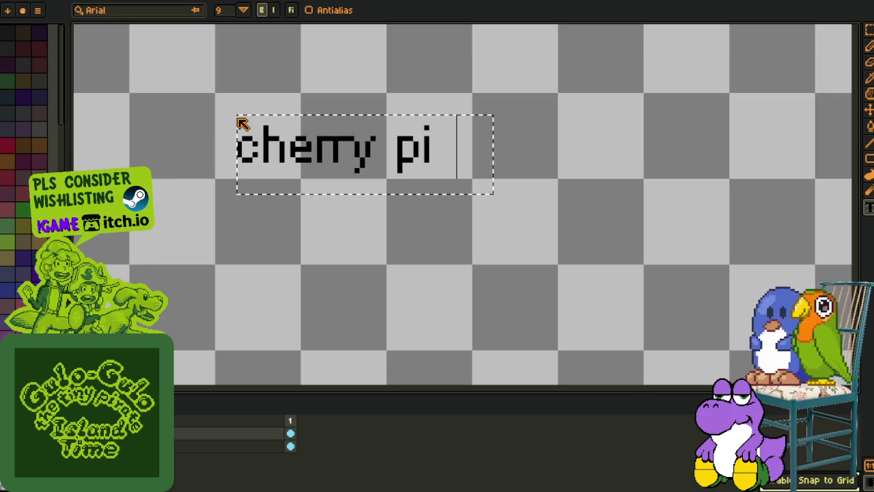
{"action": "key", "text": "Return"}
Step: Select the whole 'cherry pie' label and nudge it one pixel left and one up
{"action": "key", "text": "m"}
{"action": "scroll", "coordinate": [331, 121], "scroll_direction": "up", "scroll_amount": 1}
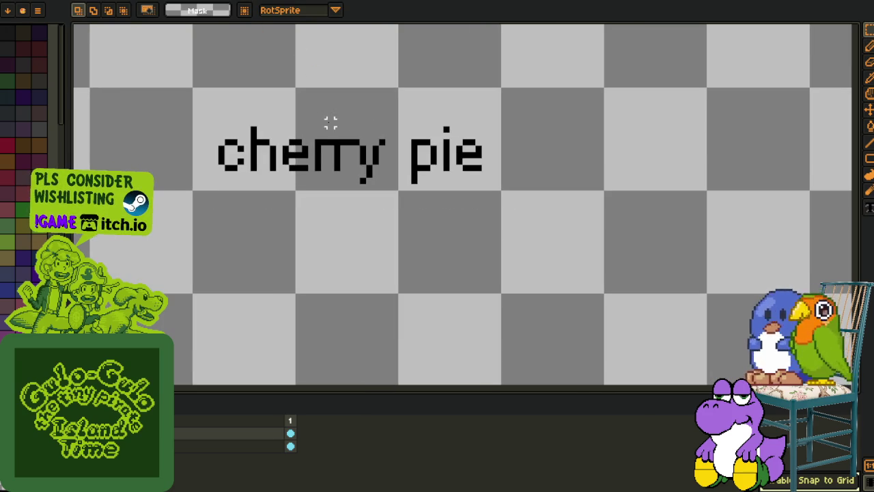
{"action": "mouse_move", "coordinate": [337, 130]}
{"action": "left_mouse_down"}
{"action": "mouse_move", "coordinate": [438, 218]}
{"action": "mouse_move", "coordinate": [607, 193]}
{"action": "left_mouse_up"}
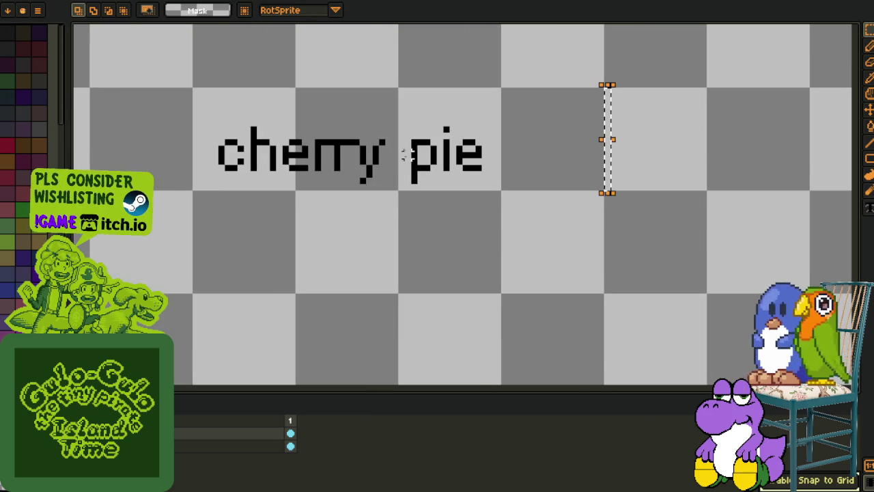
{"action": "left_click_drag", "start_coordinate": [335, 120], "coordinate": [504, 198]}
{"action": "key", "text": "ctrl+d"}
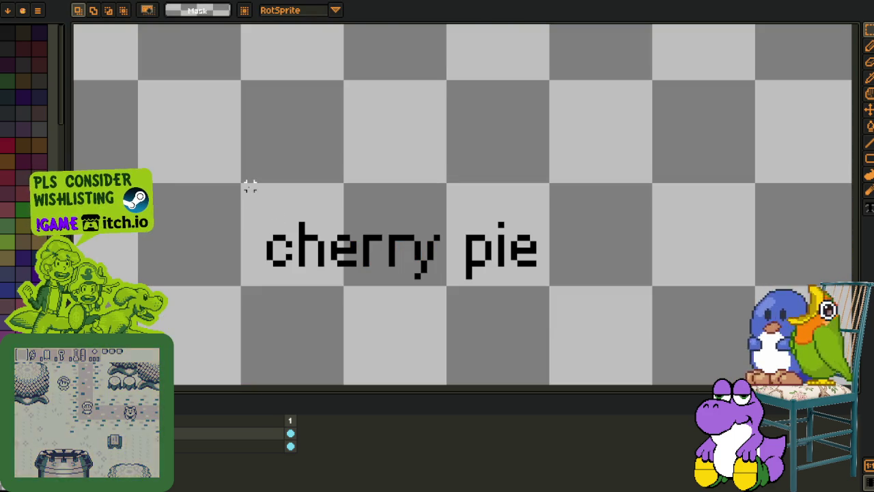
{"action": "mouse_move", "coordinate": [250, 187]}
{"action": "left_mouse_down"}
{"action": "mouse_move", "coordinate": [444, 275]}
{"action": "mouse_move", "coordinate": [583, 277]}
{"action": "left_mouse_up"}
{"action": "key", "text": "Left"}
{"action": "key", "text": "Left"}
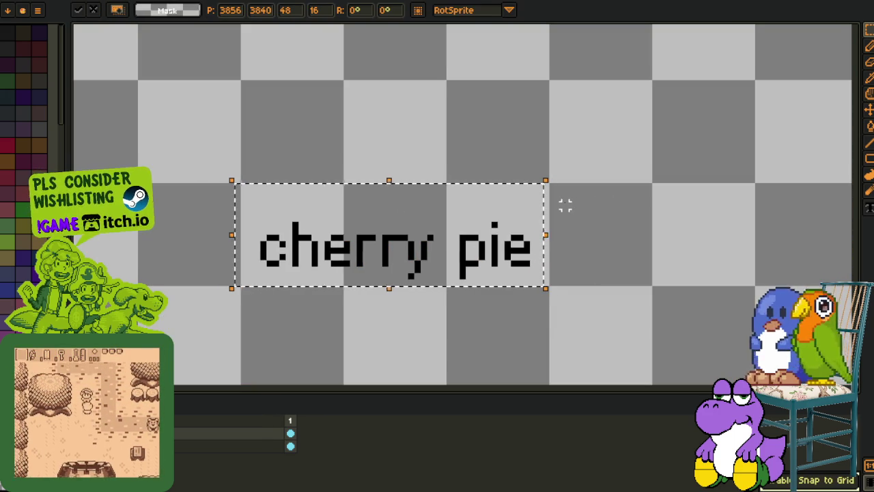
{"action": "key", "text": "Up"}
{"action": "key", "text": "Return"}
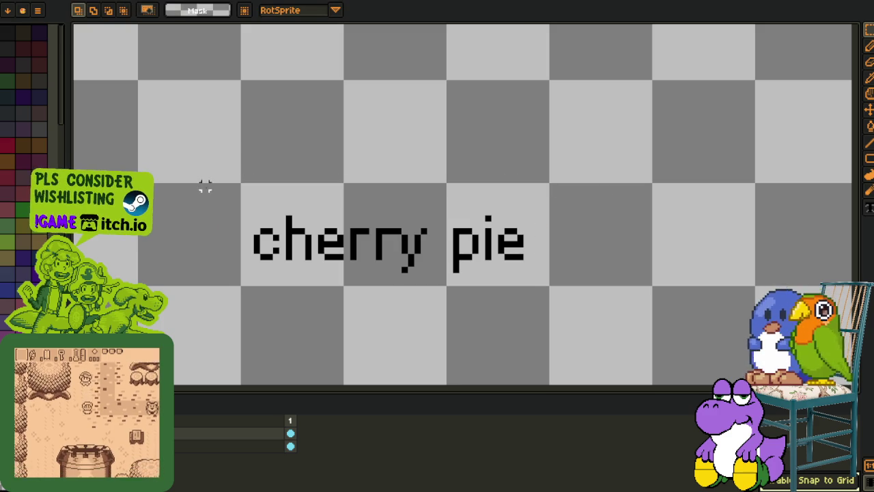
Step: Replace the label area's background with white and save the sheet
{"action": "left_click_drag", "start_coordinate": [244, 189], "coordinate": [509, 277]}
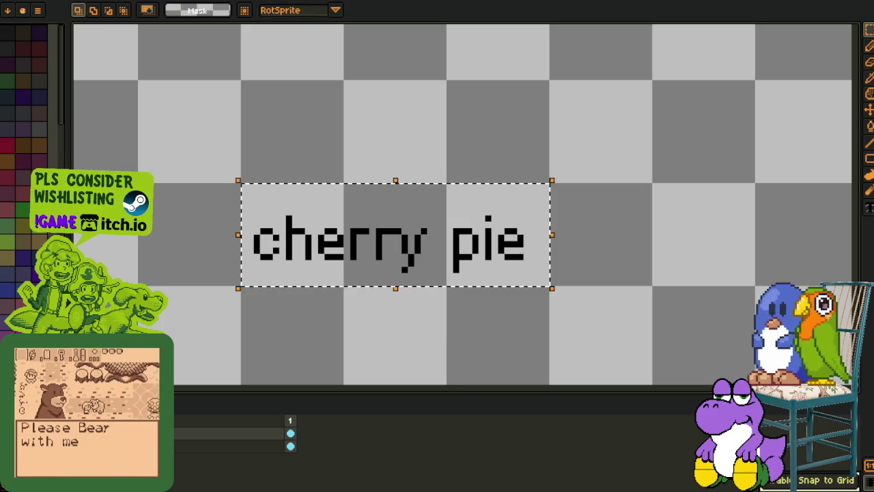
{"action": "key", "text": "i"}
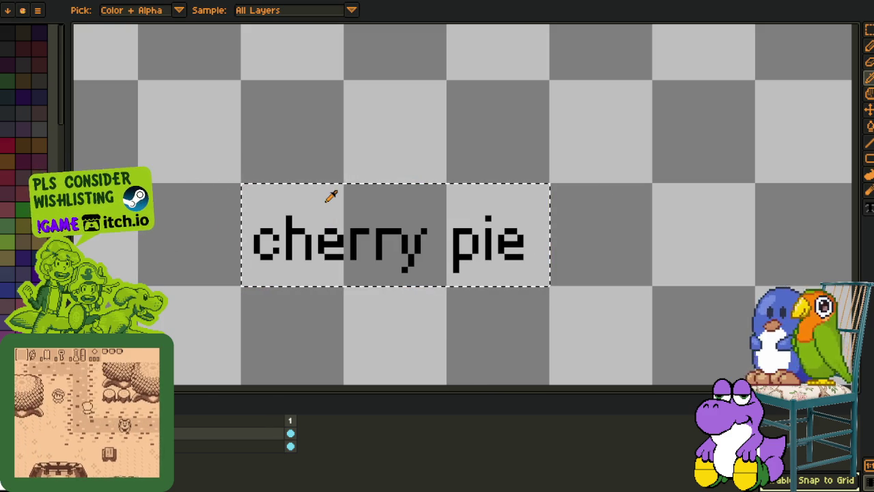
{"action": "key", "text": "shift+r"}
{"action": "left_click", "coordinate": [351, 385]}
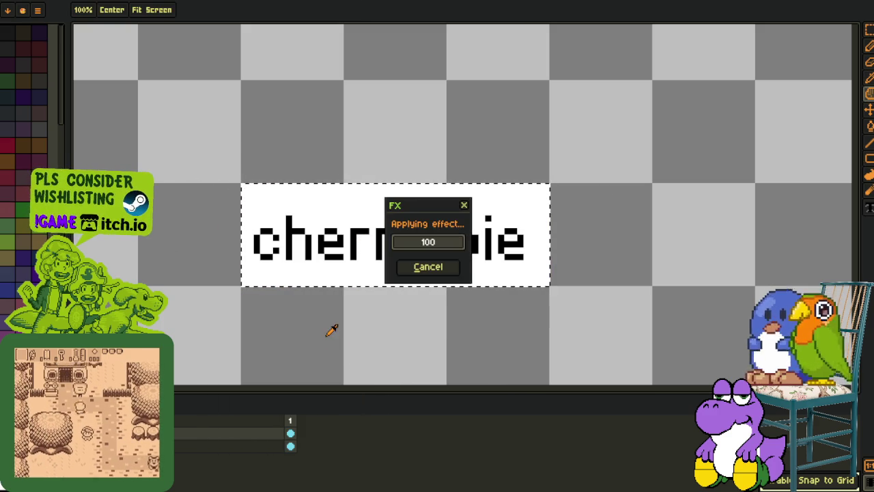
{"action": "key", "text": "m"}
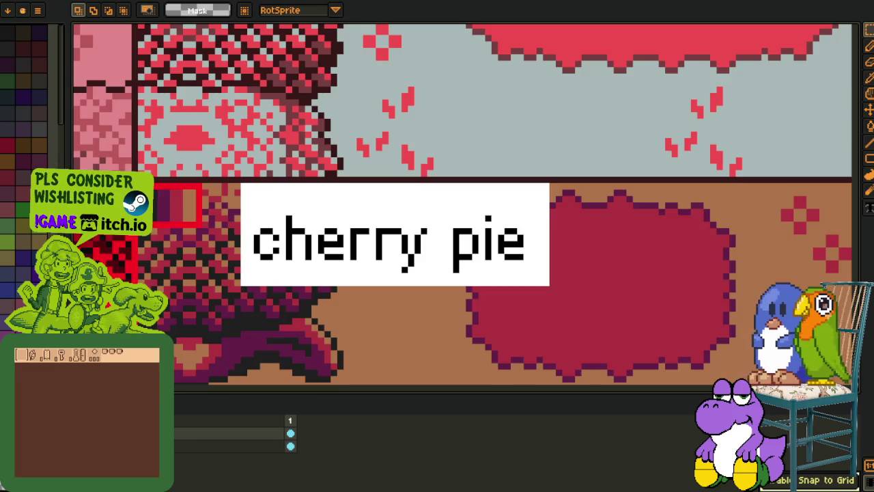
{"action": "scroll", "coordinate": [314, 179], "scroll_direction": "down", "scroll_amount": 4}
{"action": "key", "text": "ctrl+s"}
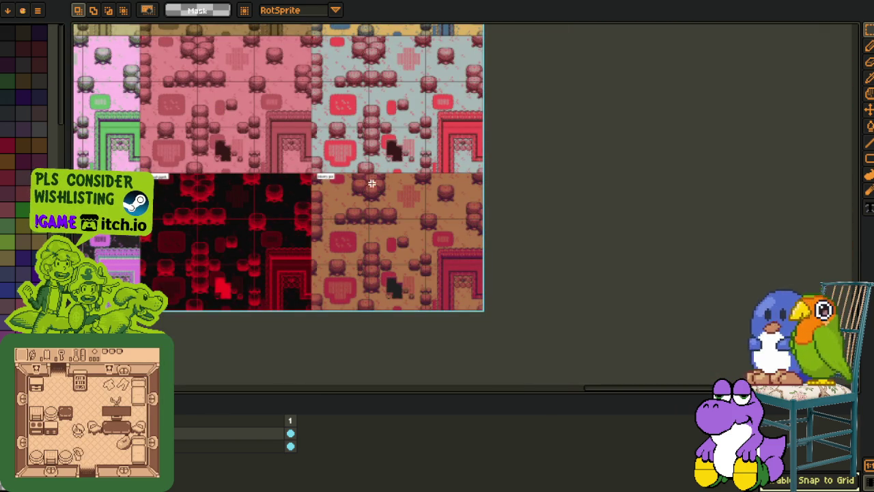
{"action": "mouse_move", "coordinate": [322, 172]}
{"action": "left_mouse_down"}
{"action": "mouse_move", "coordinate": [312, 218]}
{"action": "mouse_move", "coordinate": [355, 205]}
{"action": "mouse_move", "coordinate": [320, 339]}
{"action": "mouse_move", "coordinate": [332, 162]}
{"action": "mouse_move", "coordinate": [156, 212]}
{"action": "mouse_move", "coordinate": [258, 193]}
{"action": "left_mouse_up"}
{"action": "scroll", "coordinate": [179, 103], "scroll_direction": "up", "scroll_amount": 3}
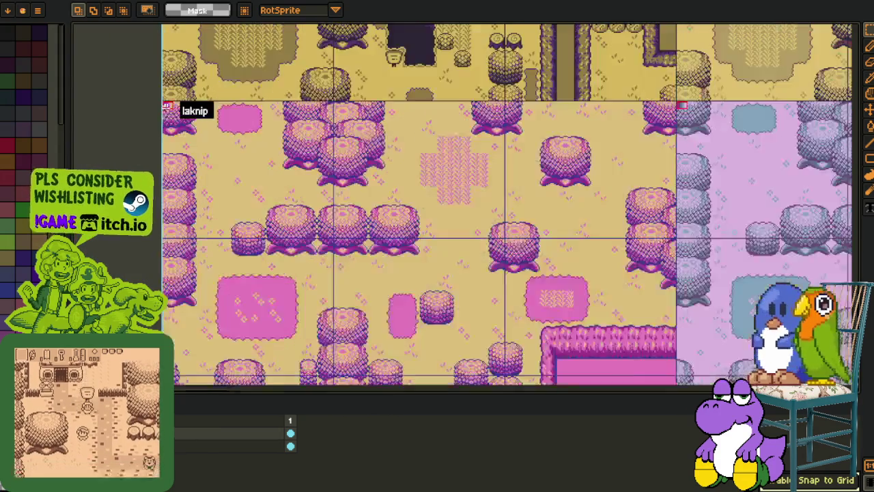
{"action": "scroll", "coordinate": [282, 123], "scroll_direction": "down", "scroll_amount": 2}
{"action": "scroll", "coordinate": [411, 169], "scroll_direction": "up", "scroll_amount": 4}
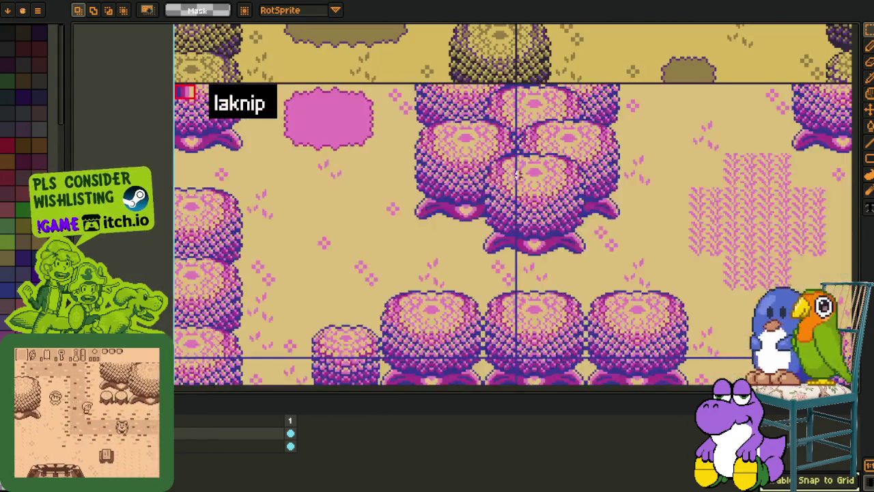
{"action": "scroll", "coordinate": [427, 174], "scroll_direction": "down", "scroll_amount": 3}
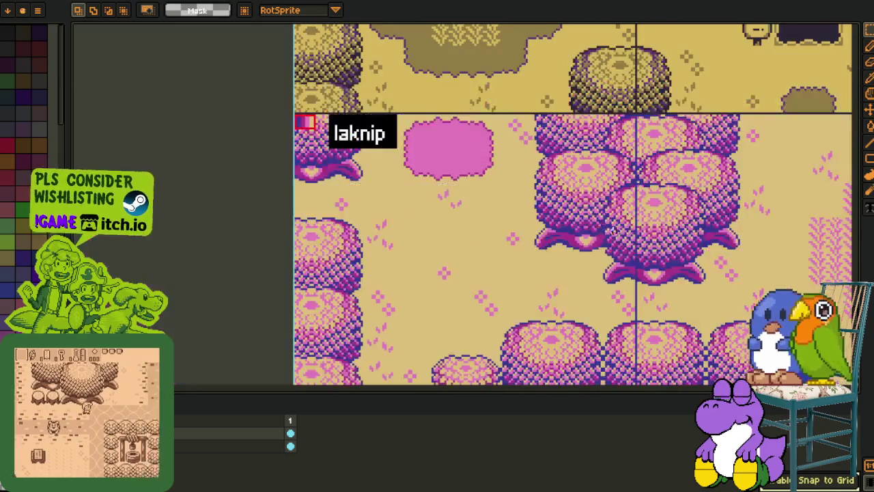
{"action": "scroll", "coordinate": [471, 199], "scroll_direction": "right", "scroll_amount": 10}
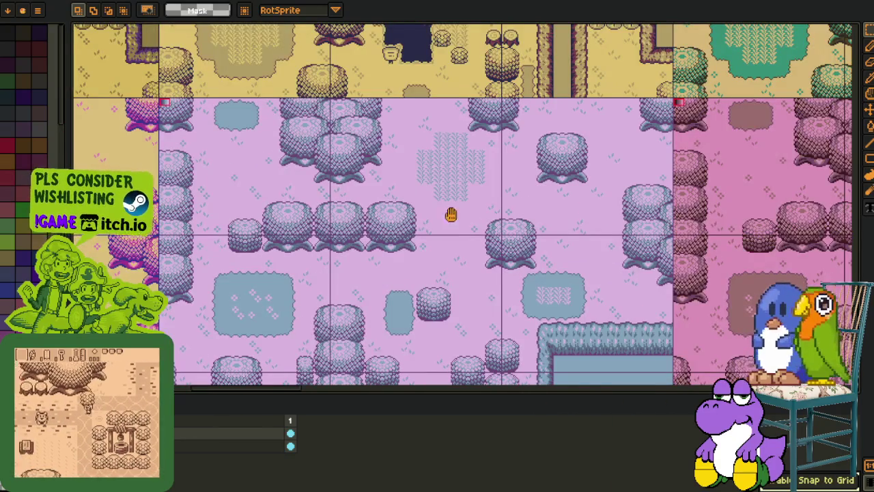
{"action": "scroll", "coordinate": [444, 184], "scroll_direction": "down", "scroll_amount": 3}
{"action": "scroll", "coordinate": [606, 205], "scroll_direction": "right", "scroll_amount": 3}
{"action": "scroll", "coordinate": [622, 195], "scroll_direction": "down", "scroll_amount": 2}
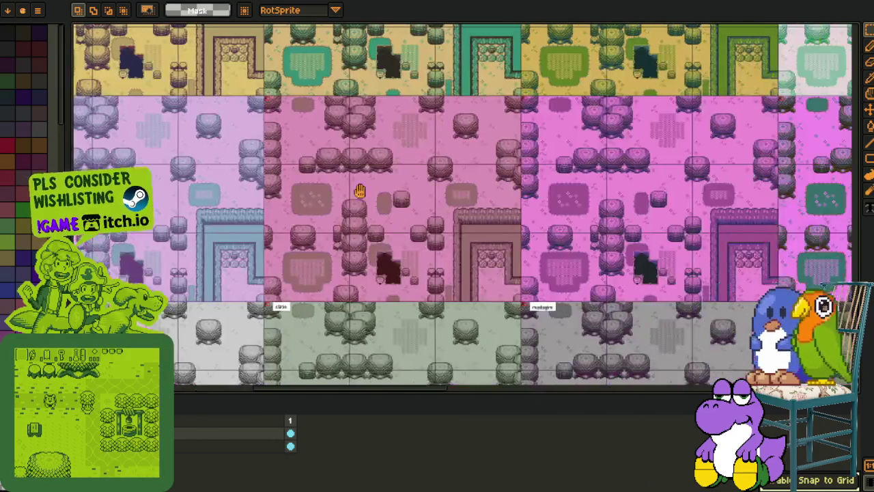
{"action": "scroll", "coordinate": [442, 116], "scroll_direction": "up", "scroll_amount": 2}
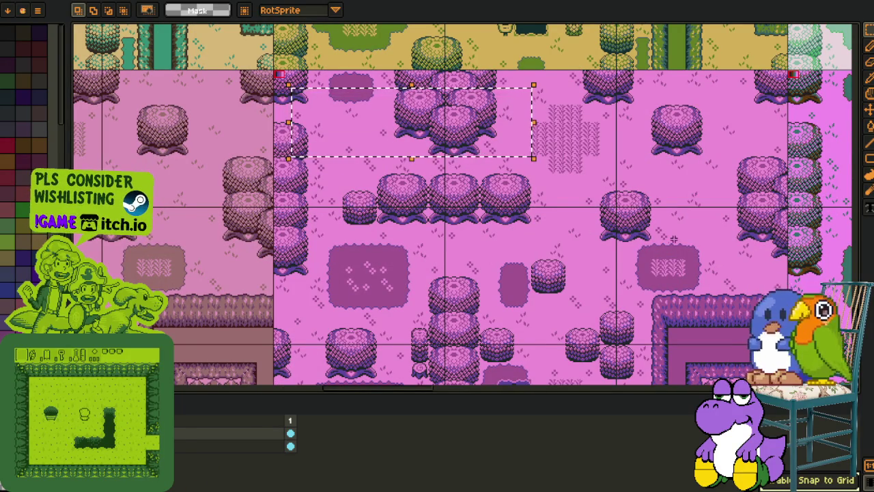
{"action": "scroll", "coordinate": [748, 230], "scroll_direction": "down", "scroll_amount": 2}
{"action": "left_click_drag", "start_coordinate": [748, 231], "coordinate": [298, 232]}
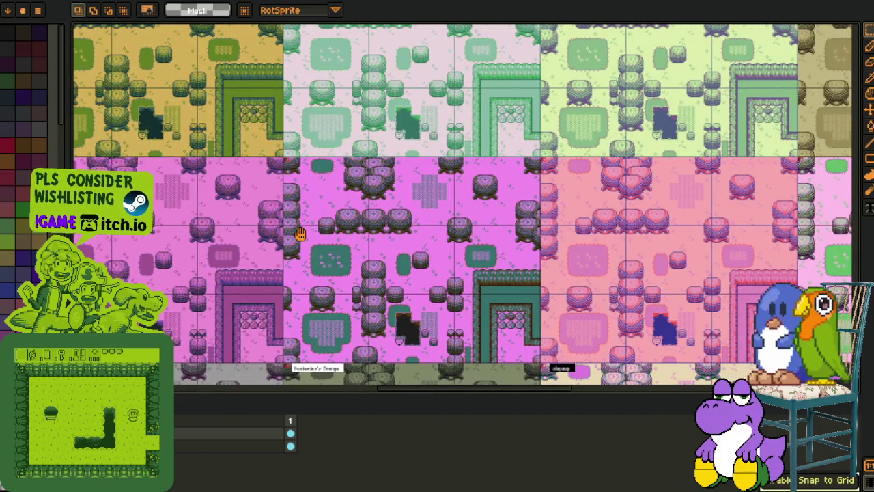
{"action": "scroll", "coordinate": [310, 207], "scroll_direction": "right", "scroll_amount": 2}
{"action": "scroll", "coordinate": [354, 228], "scroll_direction": "up", "scroll_amount": 5}
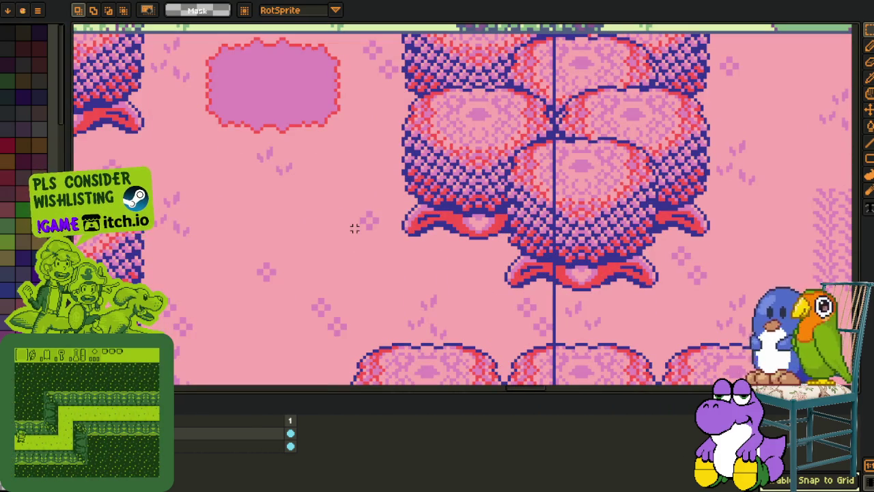
{"action": "scroll", "coordinate": [354, 228], "scroll_direction": "down", "scroll_amount": 5}
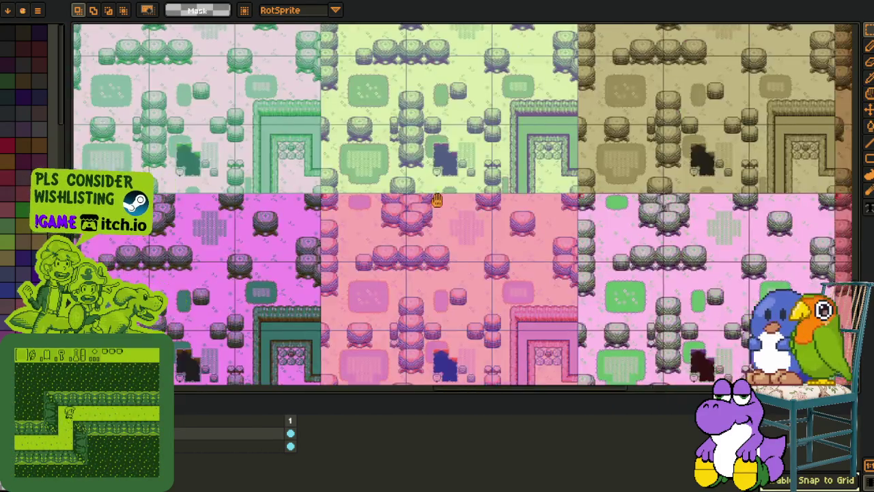
{"action": "scroll", "coordinate": [523, 223], "scroll_direction": "up", "scroll_amount": 5}
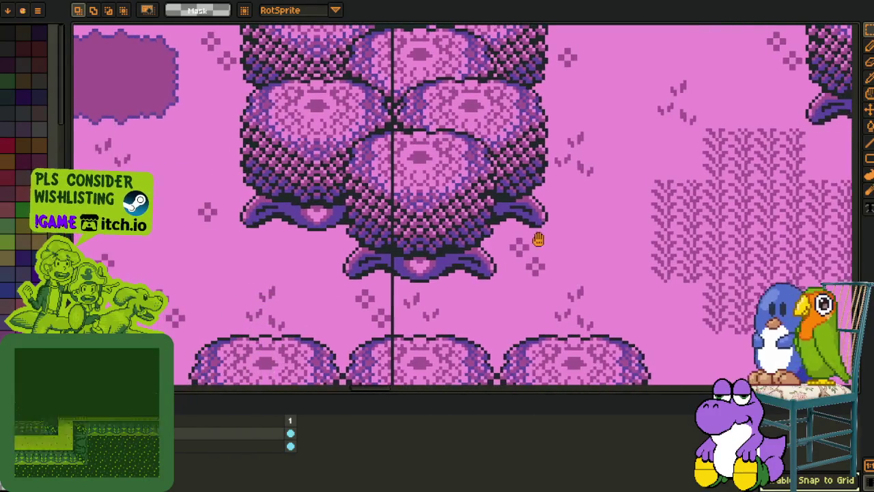
{"action": "scroll", "coordinate": [469, 243], "scroll_direction": "down", "scroll_amount": 2}
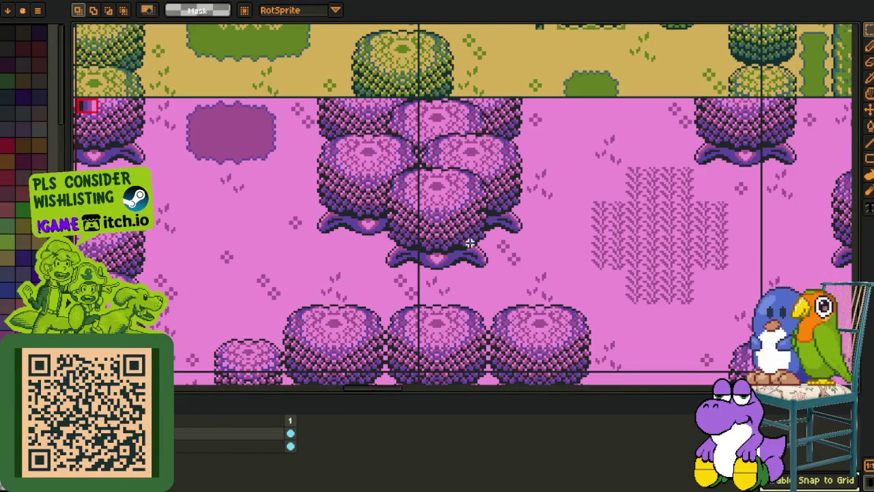
{"action": "scroll", "coordinate": [470, 244], "scroll_direction": "down", "scroll_amount": 3}
{"action": "scroll", "coordinate": [631, 321], "scroll_direction": "up", "scroll_amount": 4}
{"action": "left_click_drag", "start_coordinate": [672, 204], "coordinate": [813, 226]}
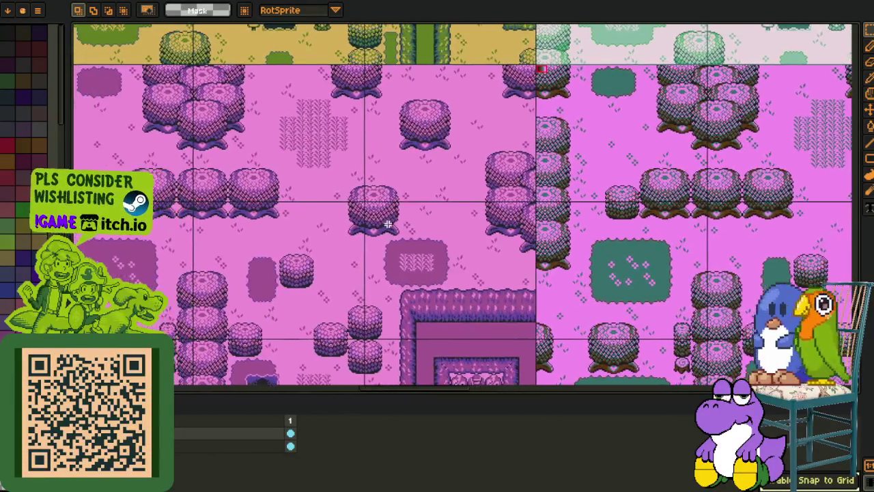
{"action": "left_click_drag", "start_coordinate": [537, 228], "coordinate": [440, 227]}
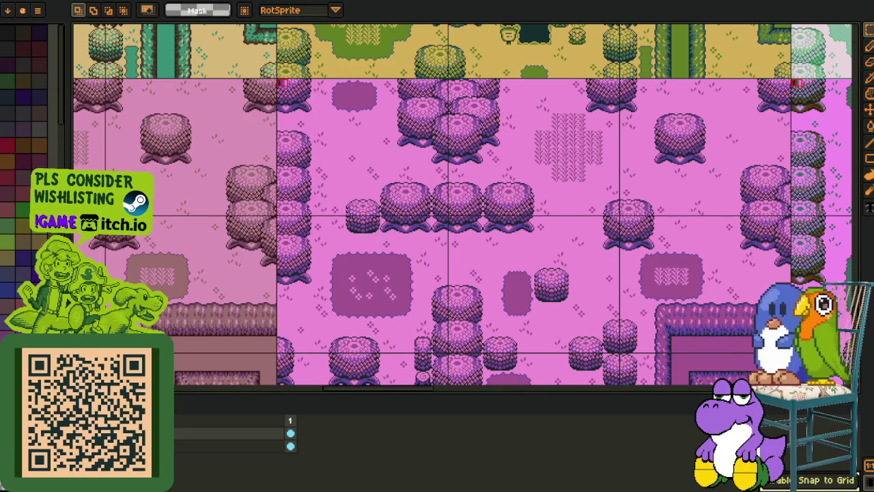
{"action": "scroll", "coordinate": [314, 105], "scroll_direction": "up", "scroll_amount": 5}
Step: Inspect the red swatch marker up close, deselect, then pan out to the neighbouring pink tiles
{"action": "scroll", "coordinate": [314, 63], "scroll_direction": "up", "scroll_amount": 4}
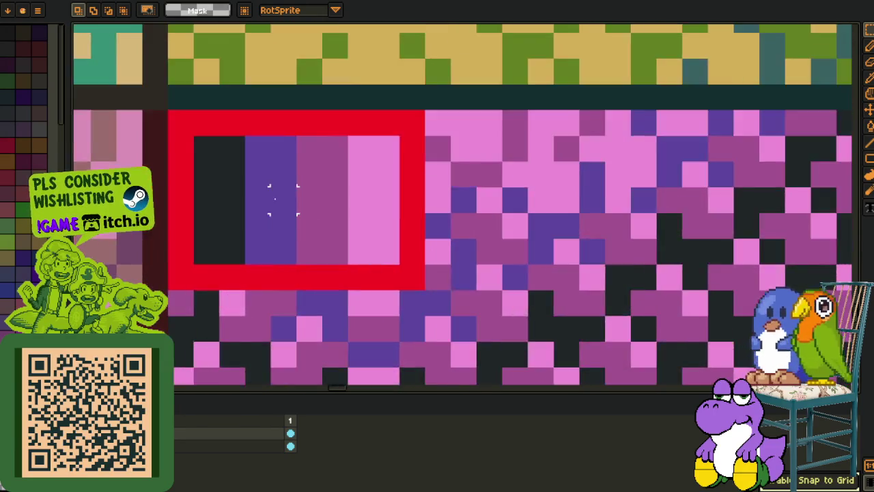
{"action": "left_click", "coordinate": [565, 240]}
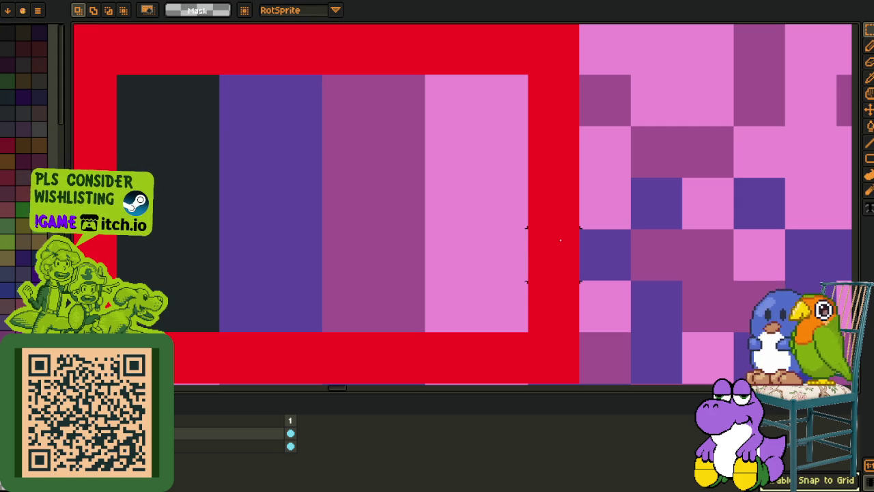
{"action": "scroll", "coordinate": [538, 238], "scroll_direction": "down", "scroll_amount": 3}
{"action": "left_click_drag", "start_coordinate": [606, 275], "coordinate": [379, 254]}
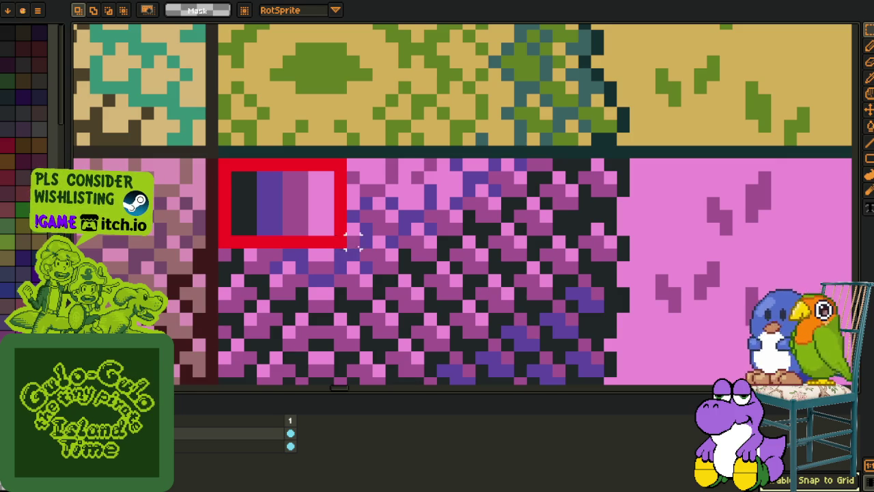
{"action": "scroll", "coordinate": [469, 232], "scroll_direction": "down", "scroll_amount": 1}
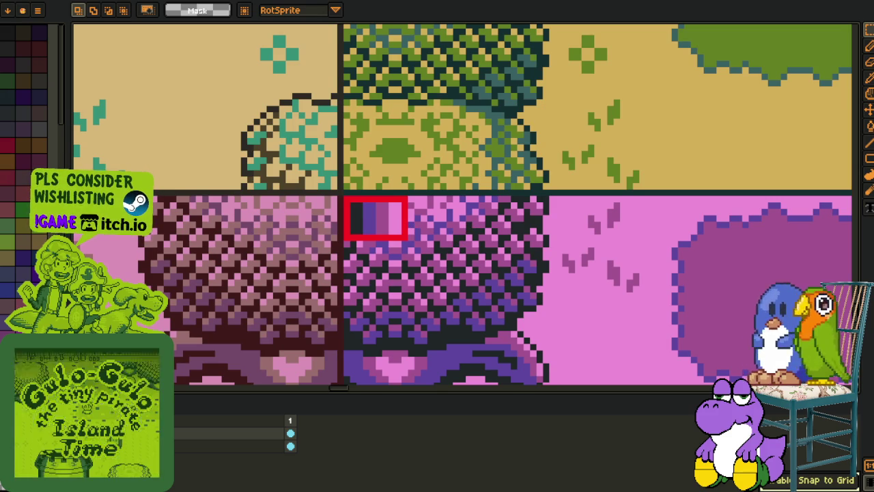
{"action": "scroll", "coordinate": [297, 277], "scroll_direction": "down", "scroll_amount": 1}
{"action": "scroll", "coordinate": [329, 275], "scroll_direction": "down", "scroll_amount": 3}
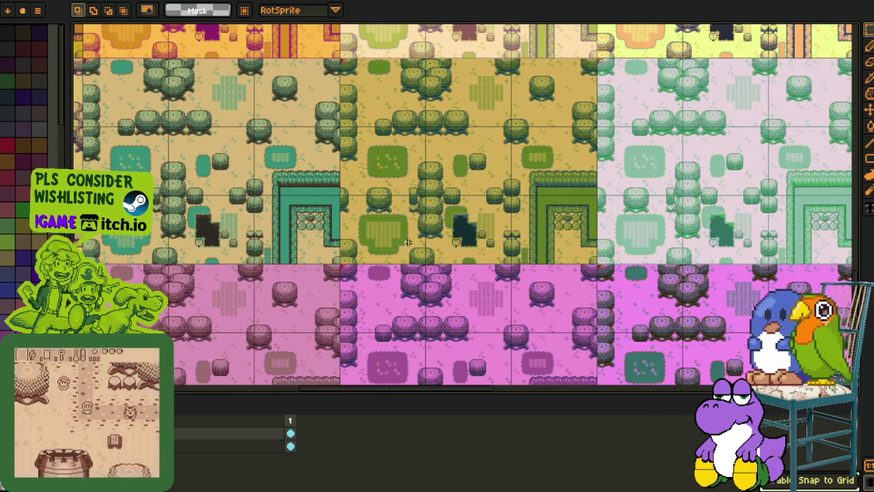
Step: Survey the sheet, bringing the yellow 'sunflower' and pale green palette variants into view
{"action": "scroll", "coordinate": [369, 239], "scroll_direction": "down", "scroll_amount": 1}
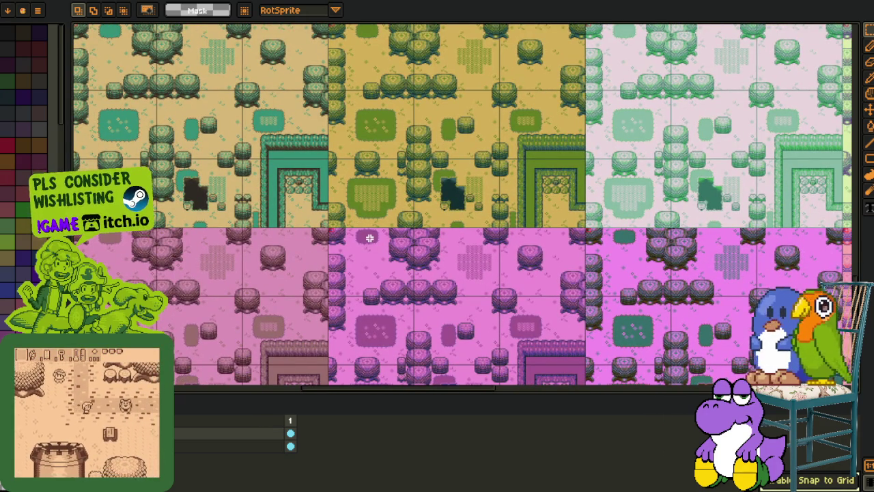
{"action": "scroll", "coordinate": [337, 244], "scroll_direction": "up", "scroll_amount": 3}
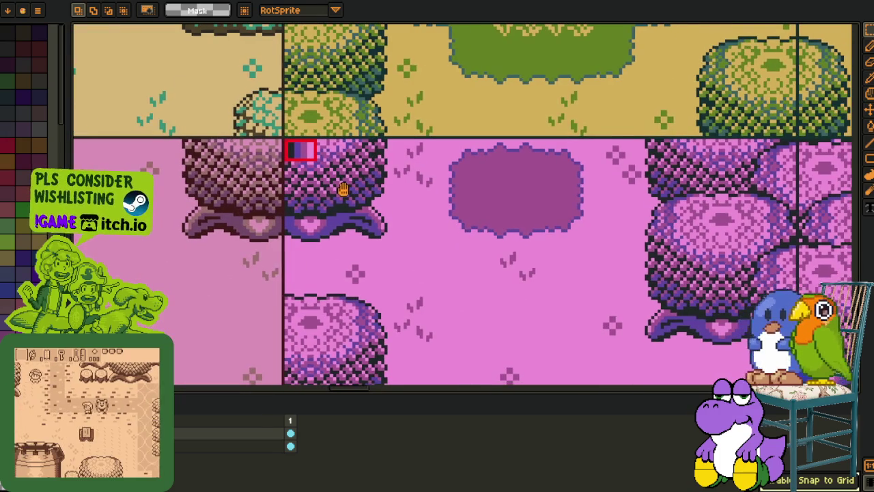
{"action": "scroll", "coordinate": [315, 182], "scroll_direction": "up", "scroll_amount": 1}
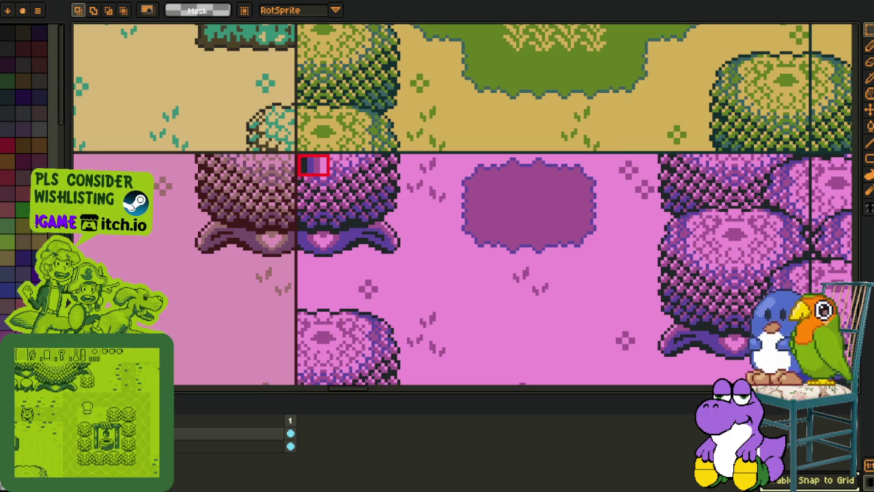
{"action": "scroll", "coordinate": [397, 190], "scroll_direction": "down", "scroll_amount": 4}
{"action": "scroll", "coordinate": [397, 190], "scroll_direction": "down", "scroll_amount": 2}
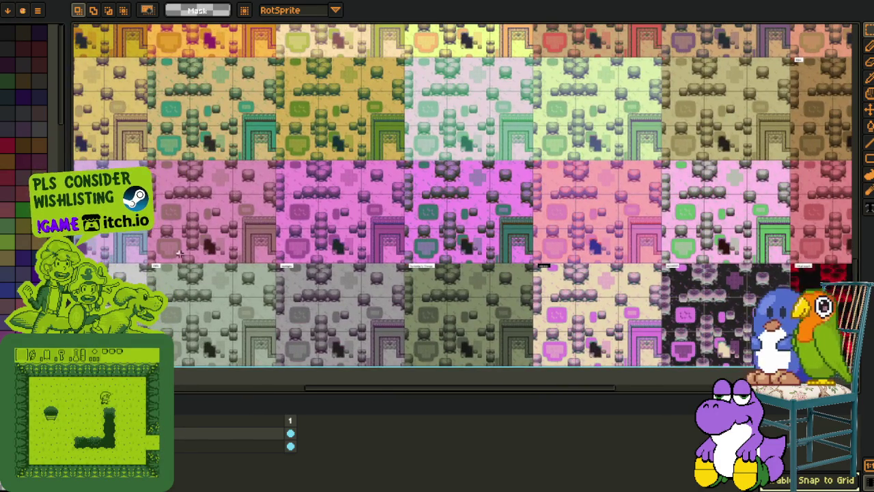
{"action": "scroll", "coordinate": [300, 236], "scroll_direction": "up", "scroll_amount": 2}
{"action": "scroll", "coordinate": [462, 205], "scroll_direction": "up", "scroll_amount": 2}
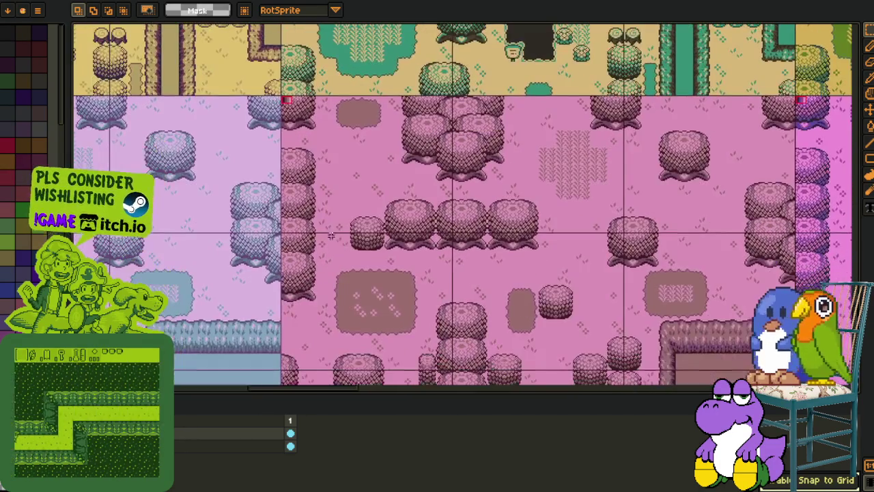
{"action": "scroll", "coordinate": [461, 205], "scroll_direction": "down", "scroll_amount": 2}
{"action": "mouse_move", "coordinate": [665, 169]}
{"action": "left_mouse_down"}
{"action": "mouse_move", "coordinate": [577, 183]}
{"action": "mouse_move", "coordinate": [433, 230]}
{"action": "mouse_move", "coordinate": [295, 326]}
{"action": "mouse_move", "coordinate": [208, 310]}
{"action": "left_mouse_up"}
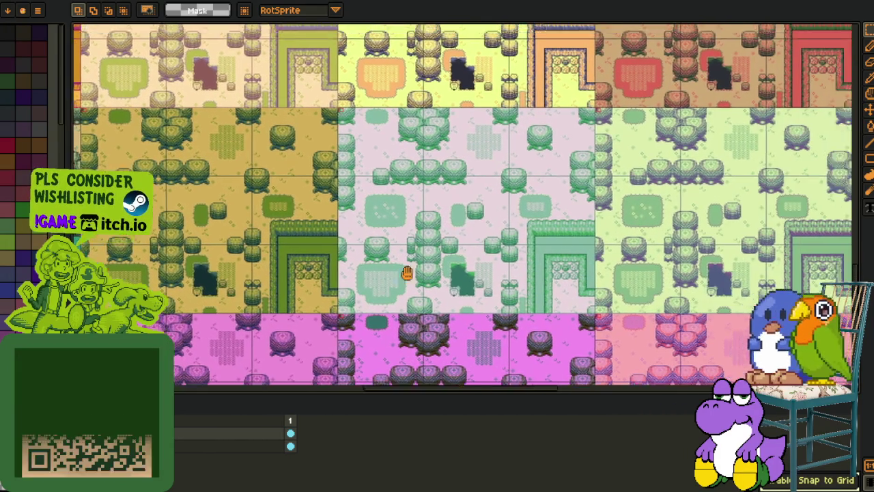
{"action": "left_click_drag", "start_coordinate": [425, 259], "coordinate": [324, 318]}
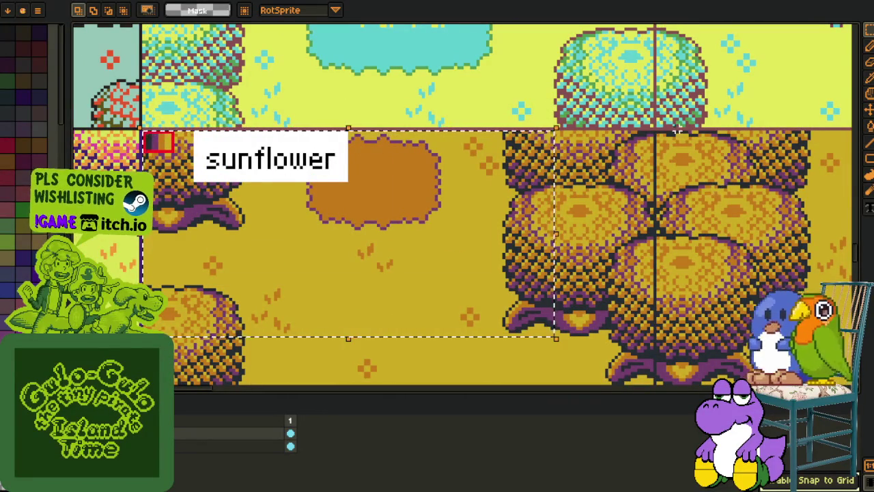
Step: Pan to the orange and brown tiles and marquee-select the 'kayumanggi' name label
{"action": "scroll", "coordinate": [513, 267], "scroll_direction": "down", "scroll_amount": 3}
{"action": "scroll", "coordinate": [534, 202], "scroll_direction": "up", "scroll_amount": 3}
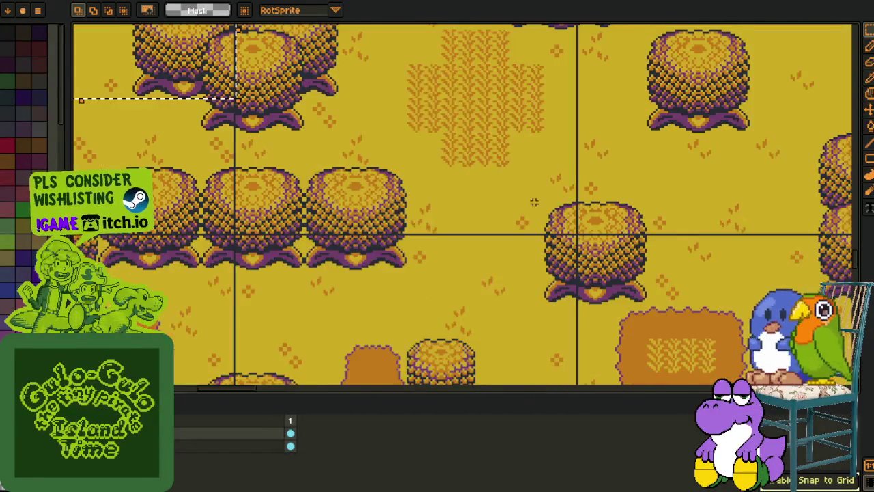
{"action": "left_click_drag", "start_coordinate": [534, 202], "coordinate": [599, 206]}
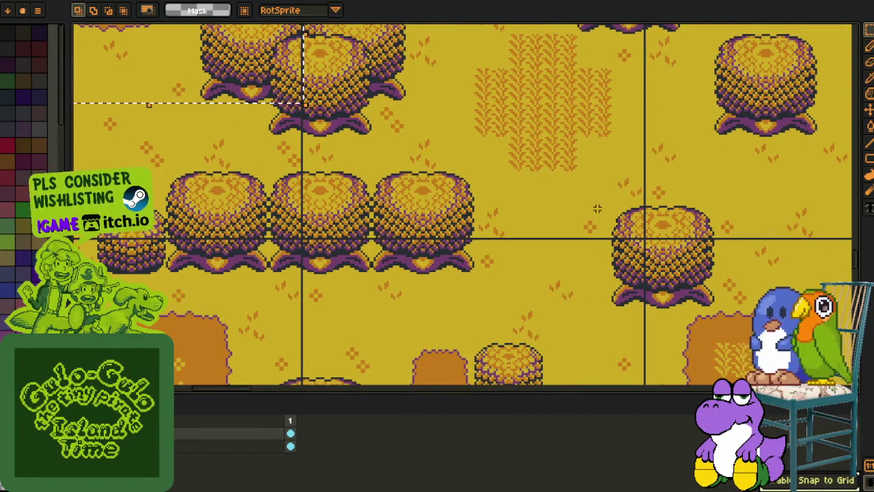
{"action": "scroll", "coordinate": [594, 208], "scroll_direction": "down", "scroll_amount": 3}
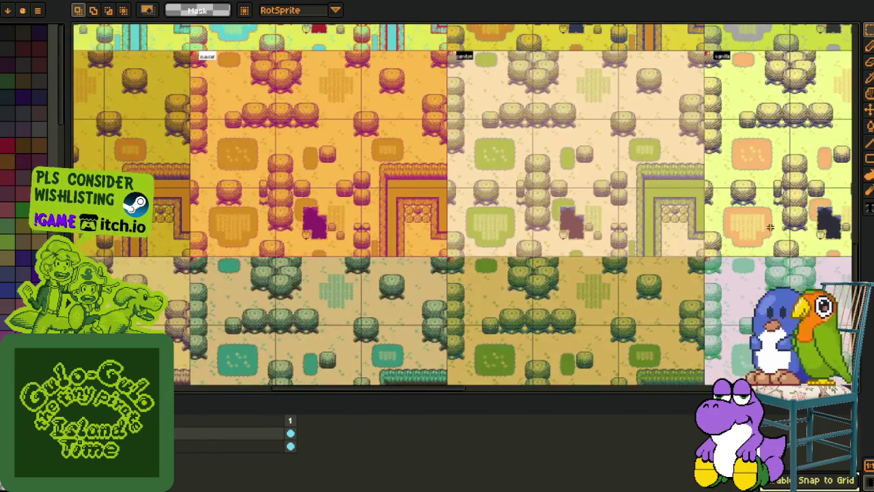
{"action": "left_click_drag", "start_coordinate": [769, 227], "coordinate": [601, 255]}
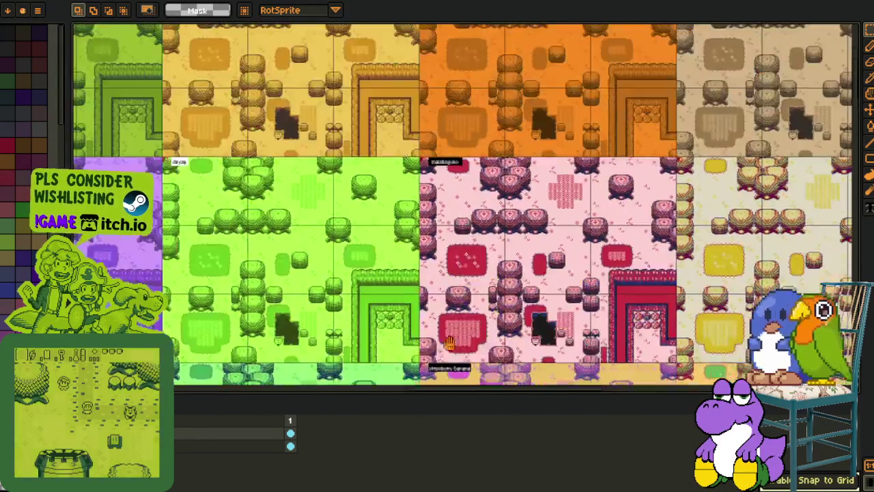
{"action": "scroll", "coordinate": [428, 179], "scroll_direction": "up", "scroll_amount": 3}
{"action": "scroll", "coordinate": [428, 180], "scroll_direction": "up", "scroll_amount": 2}
{"action": "mouse_move", "coordinate": [719, 208]}
{"action": "left_mouse_down"}
{"action": "mouse_move", "coordinate": [588, 135]}
{"action": "mouse_move", "coordinate": [334, 125]}
{"action": "left_mouse_up"}
{"action": "left_click_drag", "start_coordinate": [585, 117], "coordinate": [444, 246]}
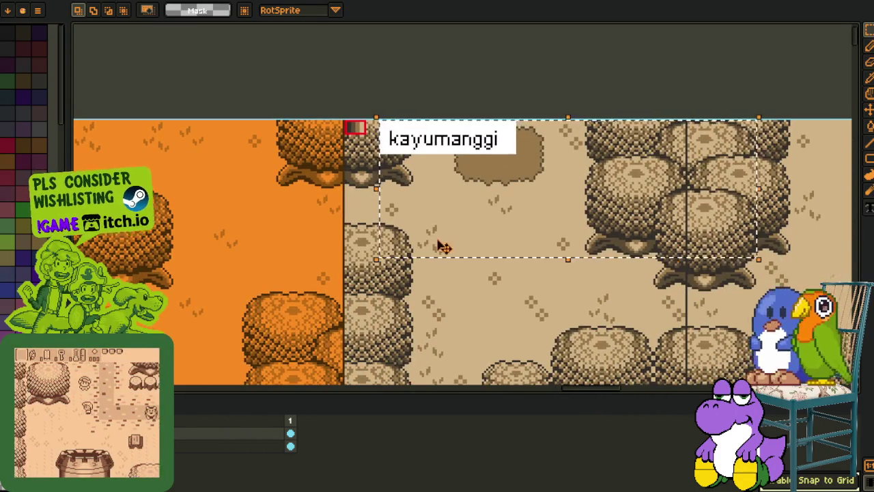
{"action": "scroll", "coordinate": [445, 246], "scroll_direction": "down", "scroll_amount": 3}
Step: Check the pink 'kalimbahin' tile and collapse the timeline so the canvas fills the window
{"action": "left_click_drag", "start_coordinate": [664, 202], "coordinate": [363, 201]}
{"action": "scroll", "coordinate": [364, 201], "scroll_direction": "up", "scroll_amount": 3}
{"action": "scroll", "coordinate": [282, 204], "scroll_direction": "down", "scroll_amount": 2}
{"action": "left_click_drag", "start_coordinate": [282, 205], "coordinate": [536, 189]}
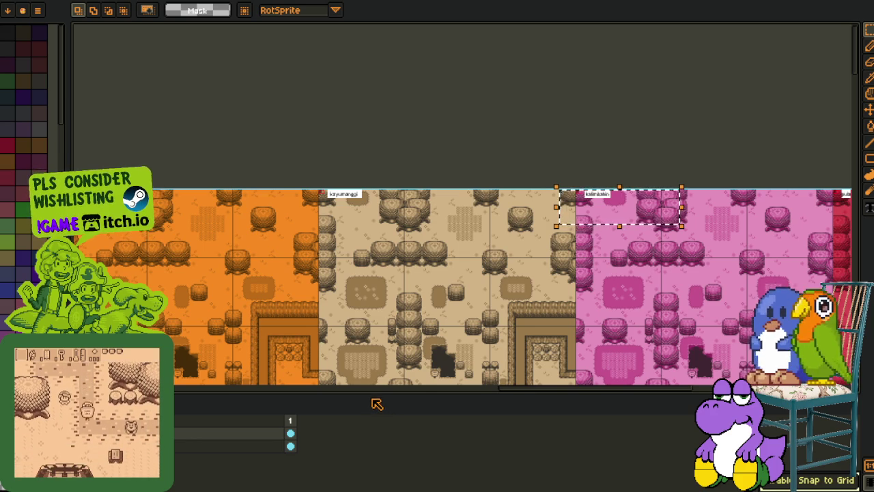
{"action": "left_click_drag", "start_coordinate": [367, 390], "coordinate": [366, 486]}
{"action": "left_click_drag", "start_coordinate": [309, 410], "coordinate": [309, 302]}
{"action": "scroll", "coordinate": [310, 303], "scroll_direction": "down", "scroll_amount": 2}
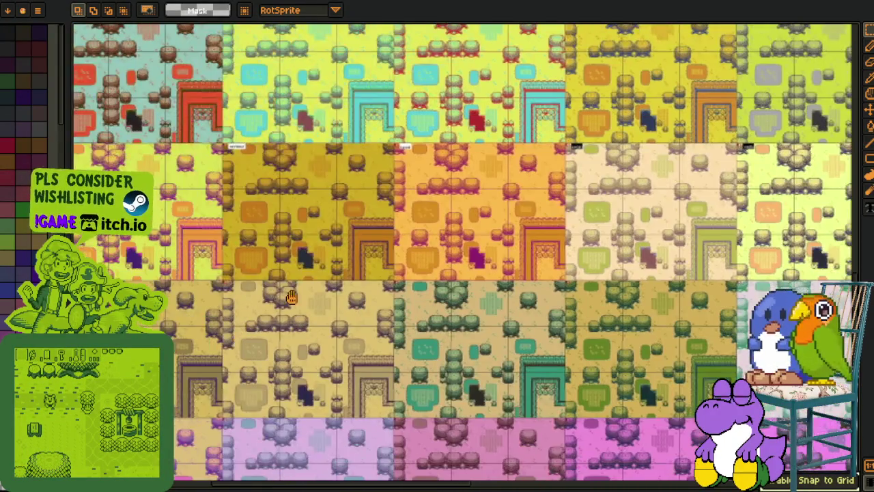
Step: Zoom and pan to a nearby palette tile, then switch to the Wiktionary 'mani' entry
{"action": "scroll", "coordinate": [279, 303], "scroll_direction": "down", "scroll_amount": 2}
{"action": "scroll", "coordinate": [279, 303], "scroll_direction": "up", "scroll_amount": 4}
{"action": "left_click_drag", "start_coordinate": [345, 271], "coordinate": [315, 324]}
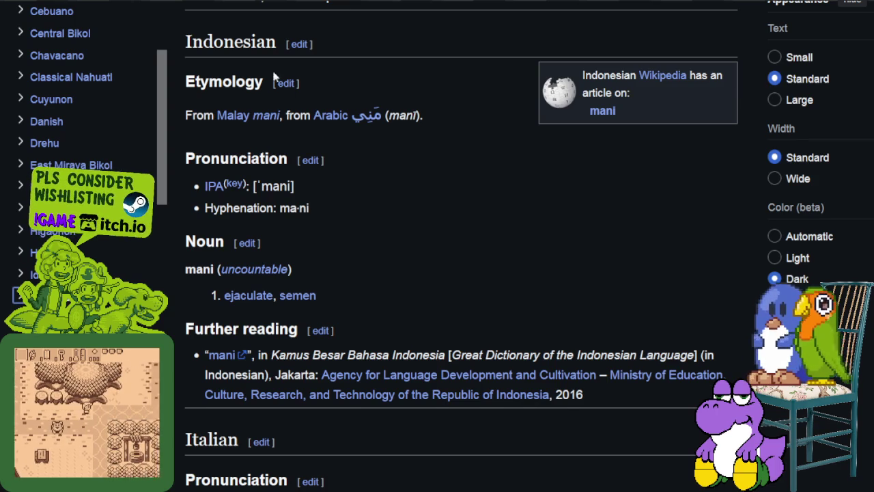
{"action": "scroll", "coordinate": [184, 32], "scroll_direction": "up", "scroll_amount": 2}
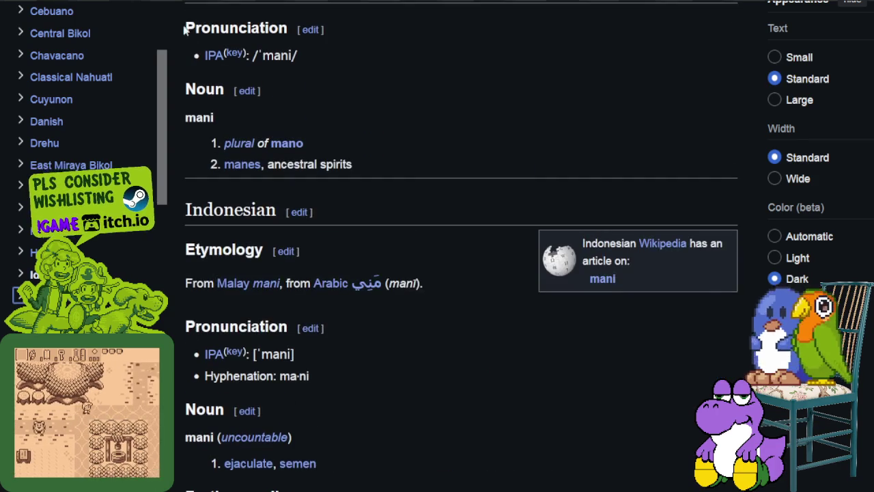
Step: Highlight the Indonesian definition 'ejaculate, semen' and the Arabic source word in its etymology
{"action": "scroll", "coordinate": [327, 210], "scroll_direction": "down", "scroll_amount": 2}
{"action": "left_click_drag", "start_coordinate": [318, 295], "coordinate": [219, 295]}
{"action": "mouse_move", "coordinate": [425, 114]}
{"action": "left_mouse_down"}
{"action": "mouse_move", "coordinate": [314, 114]}
{"action": "mouse_move", "coordinate": [351, 114]}
{"action": "left_mouse_up"}
{"action": "scroll", "coordinate": [82, 102], "scroll_direction": "down", "scroll_amount": 10}
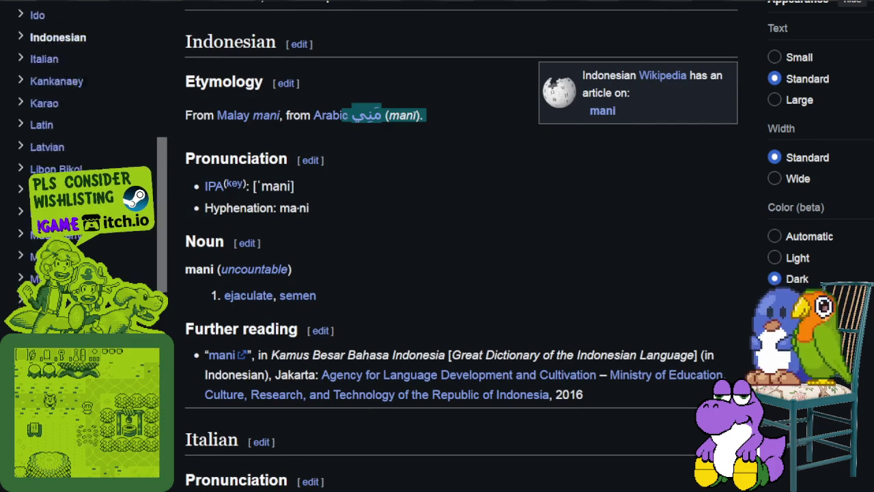
Step: Highlight the Spanish maní origin in the Tagalog section, then return to the Indonesian section
{"action": "left_click", "coordinate": [140, 203]}
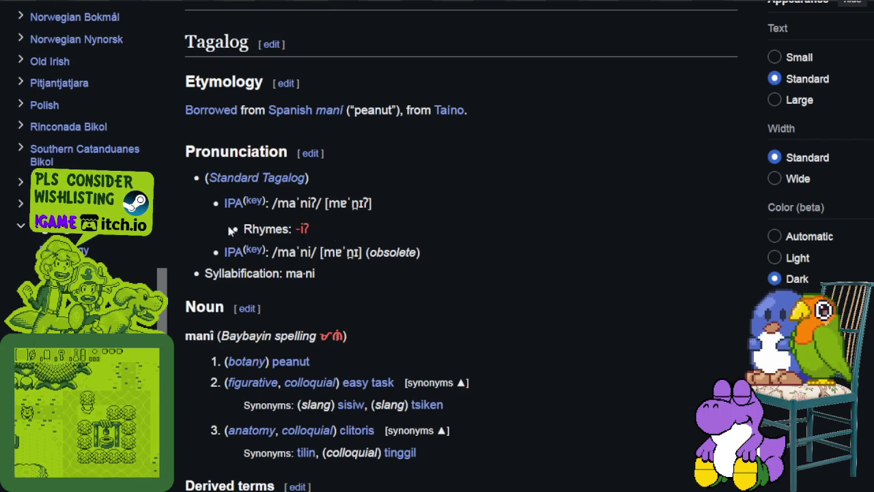
{"action": "mouse_move", "coordinate": [394, 110]}
{"action": "left_mouse_down"}
{"action": "mouse_move", "coordinate": [186, 110]}
{"action": "mouse_move", "coordinate": [432, 110]}
{"action": "left_mouse_up"}
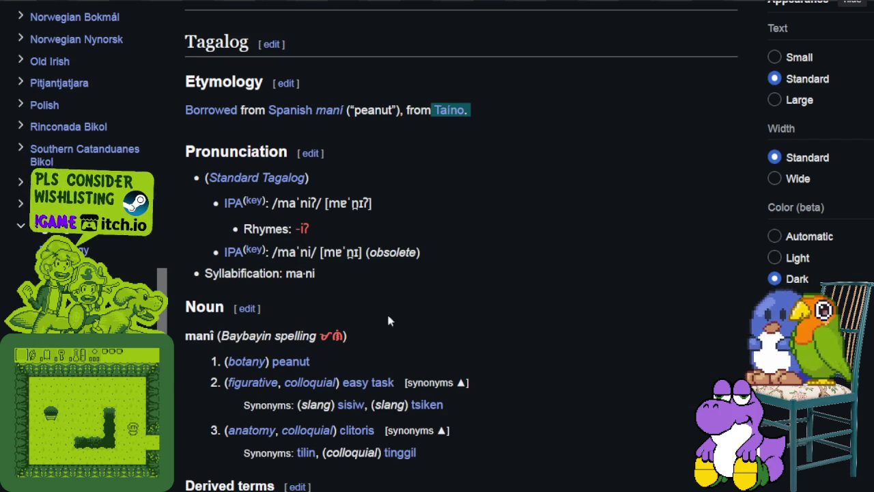
{"action": "scroll", "coordinate": [387, 311], "scroll_direction": "down", "scroll_amount": 3}
{"action": "left_click_drag", "start_coordinate": [314, 193], "coordinate": [274, 193]}
{"action": "left_click", "coordinate": [654, 172]}
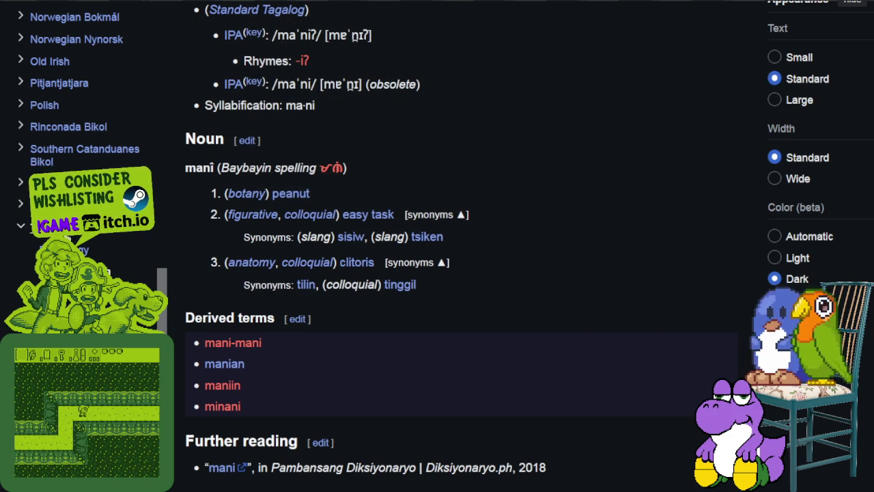
{"action": "scroll", "coordinate": [73, 235], "scroll_direction": "up", "scroll_amount": 4}
{"action": "scroll", "coordinate": [73, 235], "scroll_direction": "up", "scroll_amount": 3}
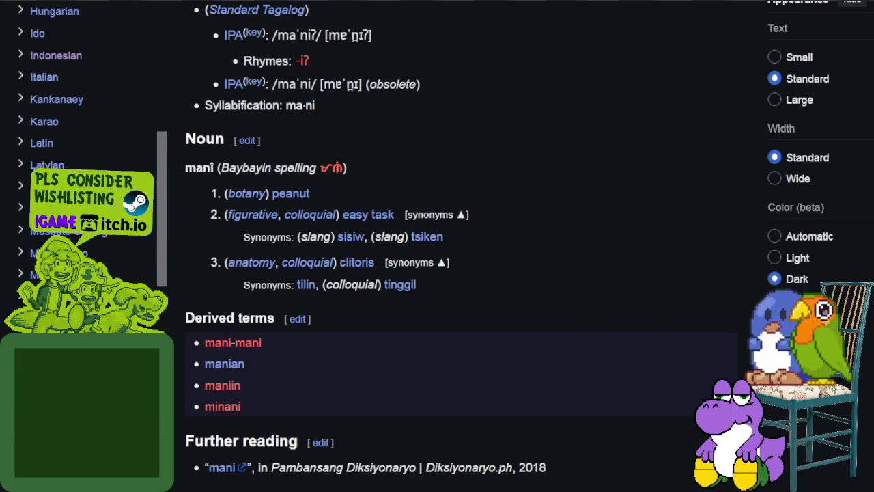
{"action": "left_click", "coordinate": [62, 56]}
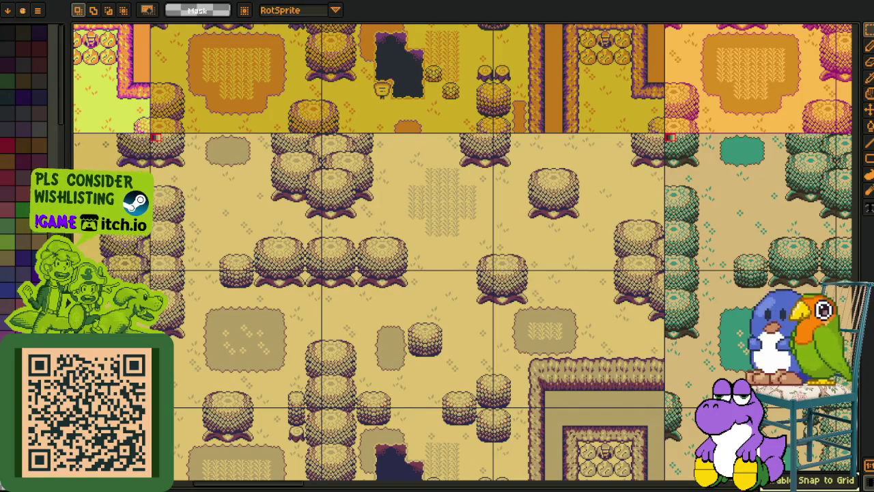
{"action": "left_click_drag", "start_coordinate": [288, 278], "coordinate": [317, 237]}
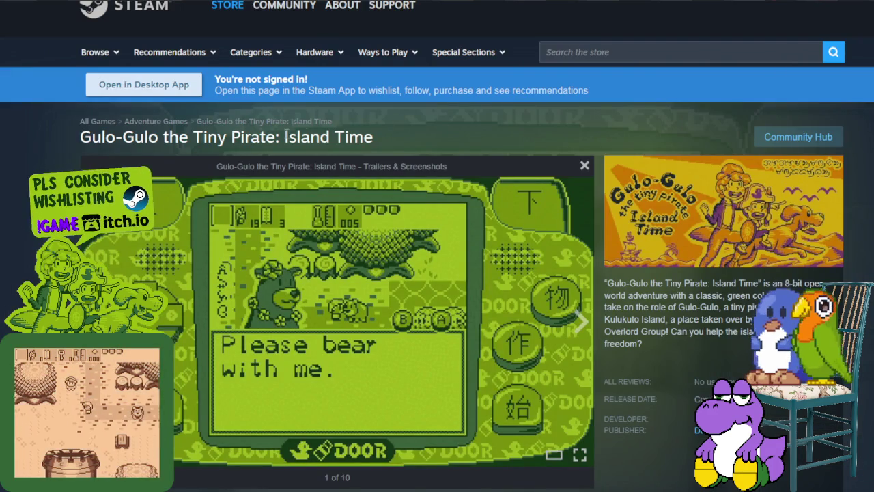
Step: Advance the Gulo-Gulo store screenshots to the fourth one
{"action": "left_click", "coordinate": [578, 329]}
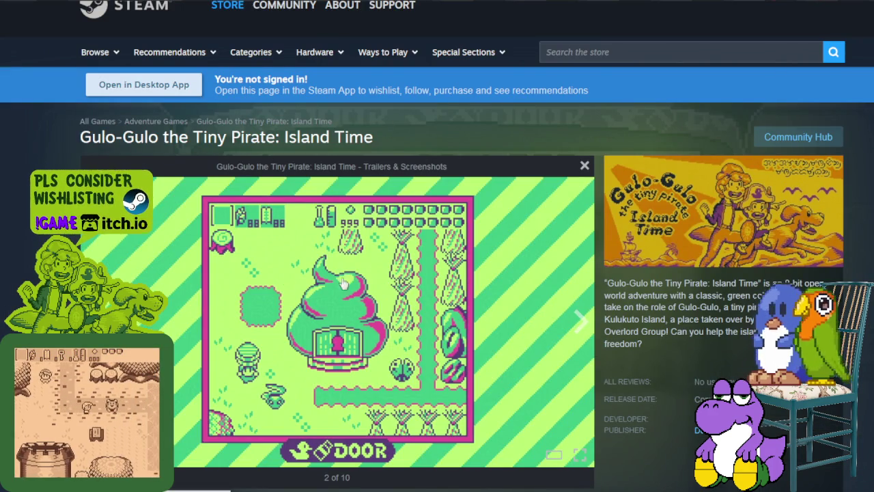
{"action": "left_click", "coordinate": [579, 322]}
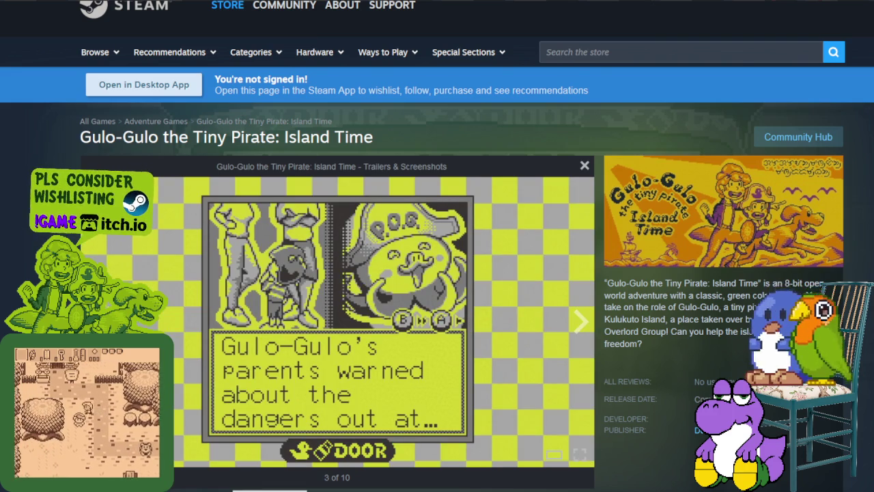
{"action": "left_click", "coordinate": [208, 374]}
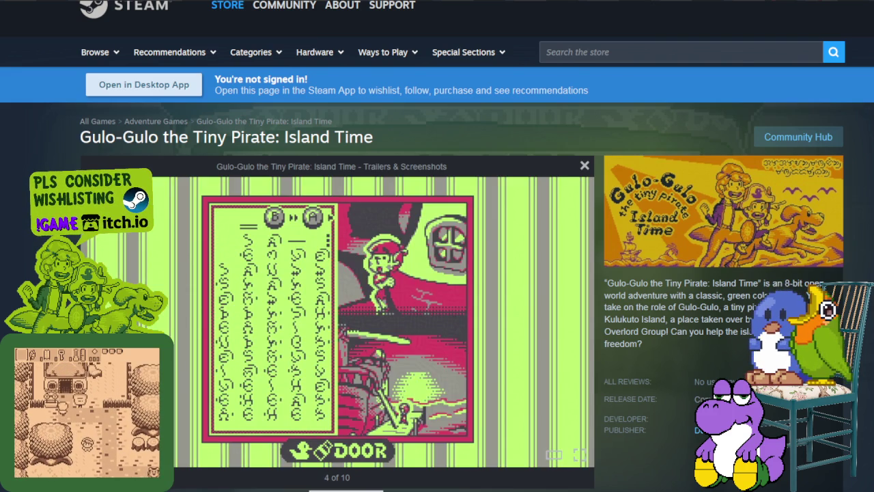
{"action": "scroll", "coordinate": [327, 299], "scroll_direction": "down", "scroll_amount": 1}
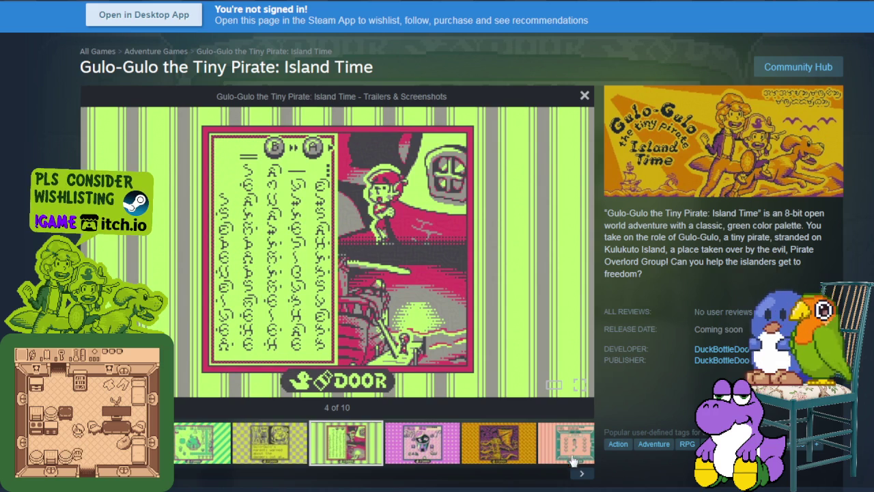
Step: Skip ahead through the screenshots and settle on screenshot 8 of 10
{"action": "left_click", "coordinate": [583, 473]}
{"action": "left_click", "coordinate": [584, 474]}
{"action": "left_click", "coordinate": [585, 474]}
{"action": "left_click", "coordinate": [585, 474]}
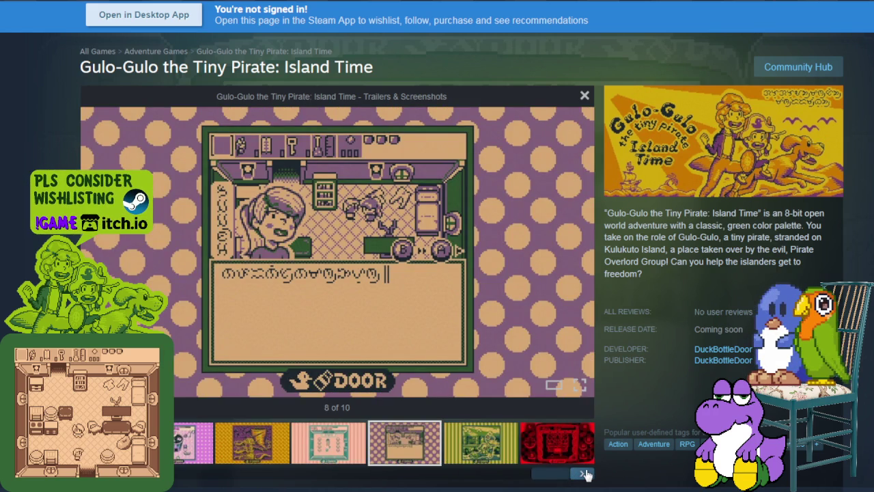
{"action": "left_click", "coordinate": [586, 474]}
{"action": "left_click", "coordinate": [328, 442]}
{"action": "left_click", "coordinate": [399, 443]}
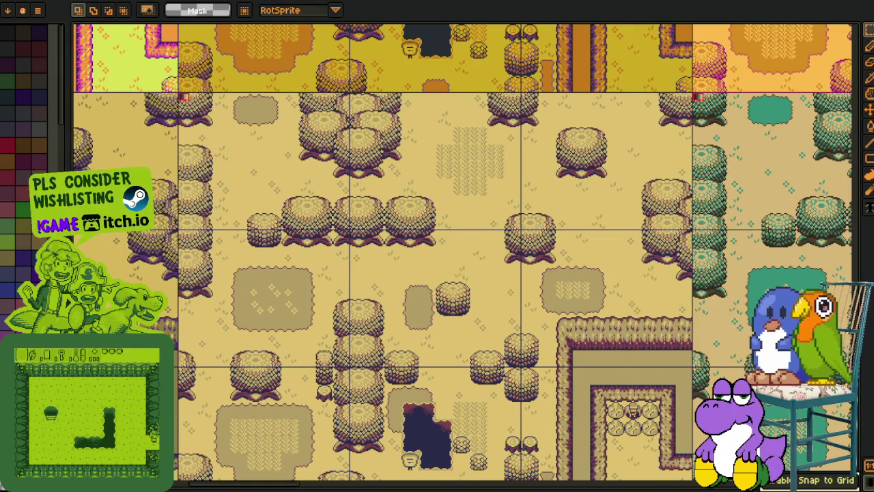
Step: Pan left and right across the yellow-palette forest map and its neighbouring palette copies
{"action": "mouse_move", "coordinate": [202, 316]}
{"action": "left_mouse_down"}
{"action": "mouse_move", "coordinate": [247, 310]}
{"action": "mouse_move", "coordinate": [244, 273]}
{"action": "mouse_move", "coordinate": [312, 357]}
{"action": "mouse_move", "coordinate": [528, 359]}
{"action": "mouse_move", "coordinate": [327, 325]}
{"action": "mouse_move", "coordinate": [319, 365]}
{"action": "left_mouse_up"}
{"action": "left_click_drag", "start_coordinate": [434, 367], "coordinate": [397, 366]}
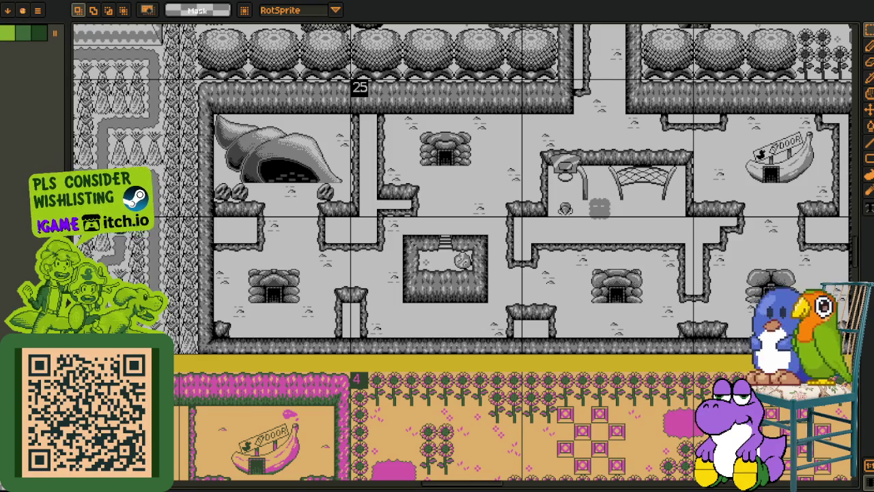
Step: Zoom and pan to bring the yellow UI tileset sheet into view and inspect it
{"action": "scroll", "coordinate": [261, 166], "scroll_direction": "down", "scroll_amount": 3}
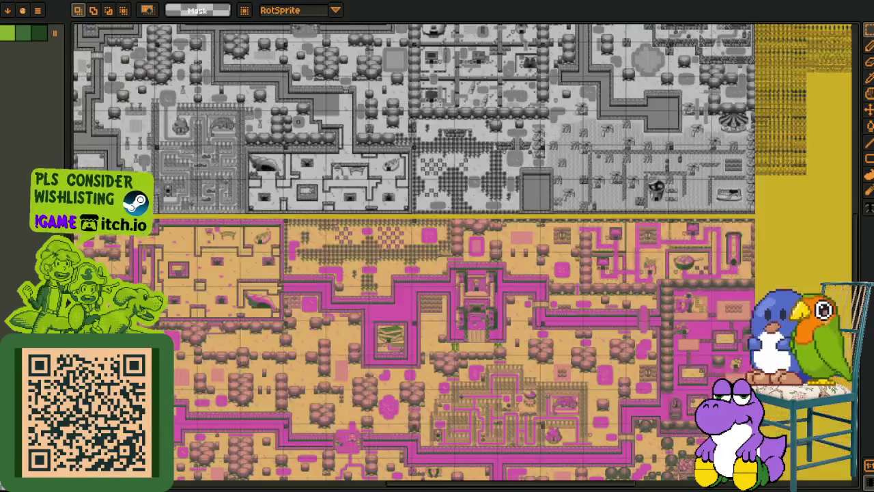
{"action": "scroll", "coordinate": [440, 281], "scroll_direction": "up", "scroll_amount": 3}
{"action": "scroll", "coordinate": [439, 281], "scroll_direction": "down", "scroll_amount": 2}
{"action": "left_click_drag", "start_coordinate": [293, 40], "coordinate": [291, 227]}
{"action": "scroll", "coordinate": [297, 242], "scroll_direction": "up", "scroll_amount": 5}
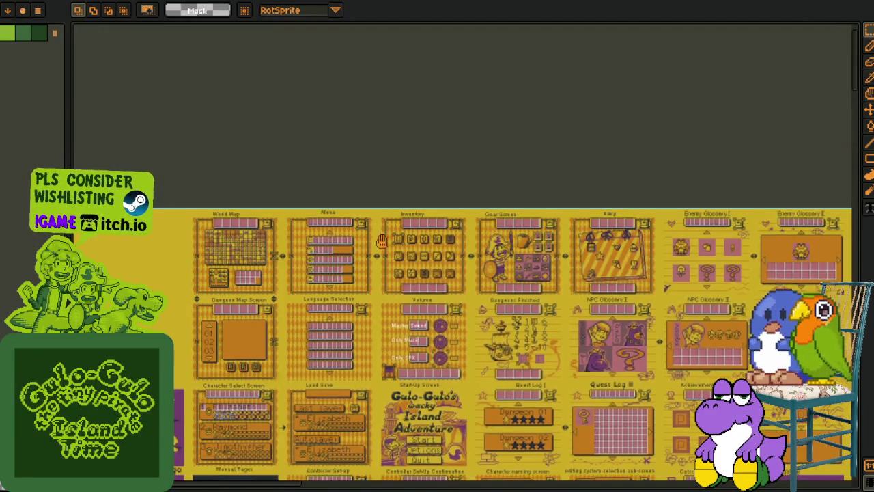
{"action": "scroll", "coordinate": [525, 130], "scroll_direction": "down", "scroll_amount": 5}
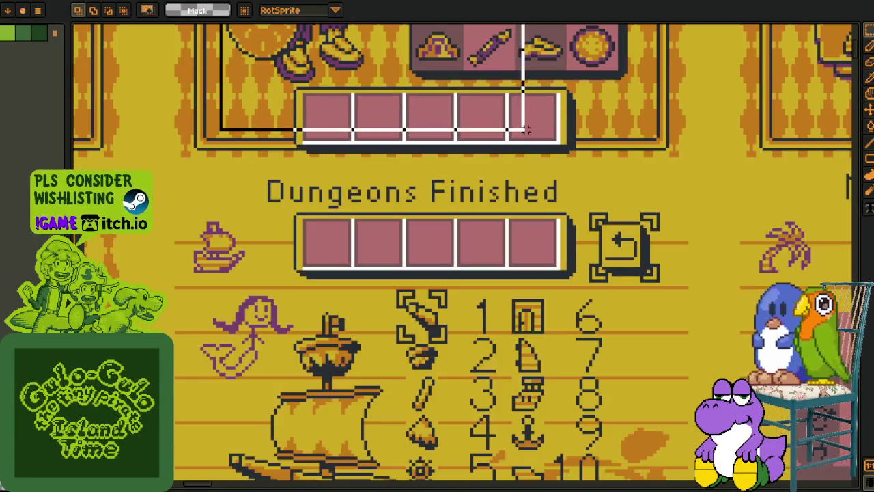
{"action": "scroll", "coordinate": [394, 127], "scroll_direction": "up", "scroll_amount": 4}
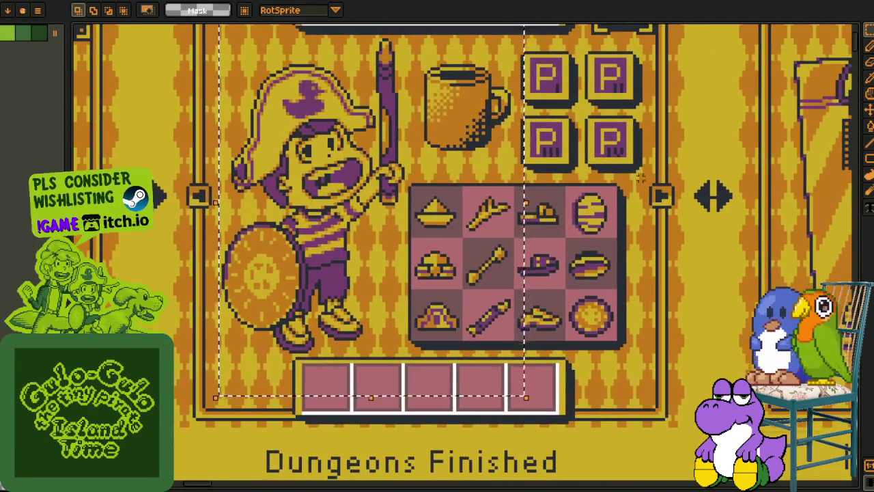
{"action": "scroll", "coordinate": [394, 127], "scroll_direction": "down", "scroll_amount": 3}
{"action": "scroll", "coordinate": [394, 127], "scroll_direction": "up", "scroll_amount": 1}
{"action": "scroll", "coordinate": [679, 200], "scroll_direction": "right", "scroll_amount": 6}
{"action": "scroll", "coordinate": [679, 200], "scroll_direction": "down", "scroll_amount": 2}
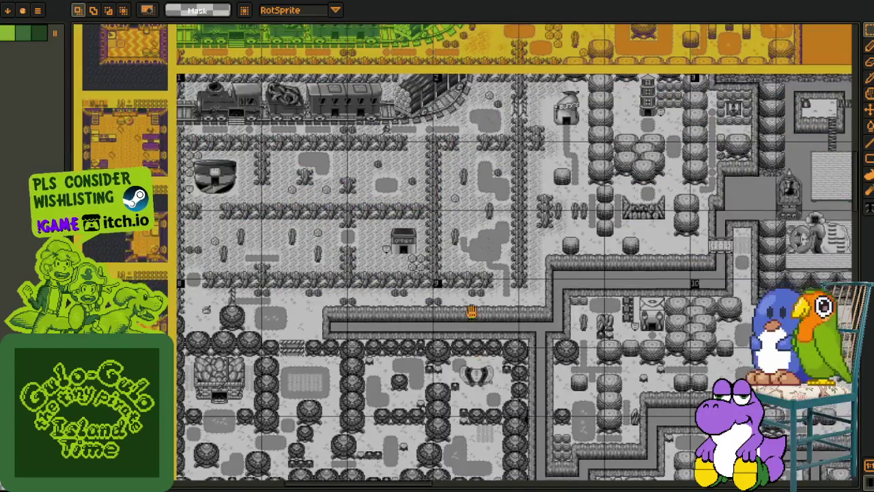
Step: Scroll across the door panels and button glyphs, ending on the pink-and-tan town map
{"action": "scroll", "coordinate": [450, 301], "scroll_direction": "down", "scroll_amount": 5}
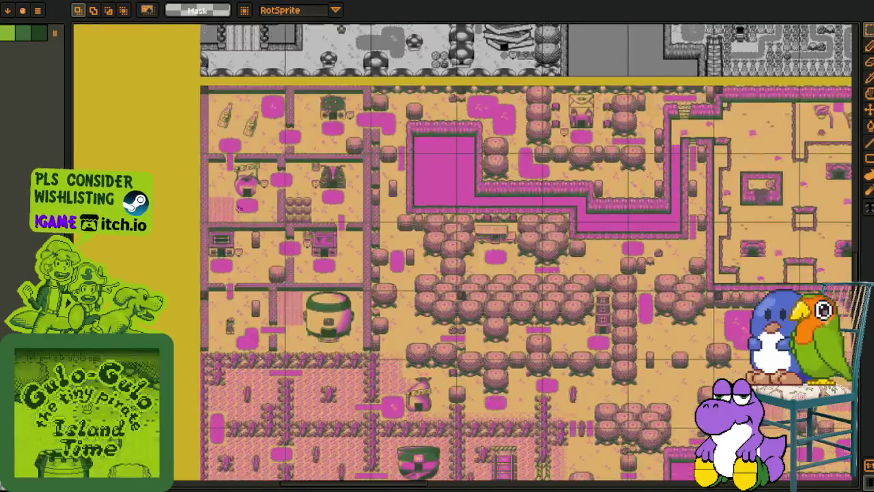
{"action": "scroll", "coordinate": [450, 300], "scroll_direction": "left", "scroll_amount": 5}
{"action": "scroll", "coordinate": [450, 301], "scroll_direction": "up", "scroll_amount": 2}
{"action": "scroll", "coordinate": [450, 301], "scroll_direction": "left", "scroll_amount": 3}
{"action": "scroll", "coordinate": [410, 252], "scroll_direction": "up", "scroll_amount": 2}
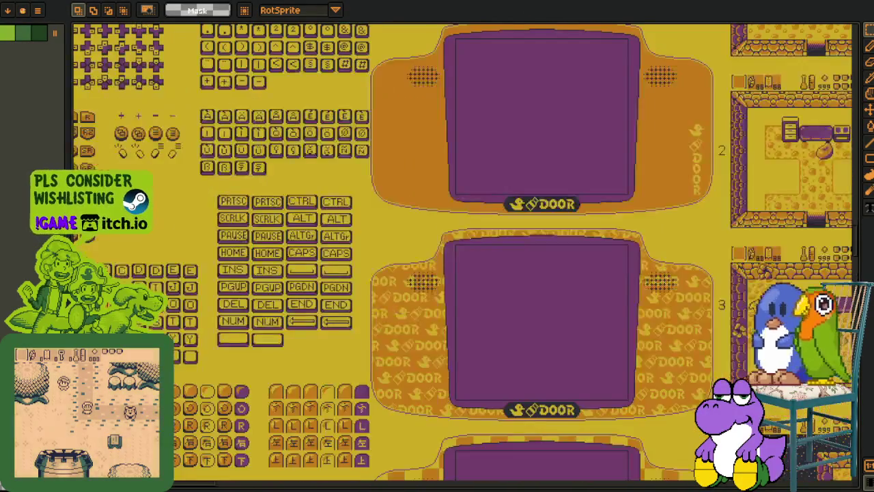
{"action": "scroll", "coordinate": [374, 204], "scroll_direction": "left", "scroll_amount": 5}
{"action": "scroll", "coordinate": [374, 204], "scroll_direction": "down", "scroll_amount": 1}
{"action": "scroll", "coordinate": [373, 204], "scroll_direction": "down", "scroll_amount": 4}
{"action": "scroll", "coordinate": [409, 273], "scroll_direction": "up", "scroll_amount": 3}
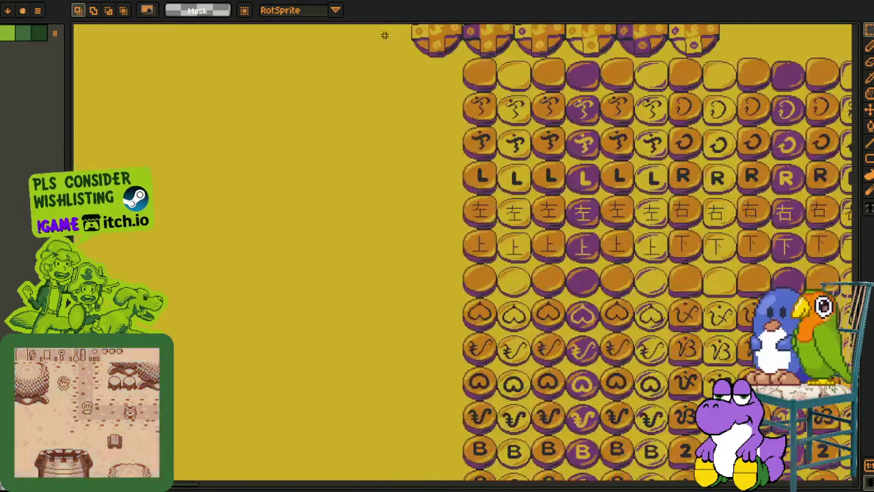
{"action": "scroll", "coordinate": [435, 360], "scroll_direction": "down", "scroll_amount": 4}
{"action": "scroll", "coordinate": [435, 360], "scroll_direction": "right", "scroll_amount": 1}
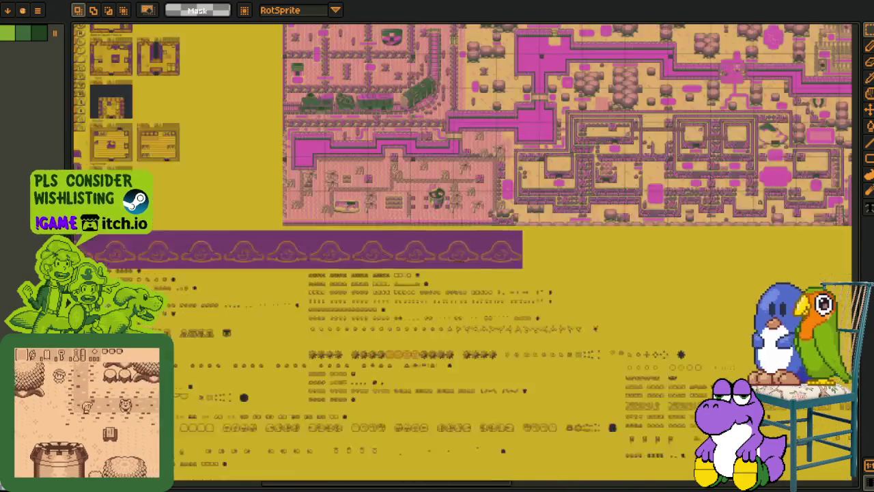
{"action": "scroll", "coordinate": [423, 232], "scroll_direction": "right", "scroll_amount": 5}
{"action": "scroll", "coordinate": [496, 189], "scroll_direction": "up", "scroll_amount": 1}
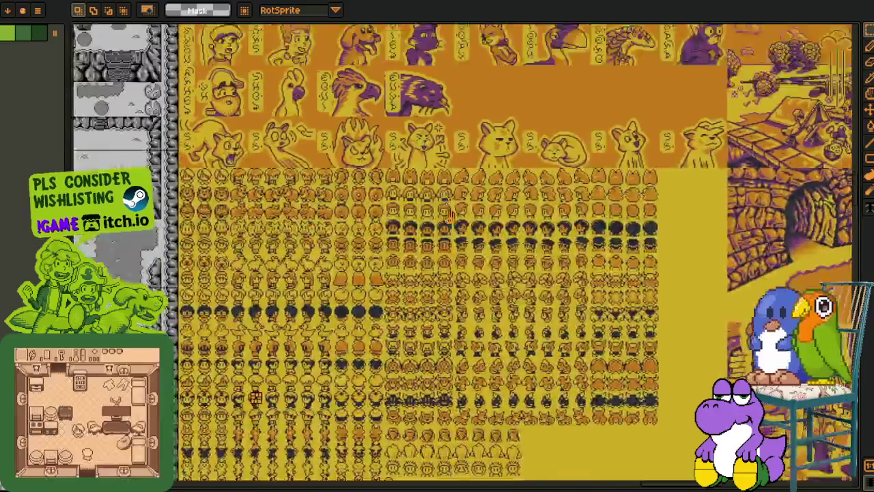
Step: Pan from the character sprites onto the font sheets, reaching the upper glyph rows
{"action": "scroll", "coordinate": [647, 372], "scroll_direction": "down", "scroll_amount": 3}
{"action": "scroll", "coordinate": [533, 210], "scroll_direction": "up", "scroll_amount": 3}
{"action": "scroll", "coordinate": [532, 210], "scroll_direction": "up", "scroll_amount": 5}
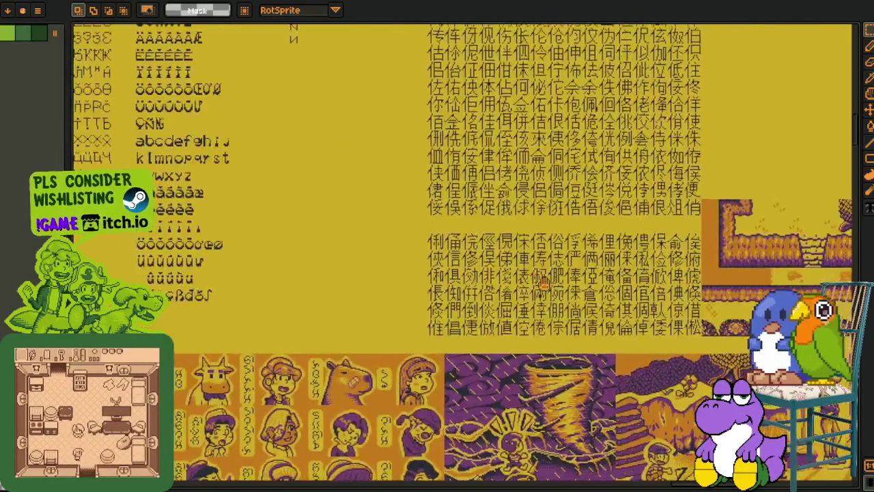
{"action": "left_click_drag", "start_coordinate": [281, 185], "coordinate": [401, 332]}
{"action": "scroll", "coordinate": [402, 331], "scroll_direction": "down", "scroll_amount": 10}
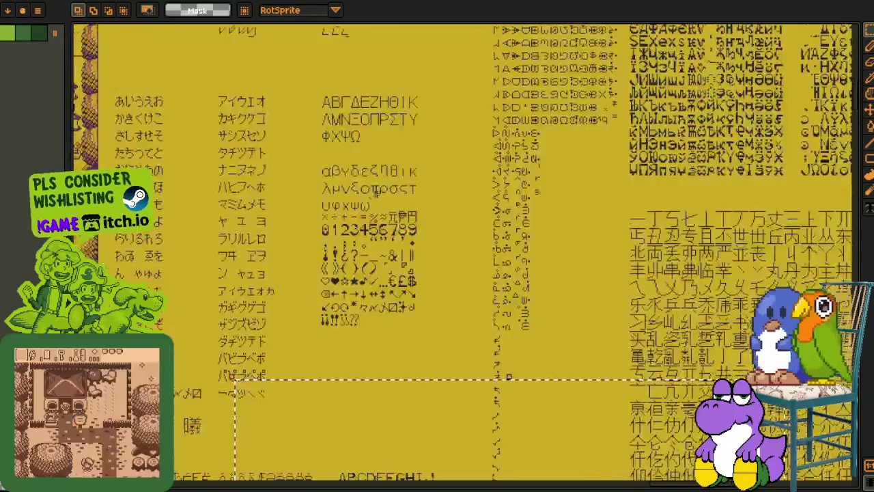
{"action": "scroll", "coordinate": [437, 253], "scroll_direction": "up", "scroll_amount": 3}
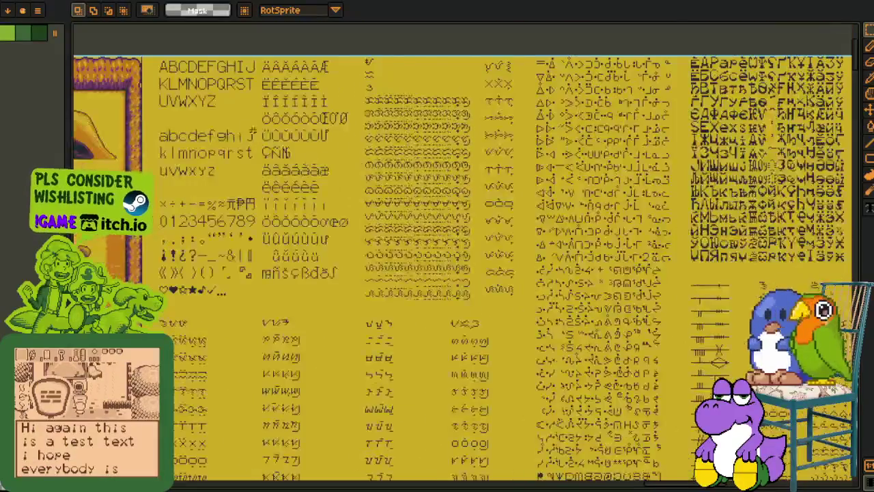
{"action": "scroll", "coordinate": [437, 252], "scroll_direction": "up", "scroll_amount": 1}
{"action": "left_click_drag", "start_coordinate": [521, 138], "coordinate": [303, 80]}
Step: Zoom in and out across the Latin, Greek, Cyrillic and kana glyph rows
{"action": "scroll", "coordinate": [502, 358], "scroll_direction": "down", "scroll_amount": 4}
{"action": "scroll", "coordinate": [501, 358], "scroll_direction": "left", "scroll_amount": 1}
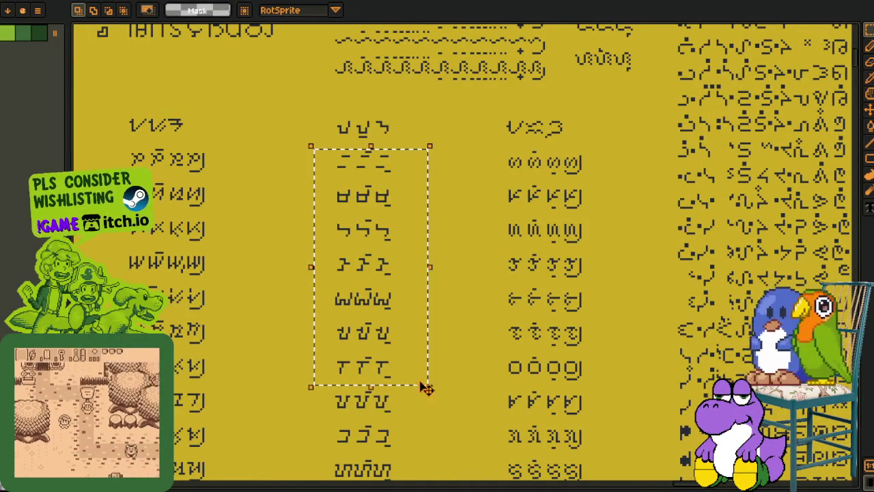
{"action": "scroll", "coordinate": [531, 360], "scroll_direction": "down", "scroll_amount": 3}
{"action": "scroll", "coordinate": [412, 353], "scroll_direction": "down", "scroll_amount": 4}
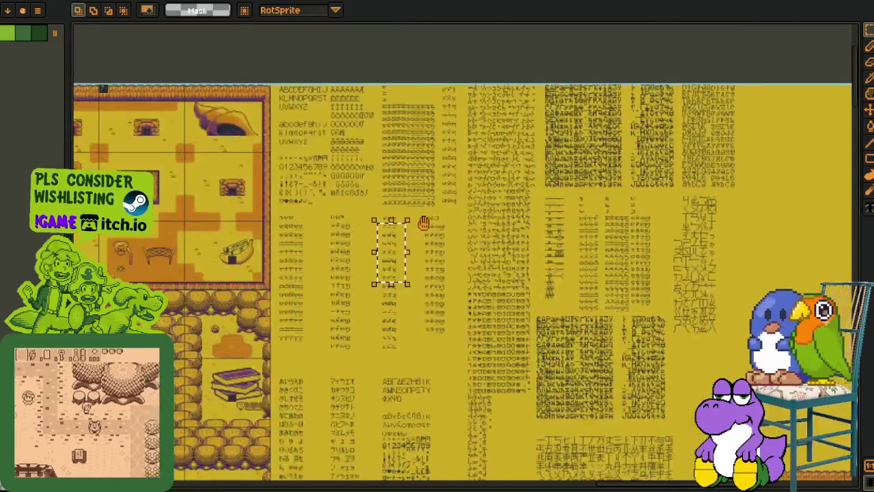
{"action": "scroll", "coordinate": [413, 353], "scroll_direction": "up", "scroll_amount": 2}
{"action": "scroll", "coordinate": [413, 353], "scroll_direction": "down", "scroll_amount": 2}
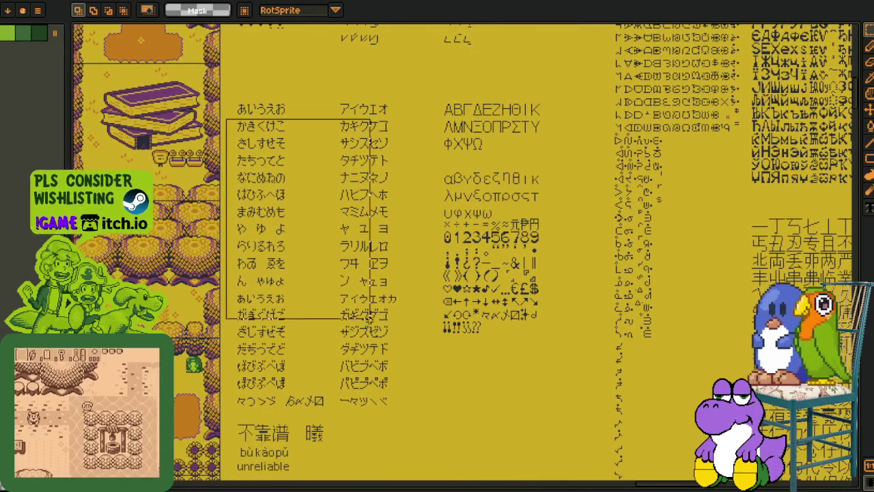
{"action": "scroll", "coordinate": [363, 314], "scroll_direction": "down", "scroll_amount": 4}
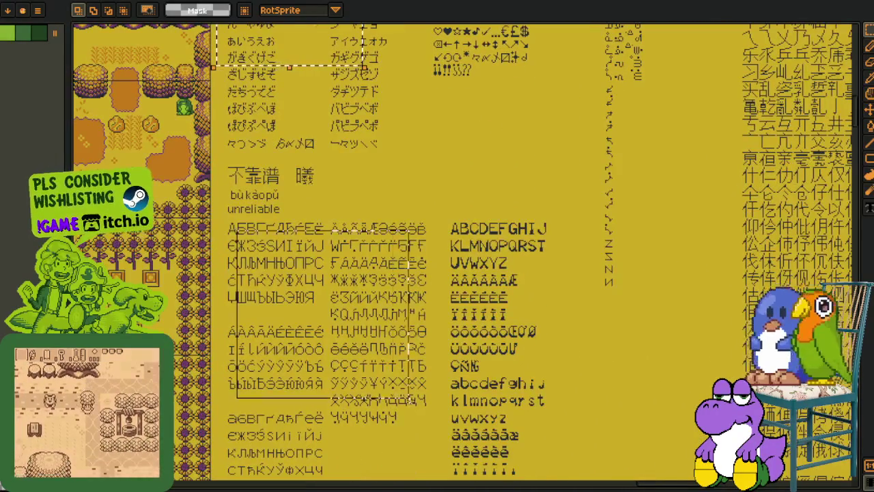
{"action": "scroll", "coordinate": [400, 388], "scroll_direction": "down", "scroll_amount": 3}
{"action": "left_click_drag", "start_coordinate": [460, 301], "coordinate": [311, 456]}
{"action": "scroll", "coordinate": [312, 456], "scroll_direction": "down", "scroll_amount": 1}
{"action": "scroll", "coordinate": [273, 307], "scroll_direction": "down", "scroll_amount": 2}
{"action": "scroll", "coordinate": [178, 205], "scroll_direction": "up", "scroll_amount": 1}
Step: Outline the line-glyph and Latin-style glyph blocks with marquee selections, checking the enlarged Cyrillic rows
{"action": "left_click_drag", "start_coordinate": [148, 69], "coordinate": [363, 290]}
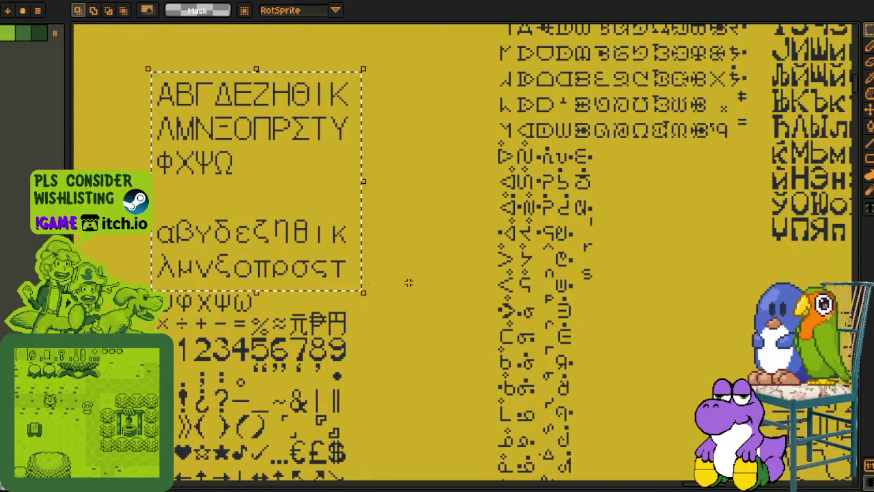
{"action": "scroll", "coordinate": [367, 288], "scroll_direction": "down", "scroll_amount": 3}
{"action": "scroll", "coordinate": [539, 259], "scroll_direction": "up", "scroll_amount": 1}
{"action": "scroll", "coordinate": [403, 232], "scroll_direction": "up", "scroll_amount": 1}
{"action": "scroll", "coordinate": [403, 232], "scroll_direction": "down", "scroll_amount": 2}
{"action": "scroll", "coordinate": [403, 232], "scroll_direction": "up", "scroll_amount": 2}
{"action": "left_click_drag", "start_coordinate": [282, 234], "coordinate": [390, 425]}
{"action": "mouse_move", "coordinate": [540, 210]}
{"action": "left_mouse_down"}
{"action": "mouse_move", "coordinate": [456, 412]}
{"action": "mouse_move", "coordinate": [305, 471]}
{"action": "left_mouse_up"}
{"action": "mouse_move", "coordinate": [755, 95]}
{"action": "left_mouse_down"}
{"action": "mouse_move", "coordinate": [630, 337]}
{"action": "mouse_move", "coordinate": [463, 353]}
{"action": "left_mouse_up"}
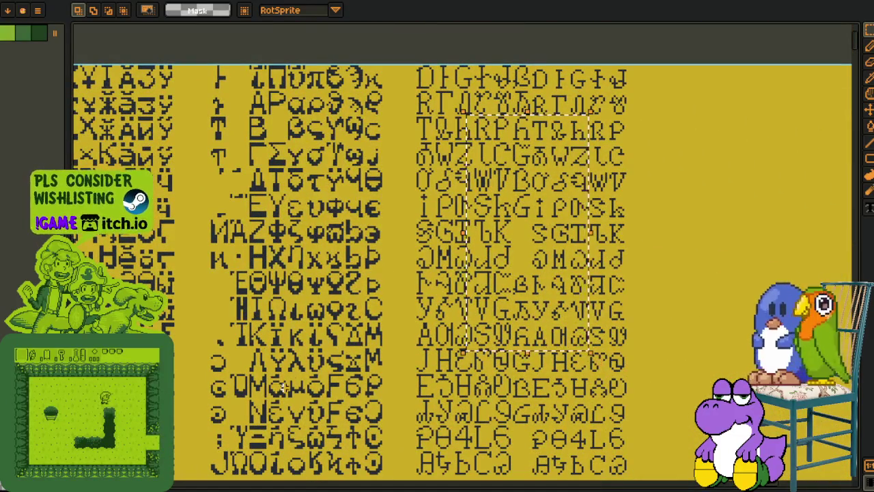
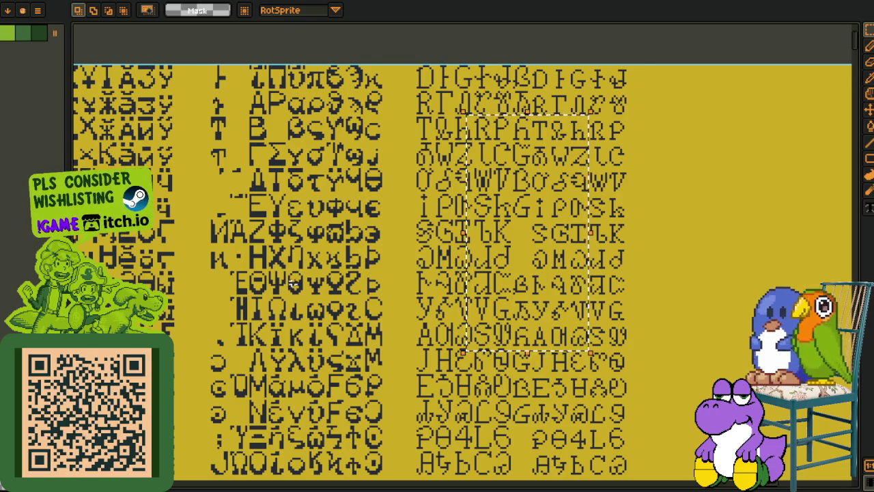
Step: Zoom out the canvas, then save the house_kandarapa scene and run the game with F5
{"action": "scroll", "coordinate": [292, 289], "scroll_direction": "left", "scroll_amount": 5}
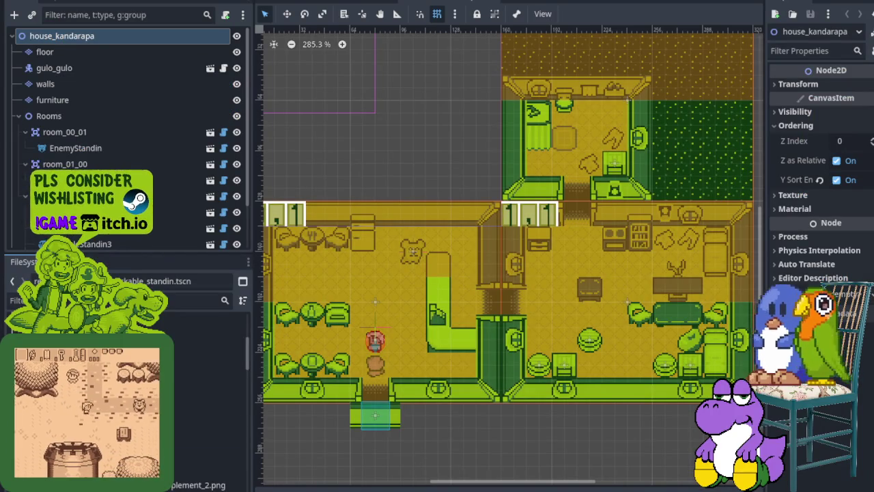
{"action": "scroll", "coordinate": [427, 301], "scroll_direction": "down", "scroll_amount": 3}
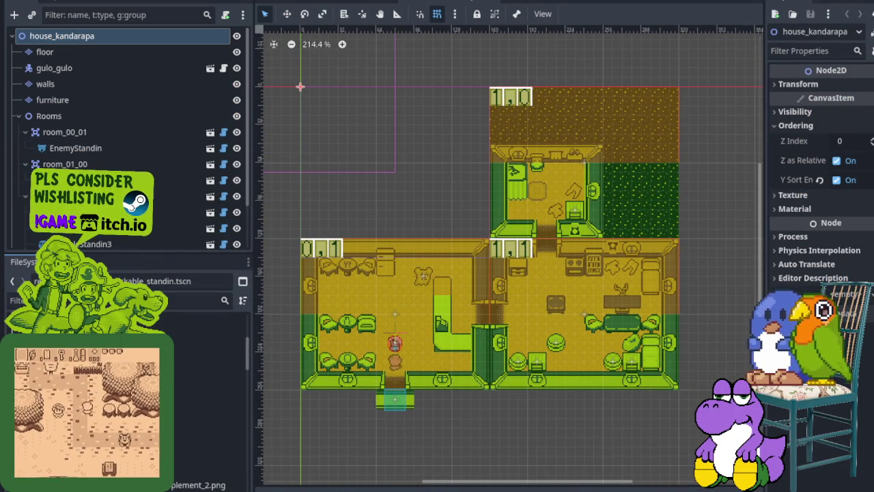
{"action": "key", "text": "F5"}
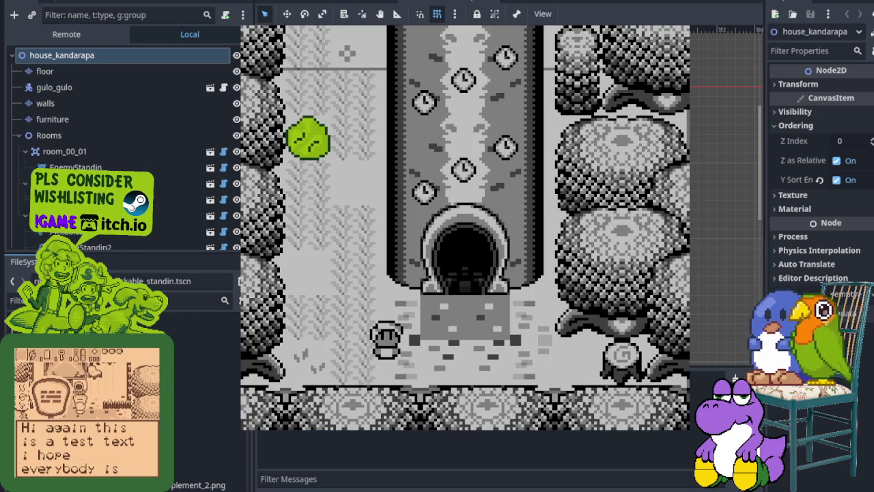
Step: Walk the character up past the clock tower and into the house interior
{"action": "key", "text": "Left"}
{"action": "key", "text": "Up"}
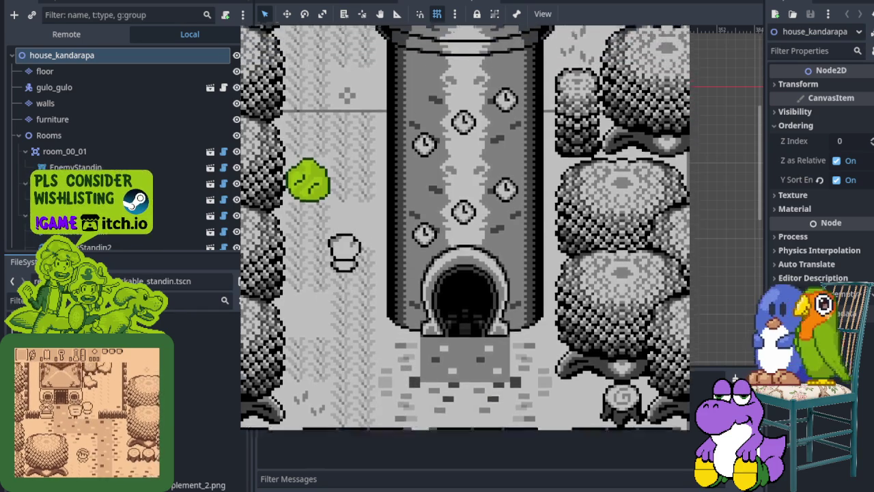
{"action": "key", "text": "Up"}
{"action": "key", "text": "Right"}
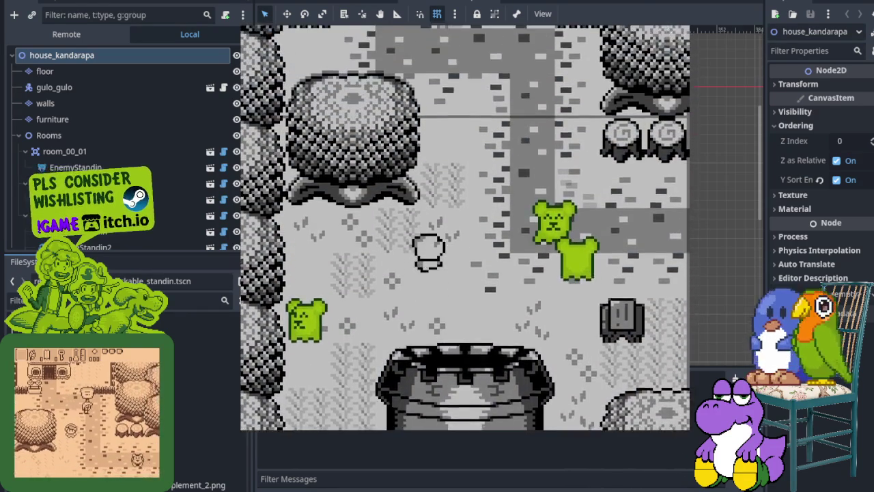
{"action": "key", "text": "Up"}
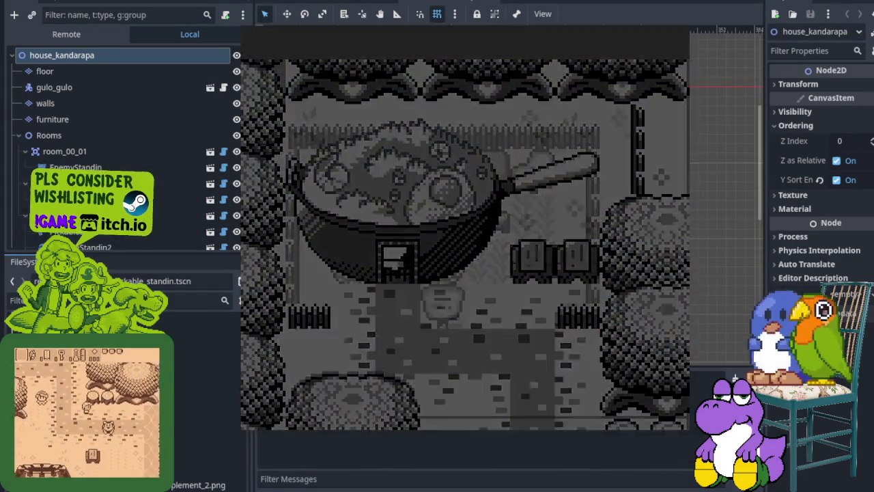
{"action": "key", "text": "Up"}
{"action": "key", "text": "Right"}
Step: Approach and attack the dark enemy near the top of the room
{"action": "key", "text": "Up"}
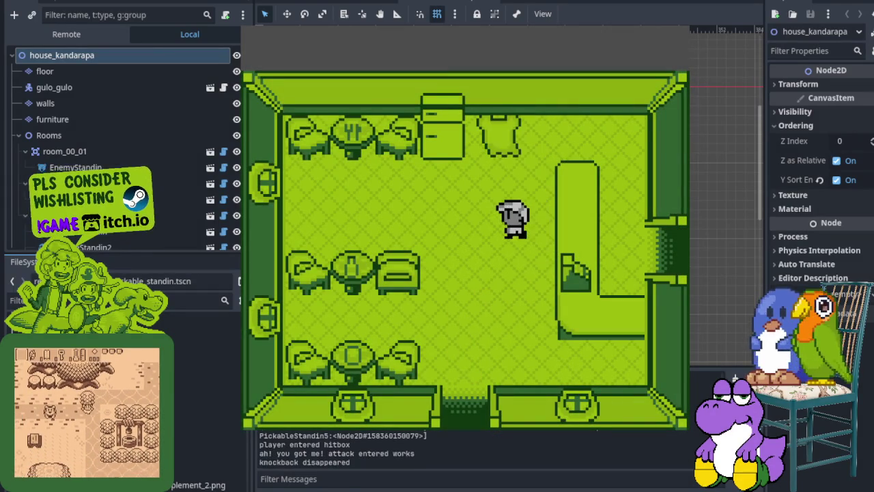
{"action": "key", "text": "Left"}
{"action": "key", "text": "Up"}
{"action": "key", "text": "Right"}
Step: Walk back down past the counter to the room's upper-right corner
{"action": "key", "text": "Left"}
{"action": "key", "text": "Down"}
{"action": "key", "text": "Down"}
{"action": "key", "text": "Right"}
{"action": "key", "text": "Left"}
{"action": "key", "text": "Up"}
{"action": "key", "text": "Right"}
{"action": "key", "text": "Down"}
{"action": "key", "text": "Down"}
Step: Go through the east door into the next room, drop the pot, and return west
{"action": "key", "text": "Right"}
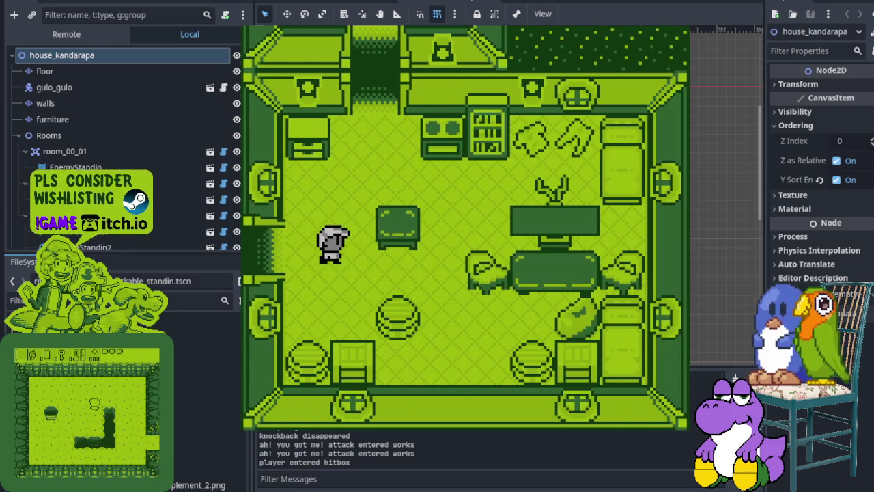
{"action": "key", "text": "Down"}
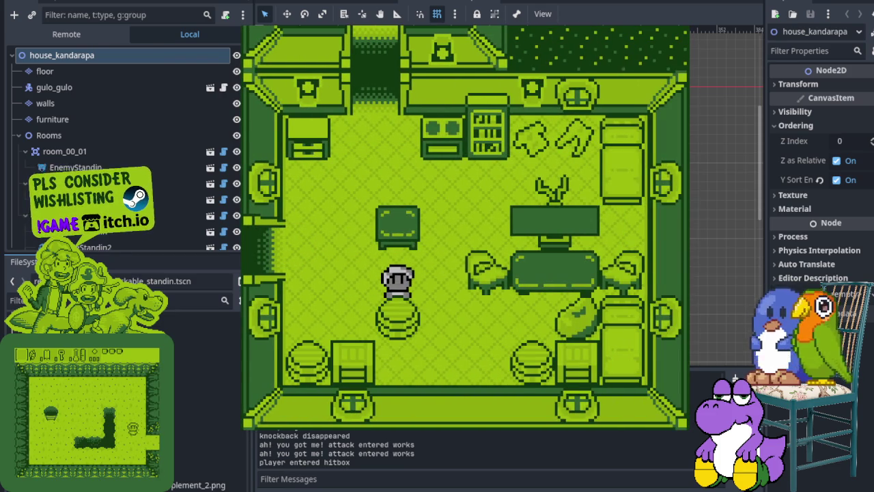
{"action": "key", "text": "Right"}
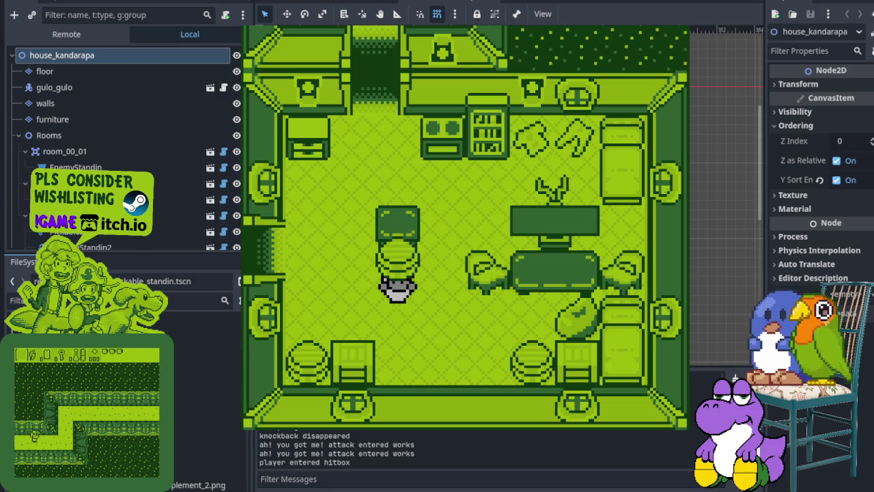
{"action": "key", "text": "Left"}
{"action": "key", "text": "Up"}
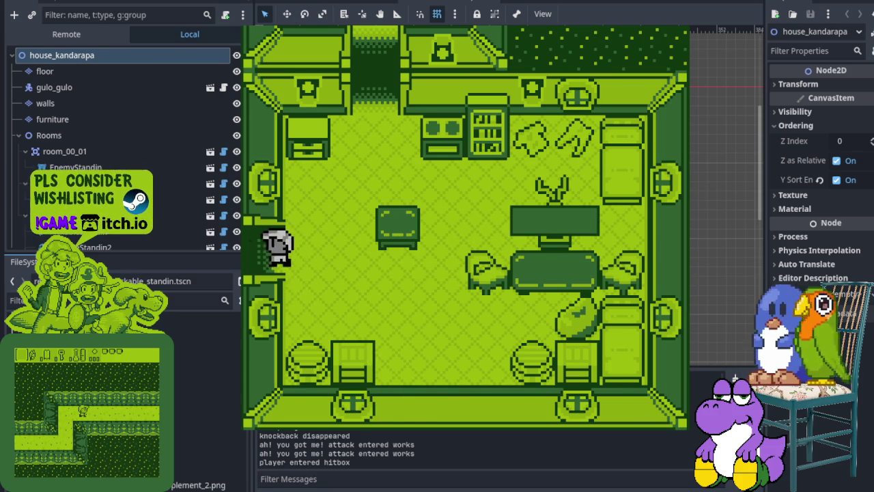
{"action": "key", "text": "Up"}
{"action": "key", "text": "Left"}
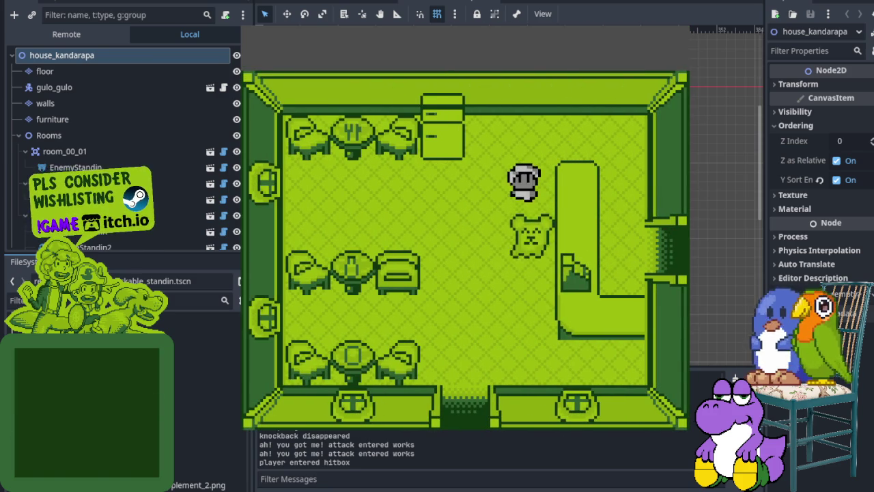
Step: Walk into the bear, hit it, and head for the south door
{"action": "key", "text": "Down"}
{"action": "key", "text": "Left"}
{"action": "key", "text": "Right"}
{"action": "key", "text": "Down"}
{"action": "key", "text": "Left"}
{"action": "key", "text": "Down"}
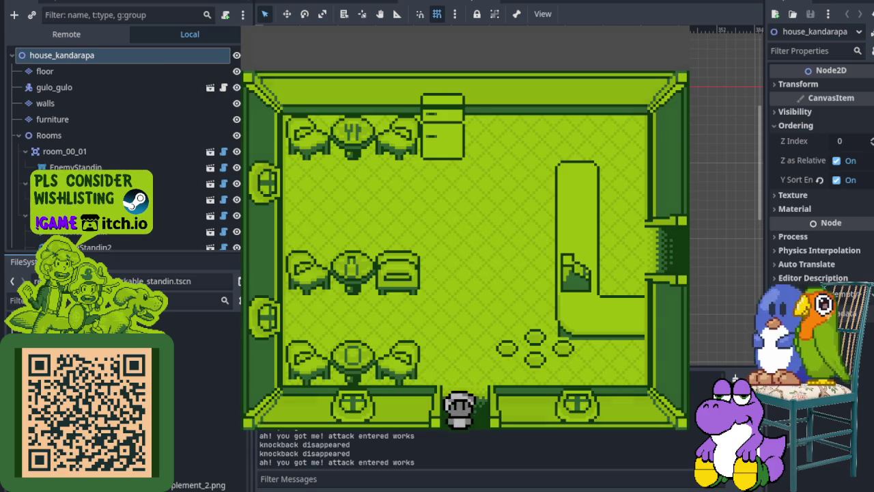
Step: Re-enter the frying-pan house and go through the right doorway toward the stool
{"action": "key", "text": "Up"}
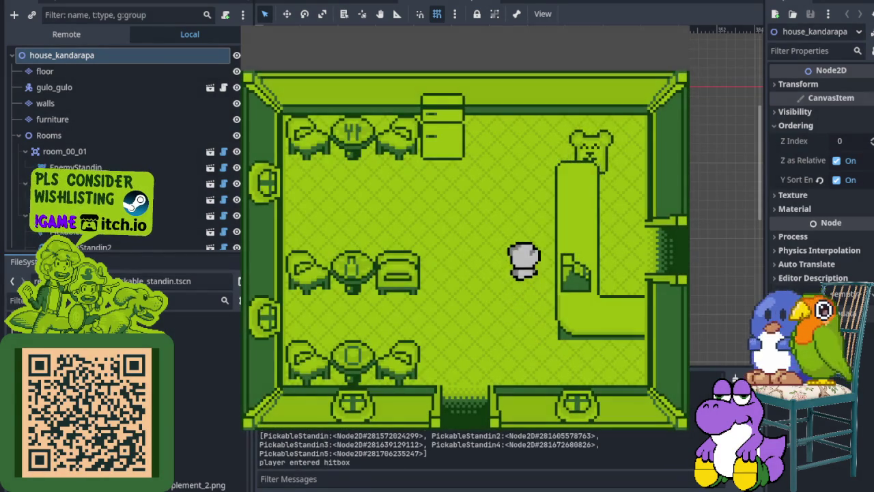
{"action": "key", "text": "Right"}
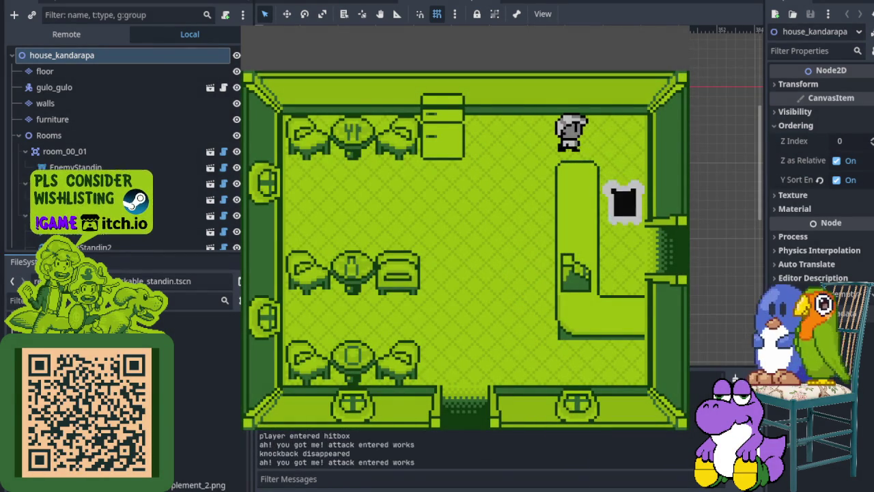
{"action": "key", "text": "Down"}
{"action": "key", "text": "Right"}
{"action": "key", "text": "Right"}
{"action": "key", "text": "Down"}
{"action": "key", "text": "Left"}
{"action": "key", "text": "Up"}
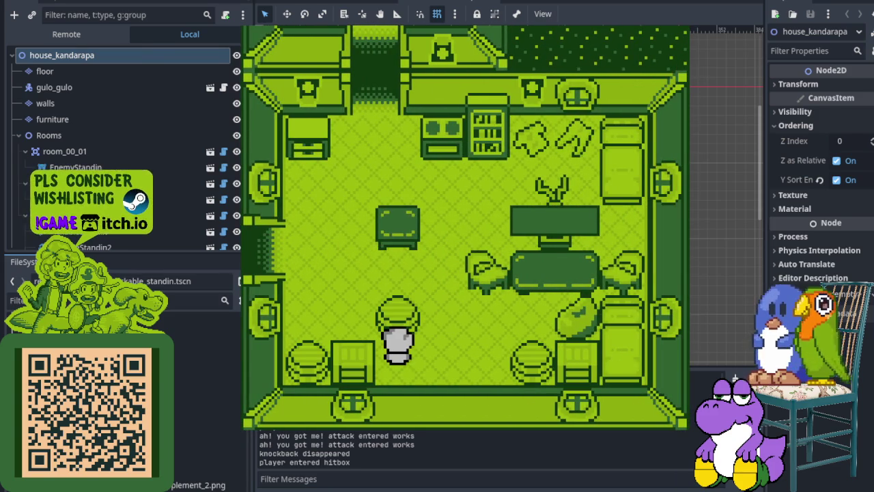
Step: Walk the character around and below the stool
{"action": "key", "text": "Right"}
{"action": "key", "text": "Up"}
{"action": "key", "text": "Down"}
{"action": "key", "text": "Left"}
{"action": "key", "text": "Right"}
{"action": "key", "text": "Down"}
{"action": "key", "text": "Left"}
{"action": "key", "text": "Right"}
{"action": "key", "text": "Up"}
{"action": "key", "text": "Left"}
Step: Walk up to the upper table, then back below the stool facing down
{"action": "key", "text": "Up"}
{"action": "key", "text": "Left"}
{"action": "key", "text": "Down"}
{"action": "key", "text": "Right"}
{"action": "key", "text": "Up"}
{"action": "key", "text": "Right"}
{"action": "key", "text": "Down"}
{"action": "key", "text": "Left"}
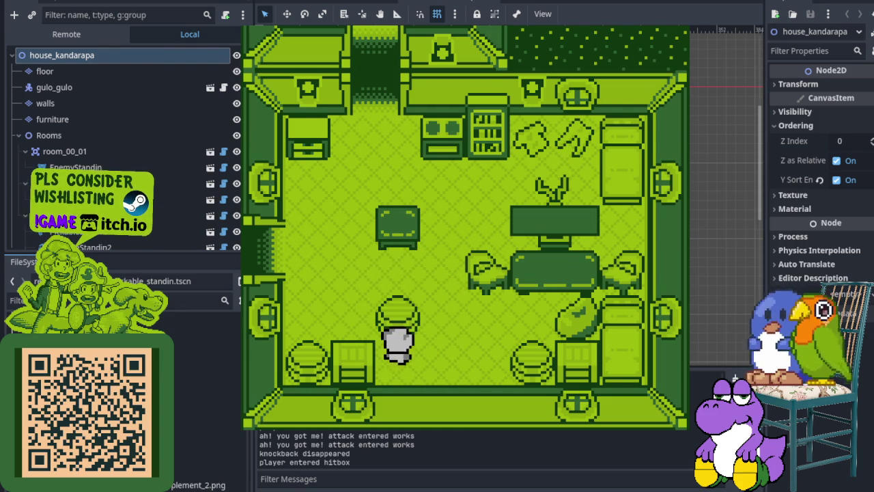
{"action": "key", "text": "Down"}
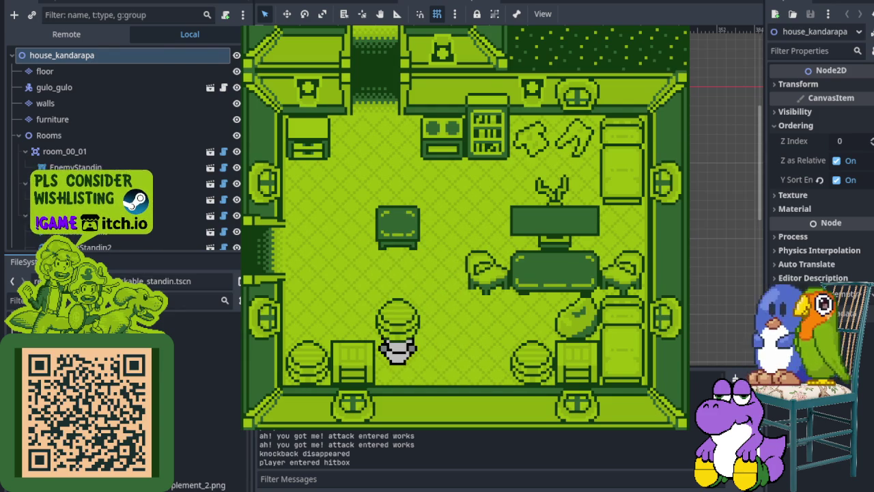
Step: Walk past the cabinet through the top doorway and step onto the boot item
{"action": "key", "text": "Up"}
{"action": "key", "text": "Left"}
{"action": "key", "text": "Up"}
{"action": "key", "text": "Right"}
{"action": "key", "text": "Up"}
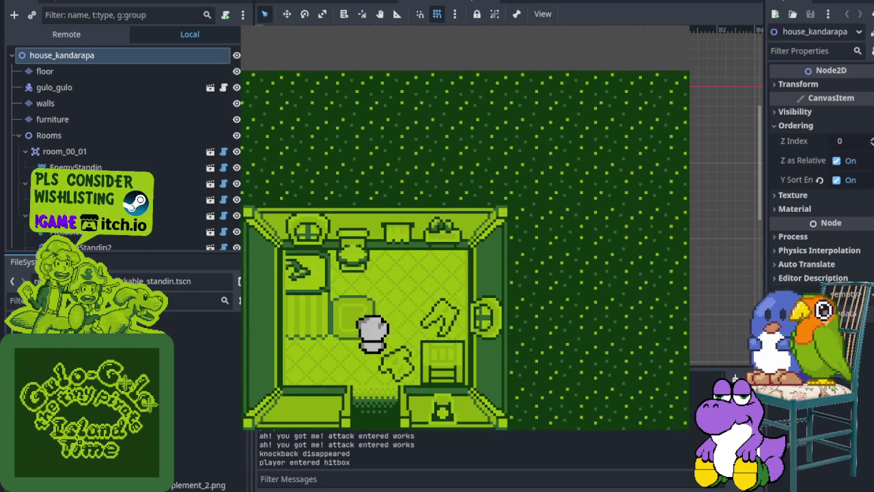
{"action": "key", "text": "Right"}
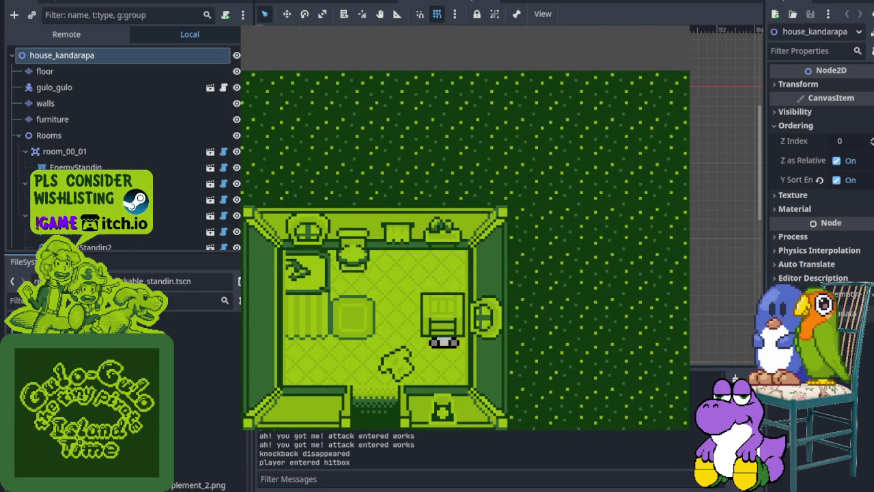
{"action": "key", "text": "Left"}
{"action": "key", "text": "Up"}
Step: Exit through the bottom doorway and the larger room's left doorway to the fridge
{"action": "key", "text": "Right"}
{"action": "key", "text": "Down"}
{"action": "key", "text": "Left"}
{"action": "key", "text": "Right"}
{"action": "key", "text": "Left"}
{"action": "key", "text": "Down"}
{"action": "key", "text": "Down"}
{"action": "key", "text": "Left"}
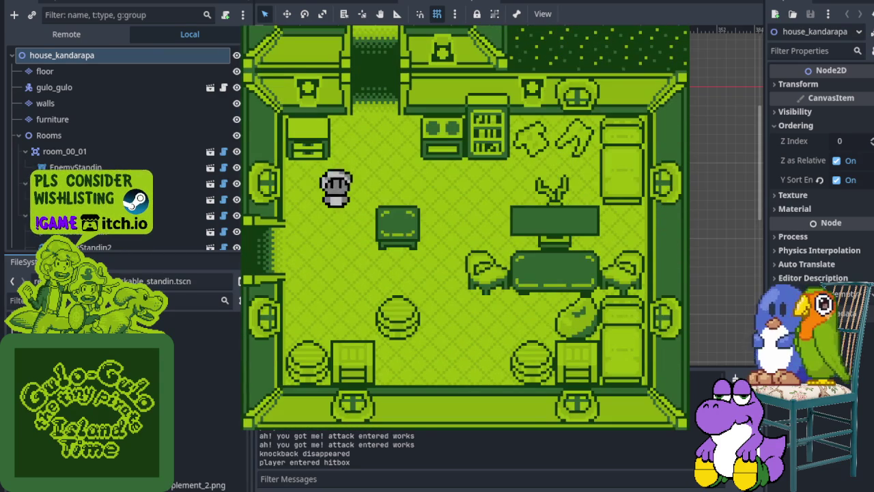
{"action": "key", "text": "Up"}
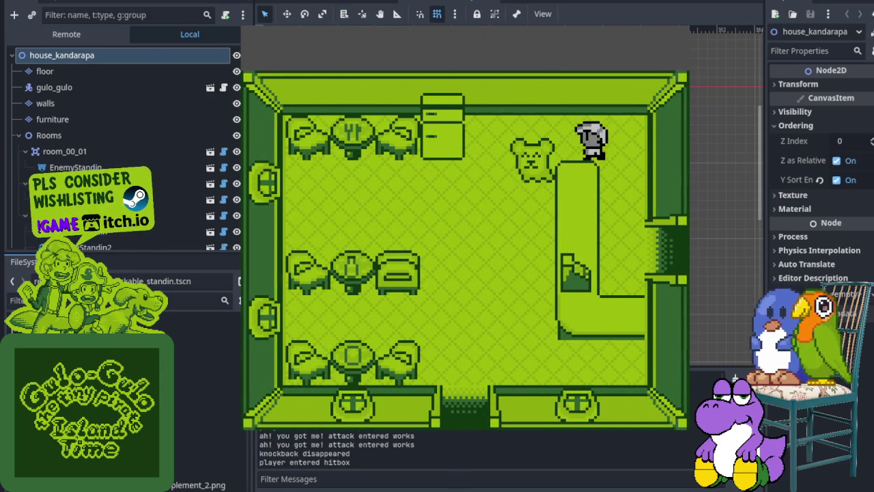
{"action": "key", "text": "Left"}
Step: Defeat the kitchen bear, walk out the bottom doorway, and stop the game
{"action": "key", "text": "Down"}
{"action": "key", "text": "Left"}
{"action": "key", "text": "Right"}
{"action": "key", "text": "Down"}
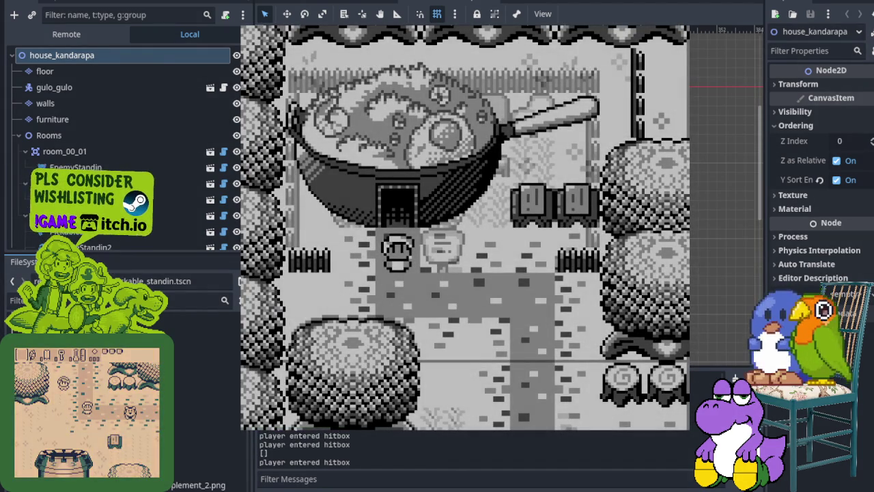
{"action": "key", "text": "F8"}
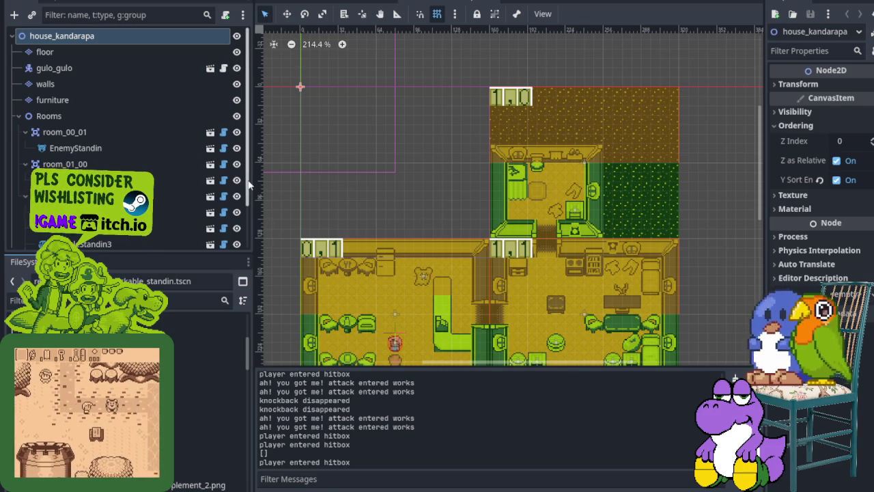
{"action": "left_click_drag", "start_coordinate": [252, 178], "coordinate": [98, 178]}
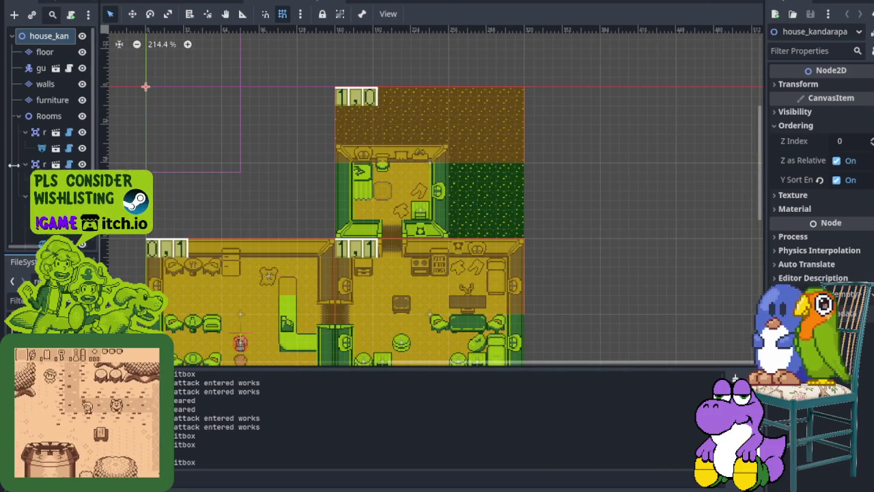
{"action": "scroll", "coordinate": [145, 69], "scroll_direction": "up", "scroll_amount": 2}
{"action": "key", "text": "ctrl+j"}
{"action": "scroll", "coordinate": [209, 207], "scroll_direction": "up", "scroll_amount": 14}
{"action": "scroll", "coordinate": [251, 207], "scroll_direction": "down", "scroll_amount": 13}
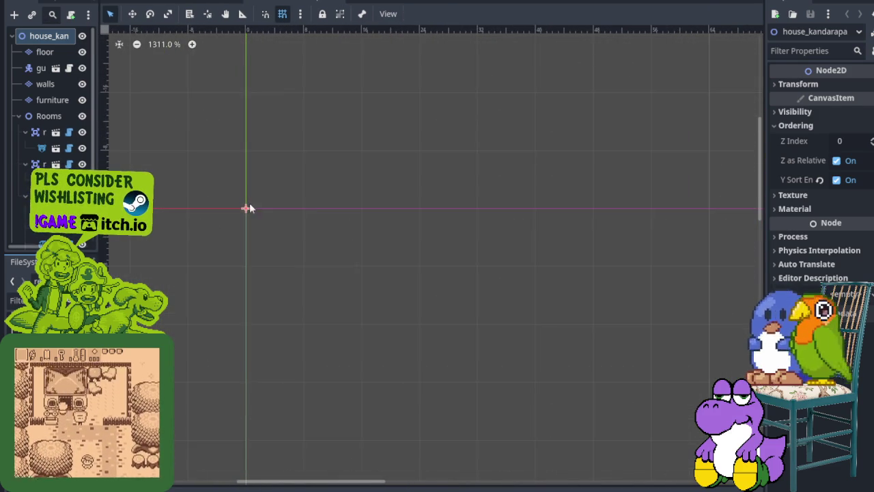
{"action": "scroll", "coordinate": [365, 252], "scroll_direction": "up", "scroll_amount": 20}
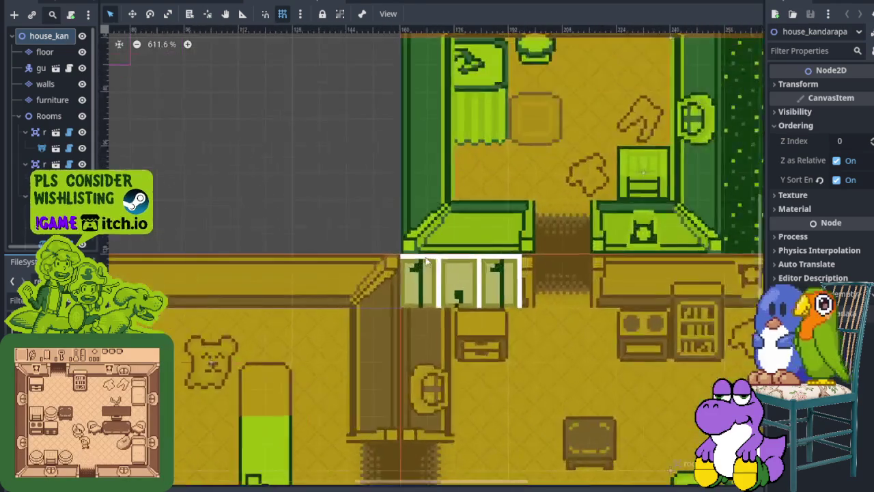
{"action": "scroll", "coordinate": [327, 267], "scroll_direction": "down", "scroll_amount": 19}
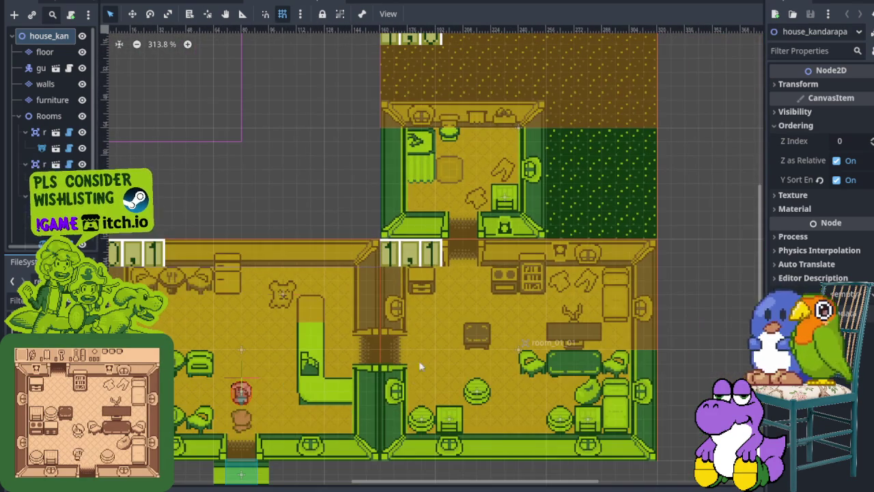
{"action": "mouse_move", "coordinate": [419, 367]}
{"action": "left_mouse_down"}
{"action": "mouse_move", "coordinate": [323, 249]}
{"action": "mouse_move", "coordinate": [262, 233]}
{"action": "mouse_move", "coordinate": [266, 213]}
{"action": "left_mouse_up"}
{"action": "scroll", "coordinate": [266, 213], "scroll_direction": "up", "scroll_amount": 2}
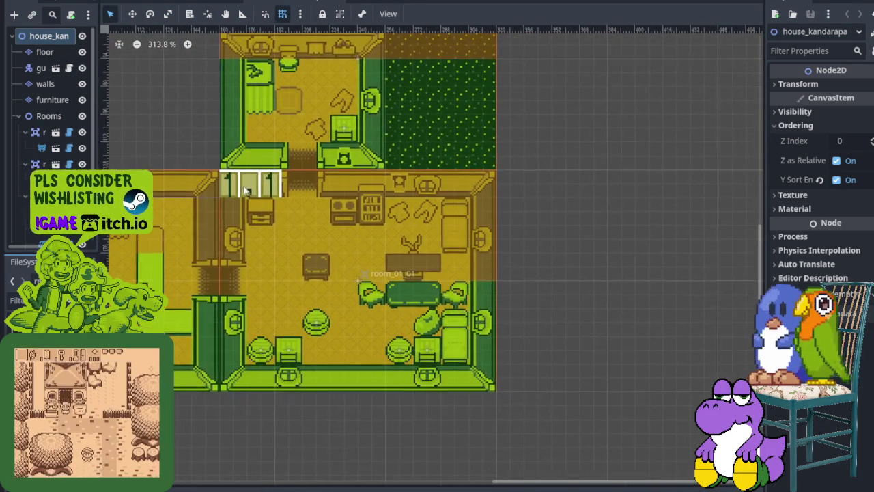
{"action": "mouse_move", "coordinate": [312, 205]}
{"action": "left_mouse_down"}
{"action": "mouse_move", "coordinate": [319, 312]}
{"action": "mouse_move", "coordinate": [308, 379]}
{"action": "left_mouse_up"}
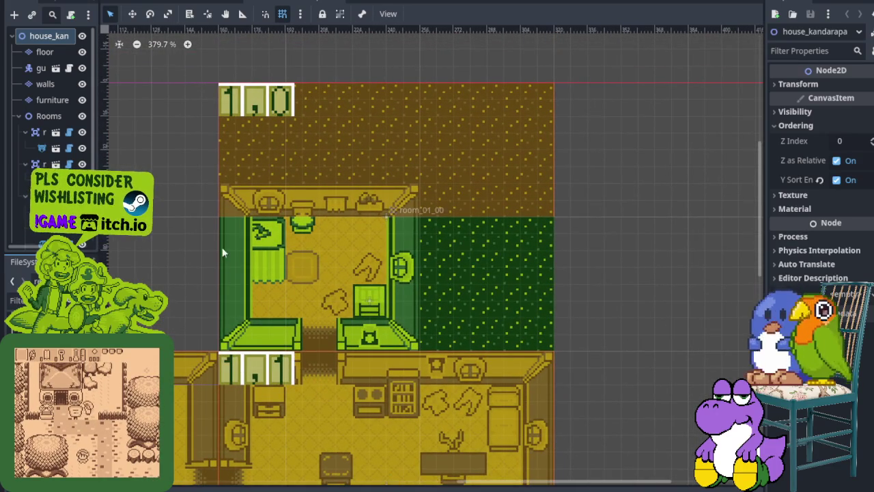
{"action": "scroll", "coordinate": [293, 327], "scroll_direction": "down", "scroll_amount": 4}
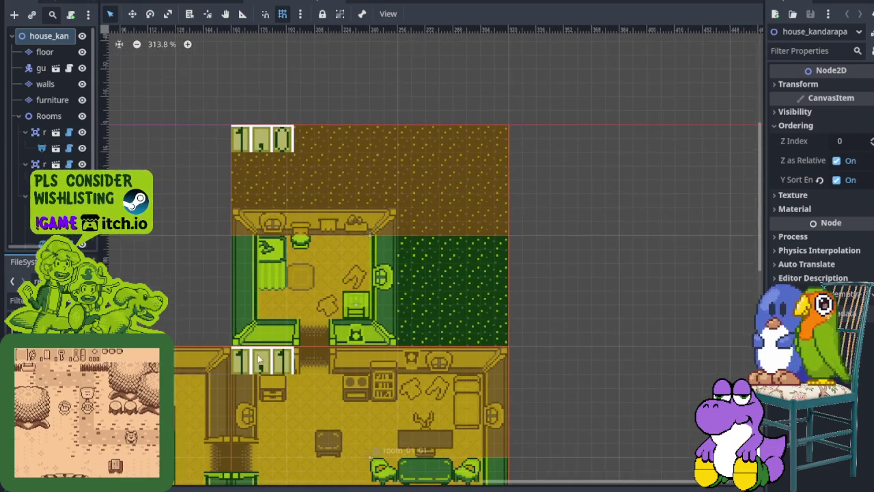
{"action": "left_click_drag", "start_coordinate": [148, 413], "coordinate": [369, 304]}
{"action": "scroll", "coordinate": [308, 286], "scroll_direction": "up", "scroll_amount": 3}
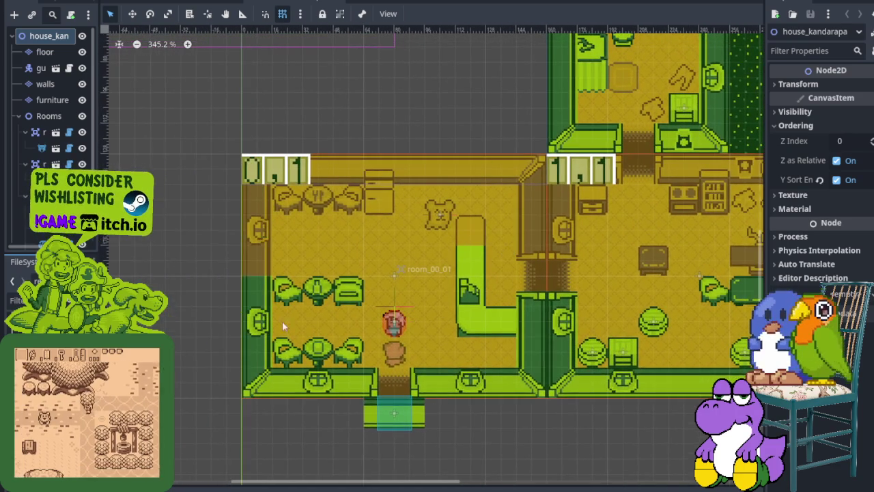
{"action": "left_click_drag", "start_coordinate": [282, 320], "coordinate": [147, 393]}
{"action": "scroll", "coordinate": [402, 242], "scroll_direction": "up", "scroll_amount": 3}
{"action": "scroll", "coordinate": [401, 242], "scroll_direction": "up", "scroll_amount": 2}
{"action": "mouse_move", "coordinate": [351, 209]}
{"action": "left_mouse_down"}
{"action": "mouse_move", "coordinate": [376, 262]}
{"action": "mouse_move", "coordinate": [376, 352]}
{"action": "left_mouse_up"}
{"action": "left_click_drag", "start_coordinate": [269, 270], "coordinate": [278, 305]}
{"action": "scroll", "coordinate": [285, 302], "scroll_direction": "up", "scroll_amount": 4}
{"action": "scroll", "coordinate": [289, 297], "scroll_direction": "down", "scroll_amount": 9}
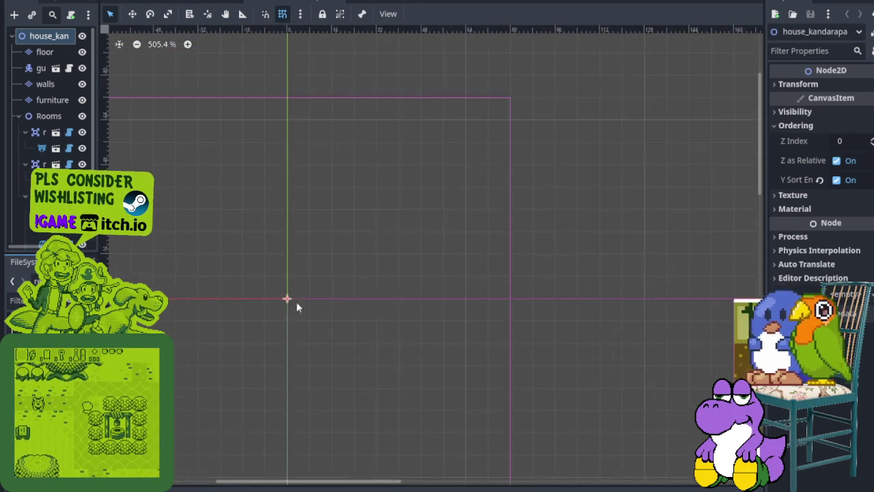
{"action": "scroll", "coordinate": [519, 365], "scroll_direction": "down", "scroll_amount": 5}
{"action": "scroll", "coordinate": [519, 365], "scroll_direction": "right", "scroll_amount": 5}
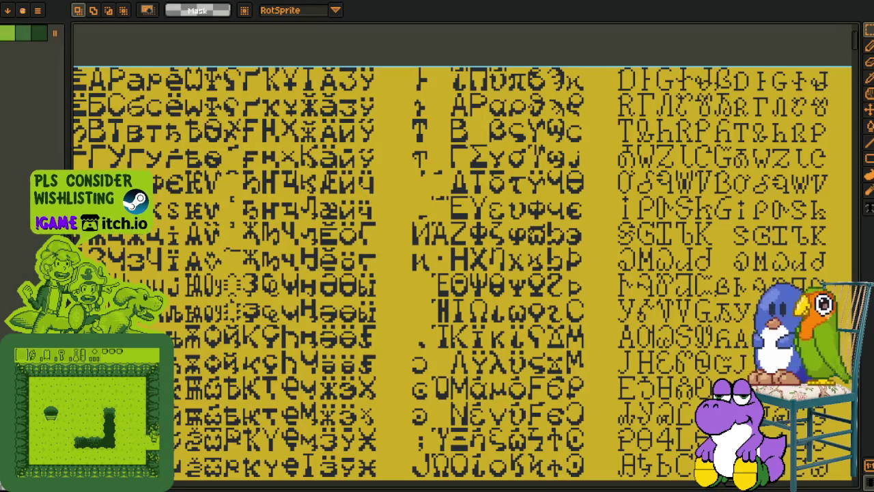
{"action": "scroll", "coordinate": [490, 313], "scroll_direction": "down", "scroll_amount": 4}
{"action": "scroll", "coordinate": [490, 313], "scroll_direction": "up", "scroll_amount": 2}
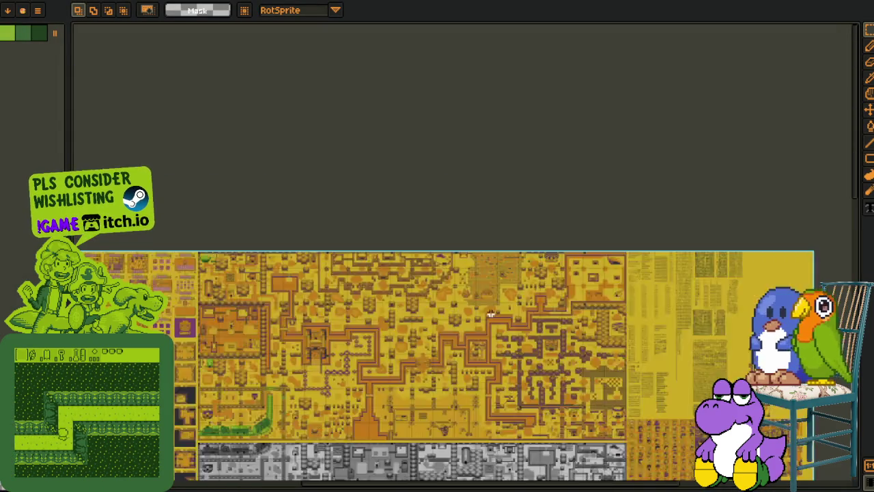
{"action": "scroll", "coordinate": [332, 307], "scroll_direction": "up", "scroll_amount": 2}
{"action": "scroll", "coordinate": [469, 375], "scroll_direction": "up", "scroll_amount": 3}
{"action": "mouse_move", "coordinate": [468, 376]}
{"action": "left_mouse_down"}
{"action": "mouse_move", "coordinate": [444, 376]}
{"action": "mouse_move", "coordinate": [356, 427]}
{"action": "left_mouse_up"}
{"action": "left_click_drag", "start_coordinate": [459, 348], "coordinate": [291, 330]}
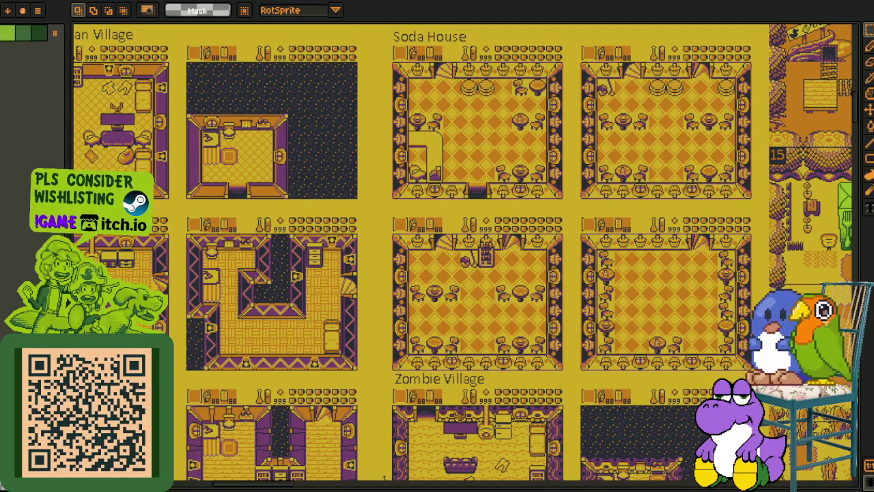
{"action": "key", "text": "alt+Tab"}
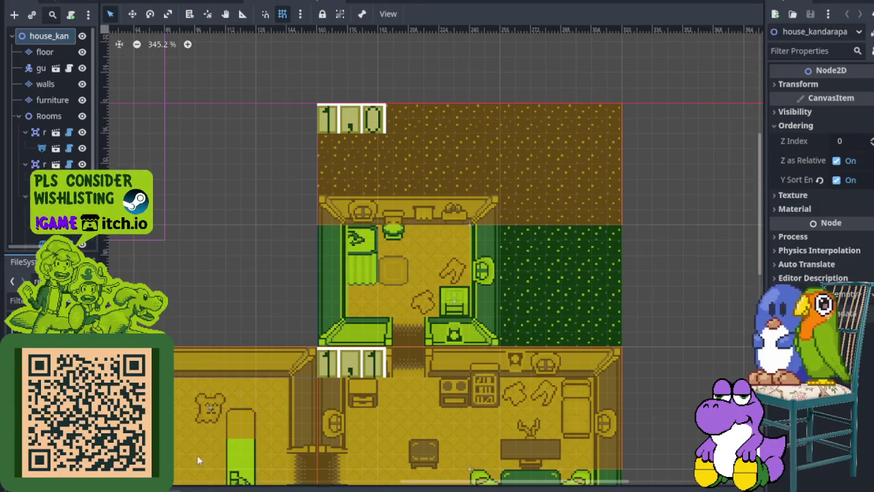
Step: Run the scene with F6 and walk the character into the house and around the round table
{"action": "scroll", "coordinate": [280, 304], "scroll_direction": "down", "scroll_amount": 3}
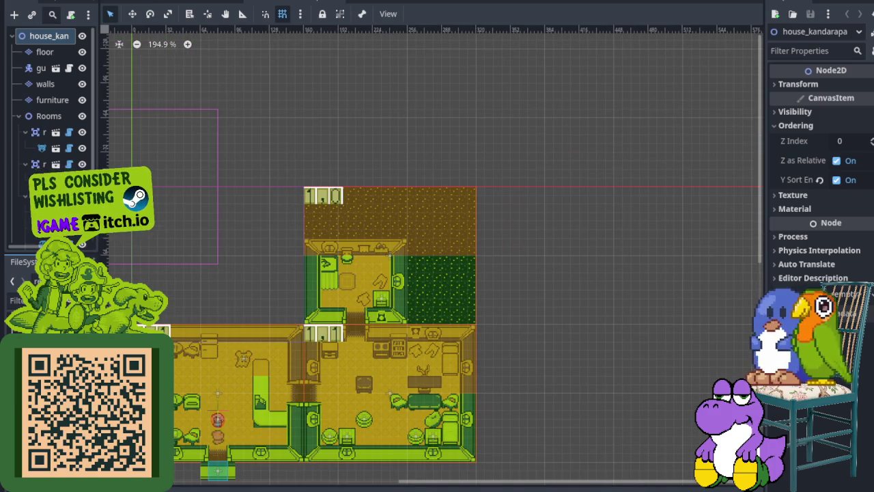
{"action": "key", "text": "F6"}
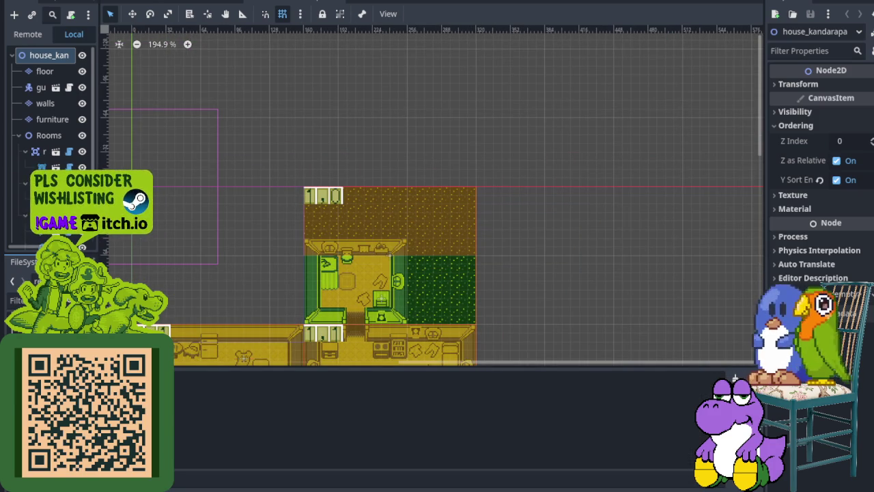
{"action": "key", "text": "Right"}
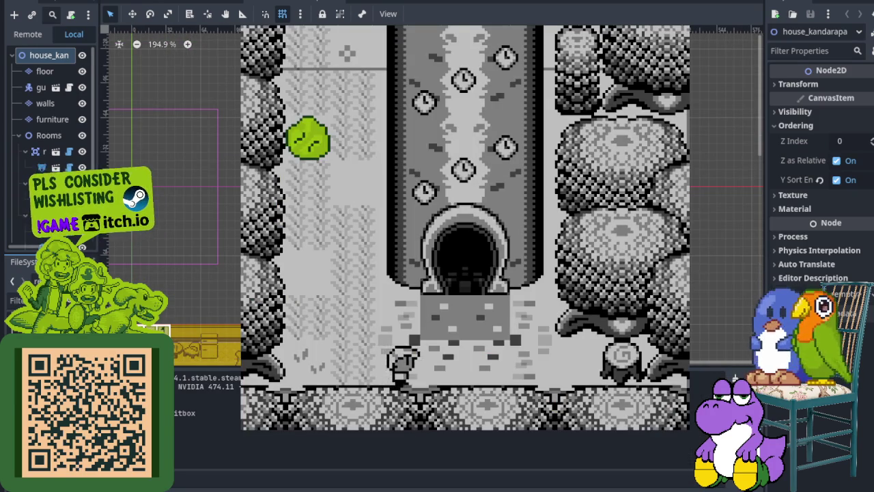
{"action": "key", "text": "Up"}
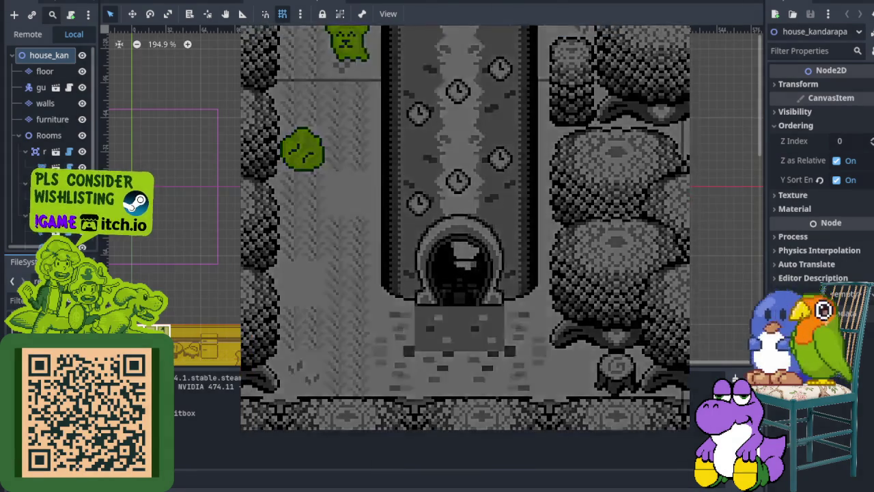
{"action": "key", "text": "Right"}
{"action": "key", "text": "Up"}
{"action": "key", "text": "Left"}
{"action": "key", "text": "Up"}
{"action": "key", "text": "Right"}
{"action": "key", "text": "Left"}
{"action": "key", "text": "Right"}
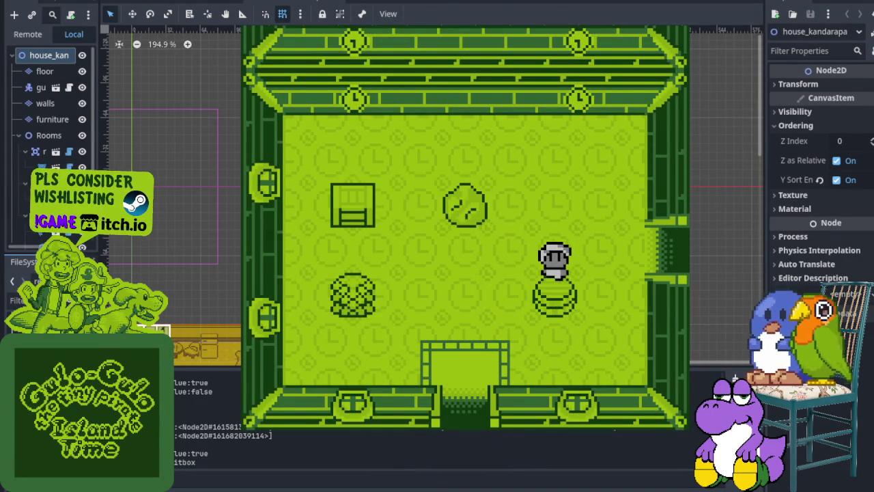
Step: Walk past the wicker basket to the chest, then around the striped barrel to the doorway
{"action": "key", "text": "Left"}
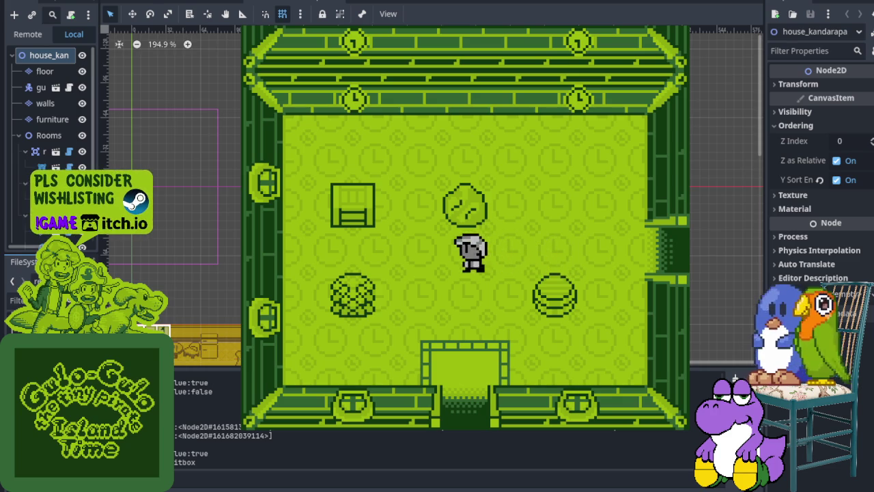
{"action": "key", "text": "Up"}
{"action": "key", "text": "Left"}
{"action": "key", "text": "Up"}
{"action": "key", "text": "Right"}
{"action": "key", "text": "Down"}
{"action": "key", "text": "Right"}
{"action": "key", "text": "Down"}
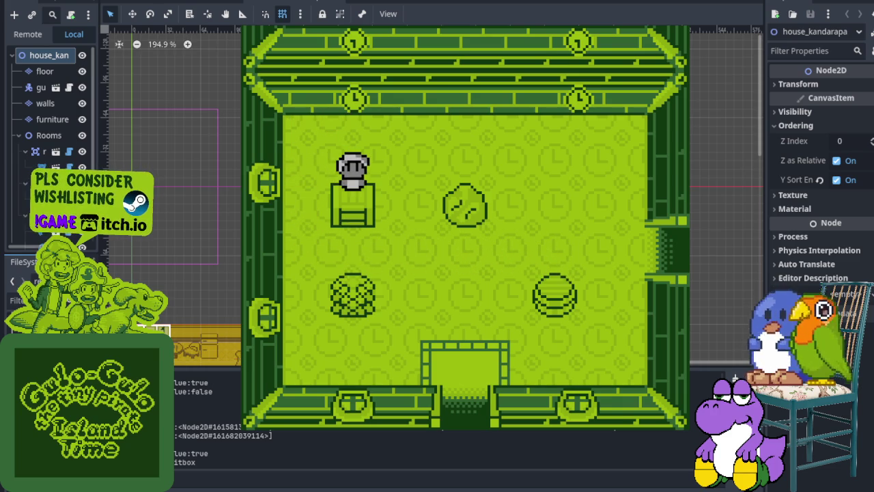
{"action": "key", "text": "Up"}
{"action": "key", "text": "Right"}
{"action": "key", "text": "Left"}
{"action": "key", "text": "Right"}
{"action": "key", "text": "Right"}
{"action": "key", "text": "Down"}
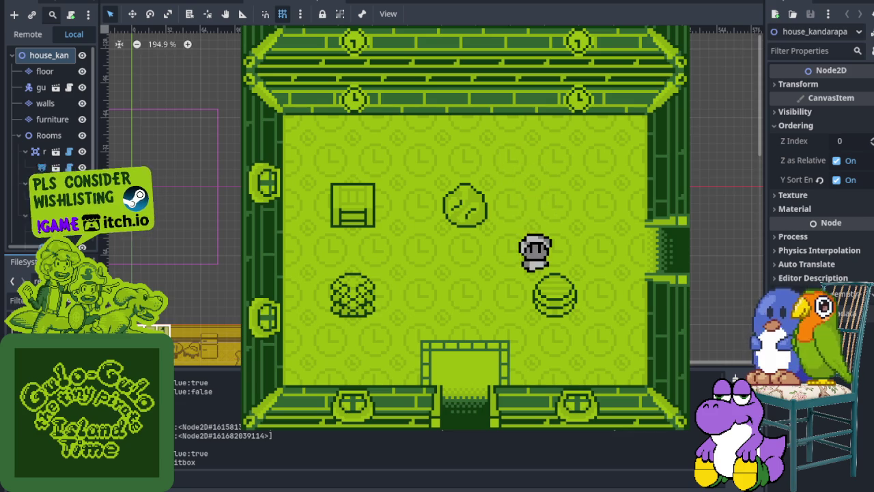
{"action": "key", "text": "Left"}
{"action": "key", "text": "Down"}
{"action": "key", "text": "Right"}
{"action": "key", "text": "Left"}
{"action": "key", "text": "Left"}
{"action": "key", "text": "Up"}
{"action": "key", "text": "Down"}
{"action": "key", "text": "Right"}
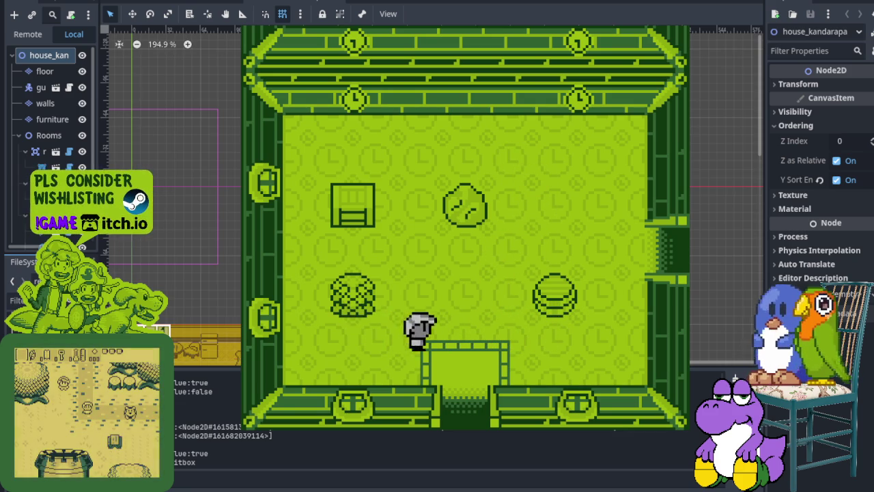
Step: Walk through the right doorway into the next room, attack the bear, and exit left
{"action": "key", "text": "Right"}
{"action": "key", "text": "Up"}
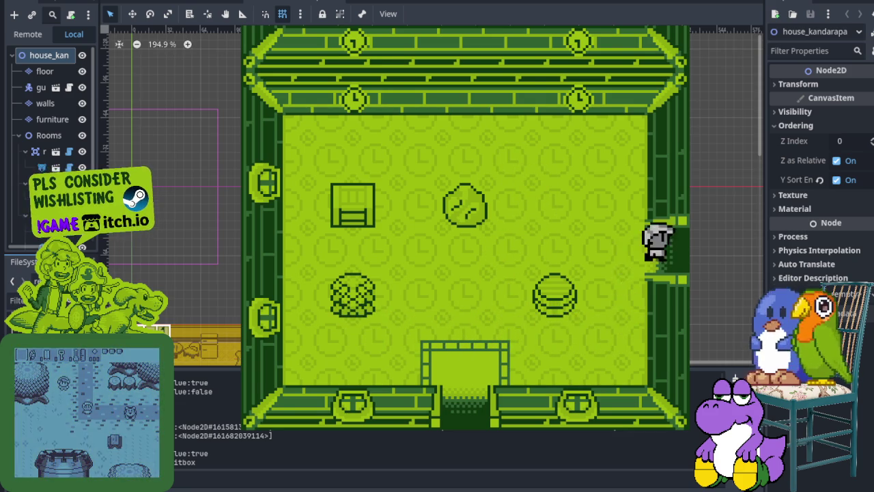
{"action": "key", "text": "Right"}
{"action": "key", "text": "Right"}
{"action": "key", "text": "Up"}
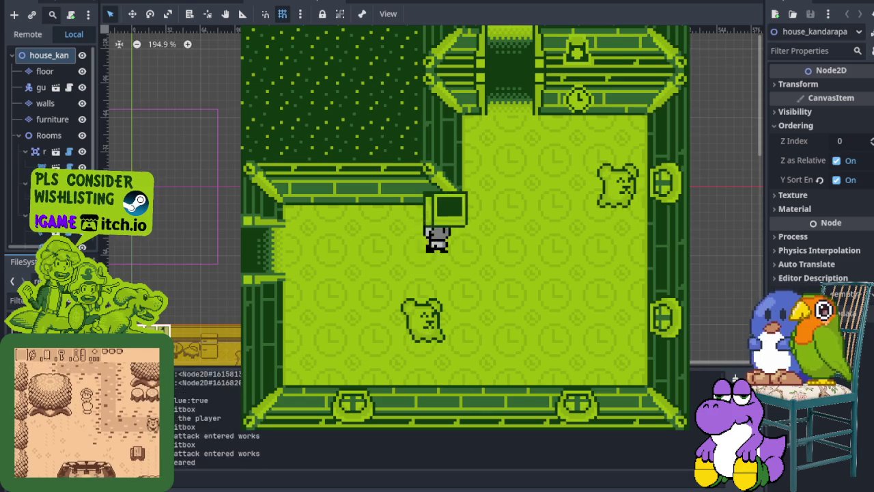
{"action": "key", "text": "Up"}
{"action": "key", "text": "Right"}
{"action": "key", "text": "Right"}
{"action": "key", "text": "Up"}
{"action": "key", "text": "Left"}
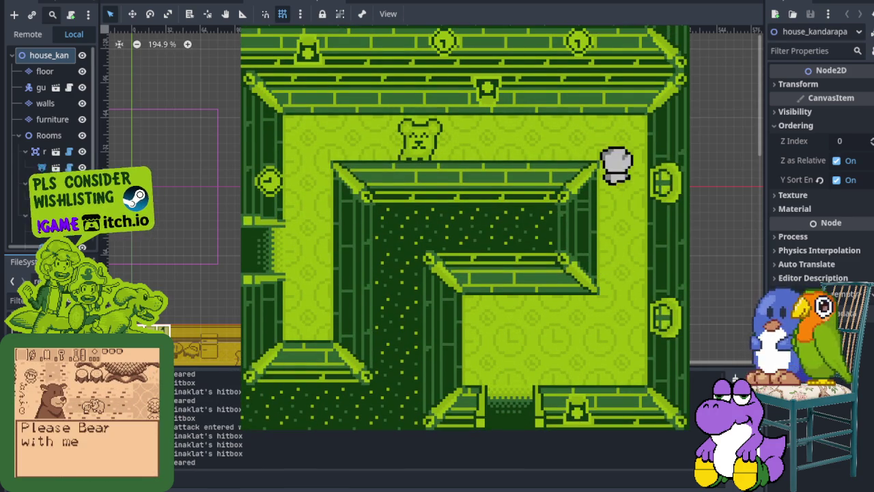
{"action": "key", "text": "Left"}
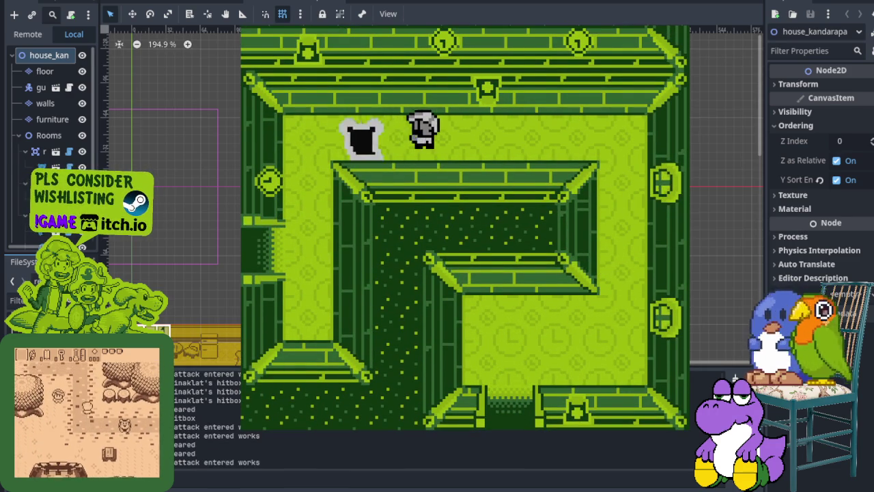
{"action": "key", "text": "Left"}
{"action": "key", "text": "Down"}
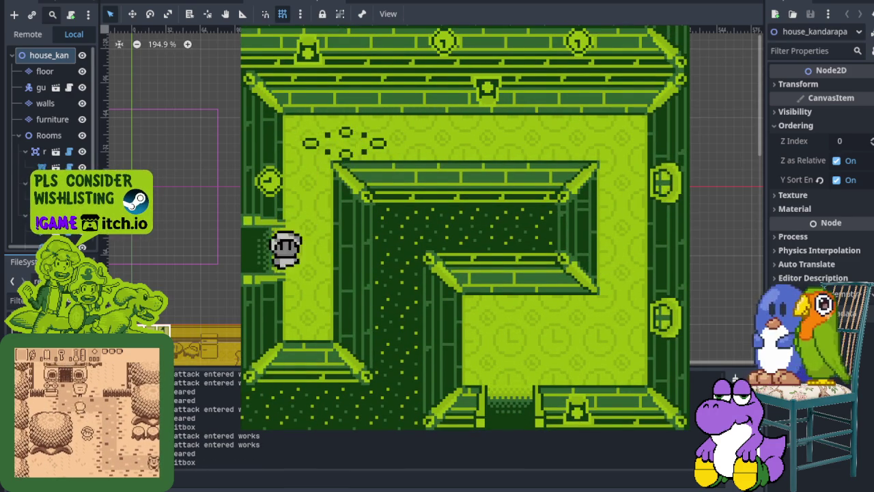
{"action": "key", "text": "Left"}
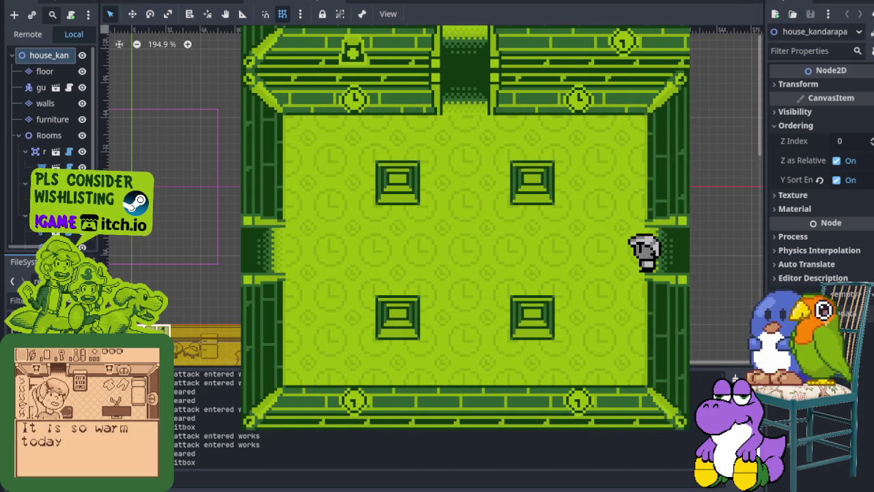
Step: Explore the left room around the pot and fence, walk through the east door and back, then close the game
{"action": "key", "text": "Left"}
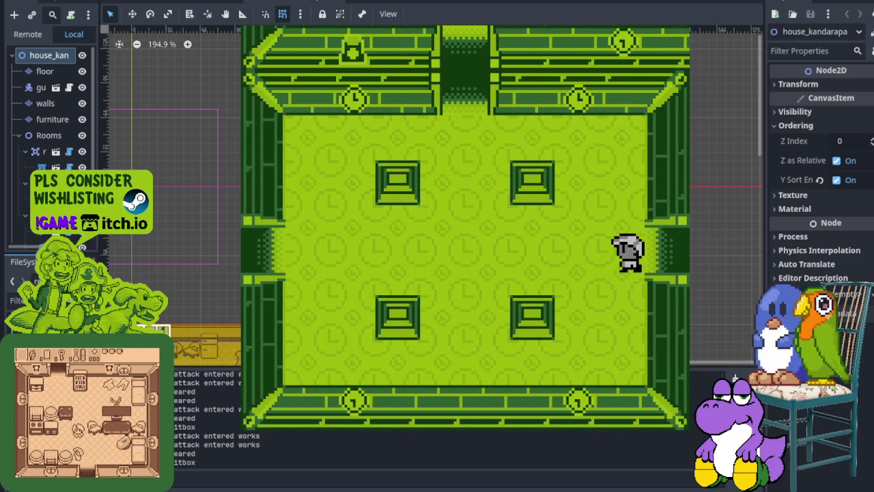
{"action": "key", "text": "Left"}
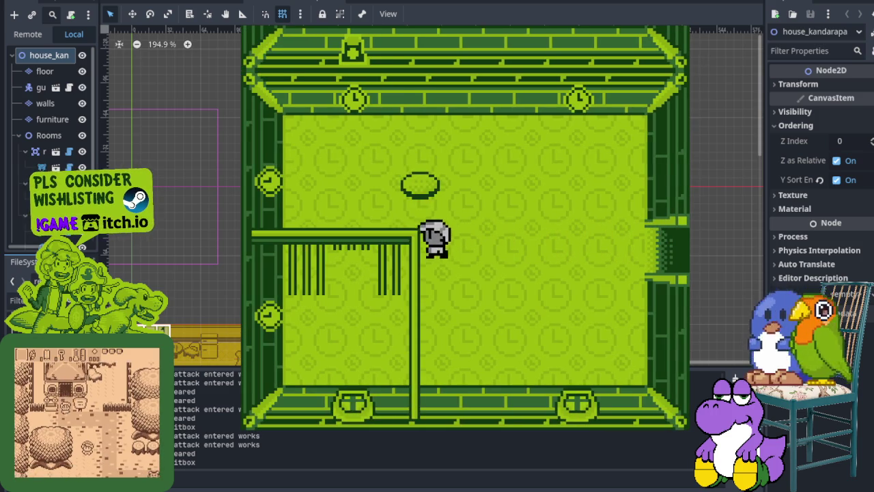
{"action": "key", "text": "Up"}
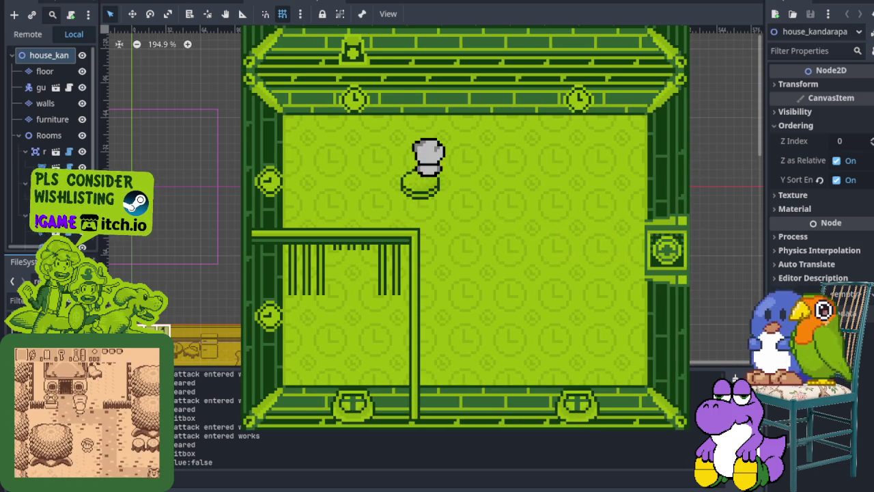
{"action": "key", "text": "Down"}
{"action": "key", "text": "Right"}
{"action": "key", "text": "Right"}
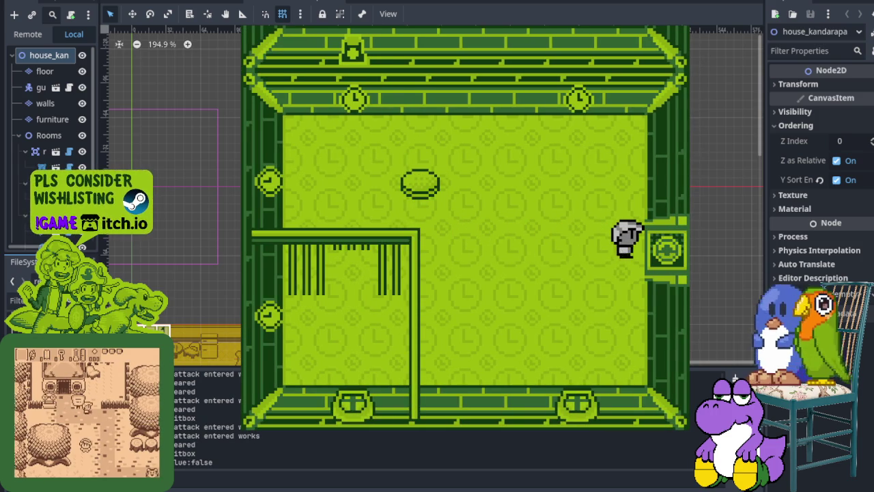
{"action": "key", "text": "Down"}
{"action": "key", "text": "Up"}
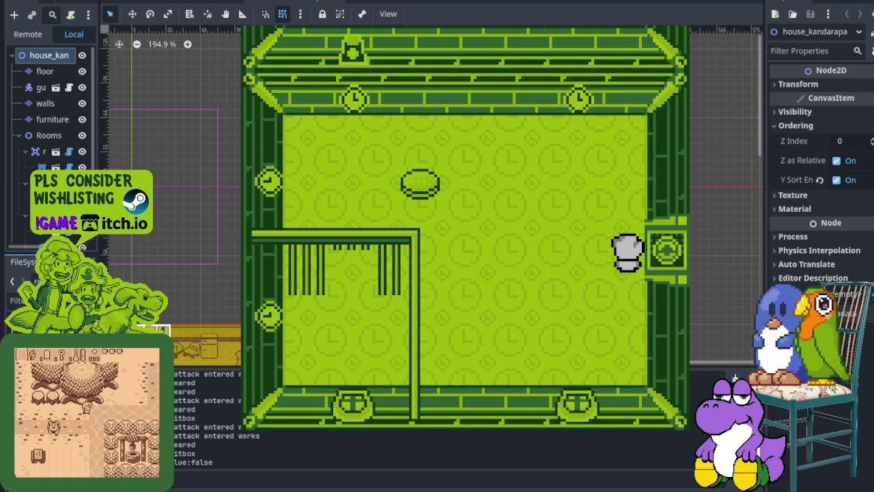
{"action": "key", "text": "Down"}
{"action": "key", "text": "Up"}
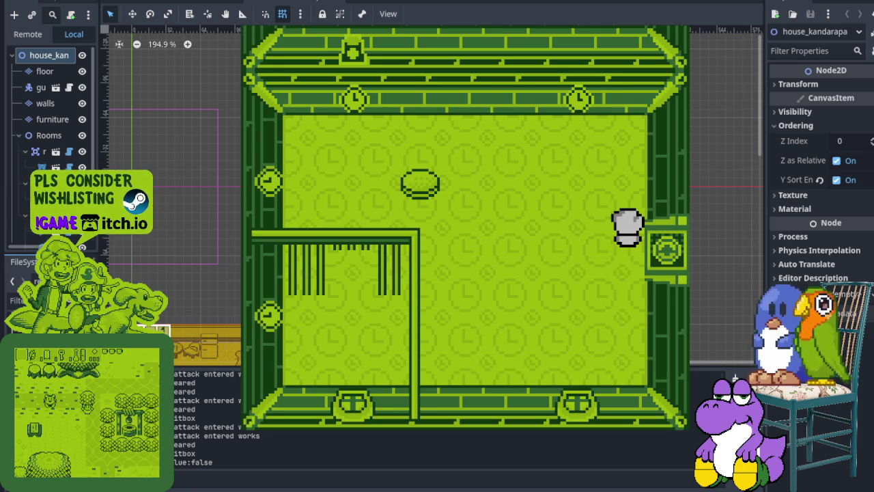
{"action": "key", "text": "Down"}
{"action": "key", "text": "Left"}
{"action": "key", "text": "Left"}
{"action": "key", "text": "Up"}
{"action": "key", "text": "Down"}
{"action": "key", "text": "Down"}
{"action": "key", "text": "Left"}
{"action": "key", "text": "Up"}
{"action": "key", "text": "Right"}
{"action": "key", "text": "Up"}
{"action": "key", "text": "Left"}
{"action": "key", "text": "Left"}
{"action": "key", "text": "Right"}
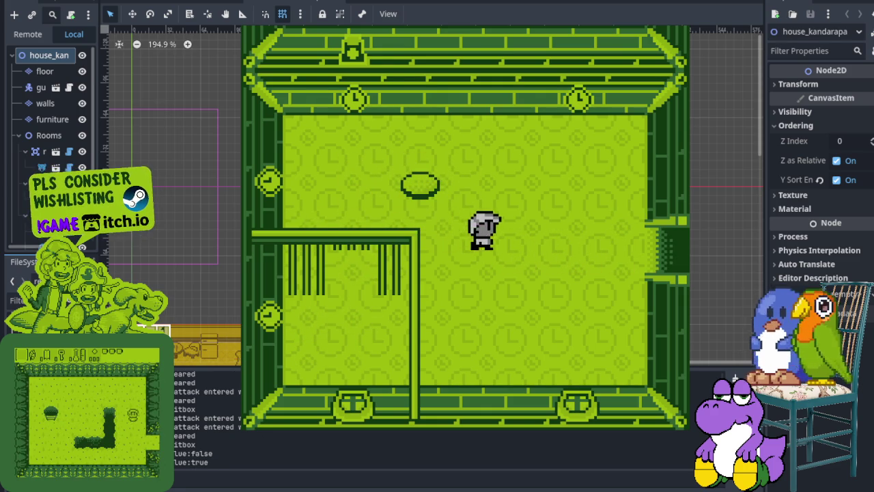
{"action": "key", "text": "Right"}
{"action": "key", "text": "Left"}
{"action": "key", "text": "Left"}
{"action": "key", "text": "F8"}
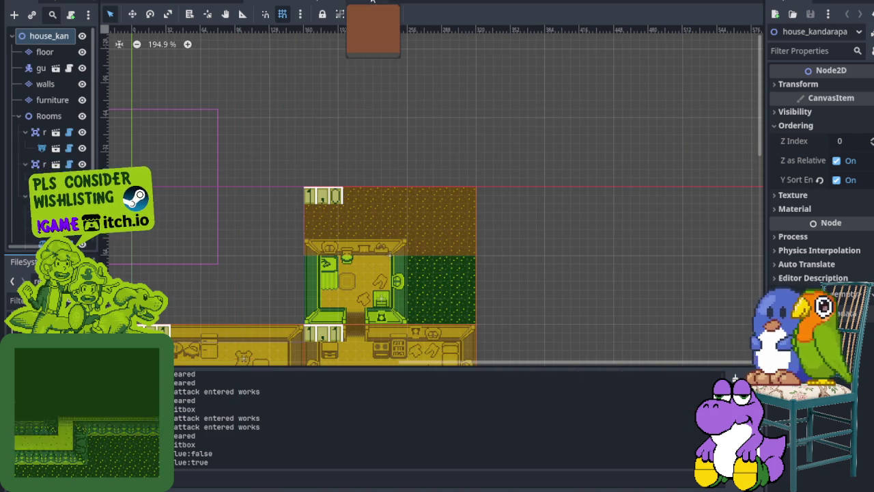
Step: Switch through the scene tabs to the clockorocktower level scene
{"action": "left_click", "coordinate": [377, 2]}
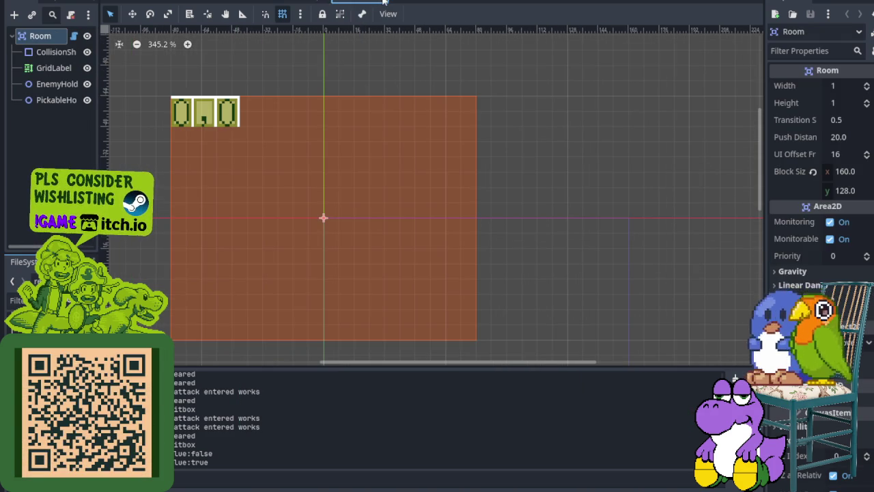
{"action": "left_click", "coordinate": [368, 2]}
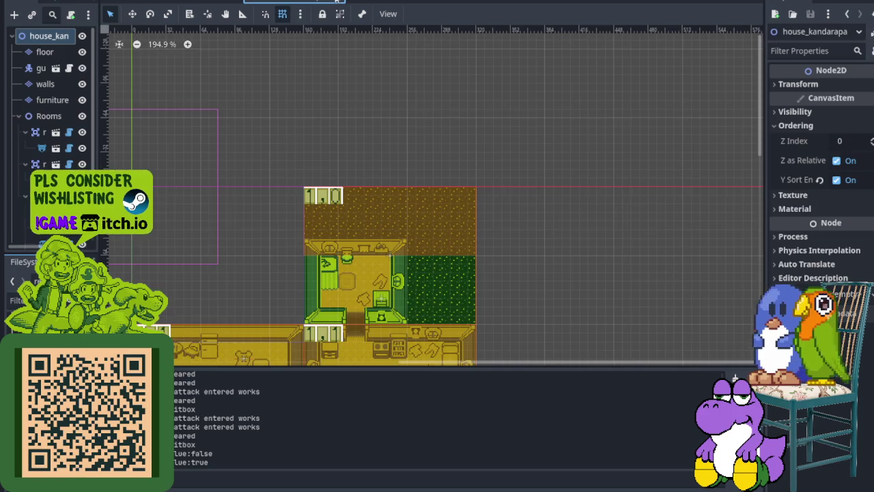
{"action": "left_click", "coordinate": [237, 2]}
{"action": "scroll", "coordinate": [393, 220], "scroll_direction": "up", "scroll_amount": 5}
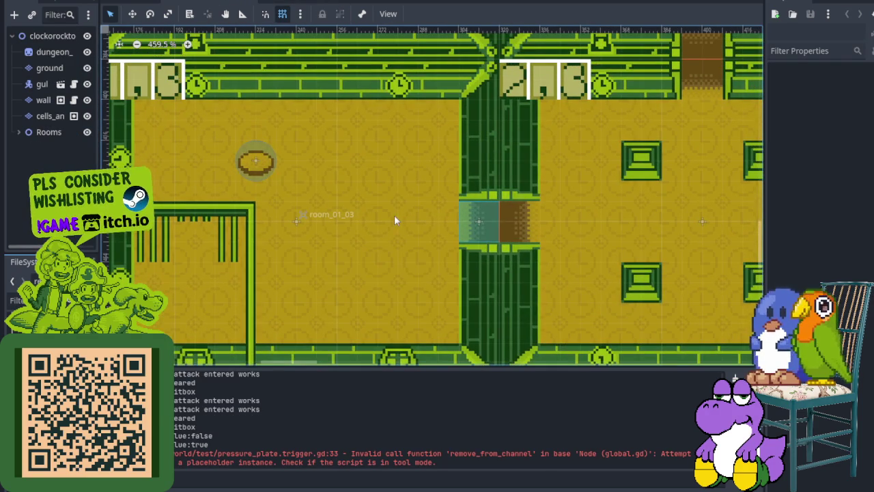
Step: Expand Rooms and room_02_01 to show its triple_stair doors, and widen the Scene dock
{"action": "left_click", "coordinate": [20, 132]}
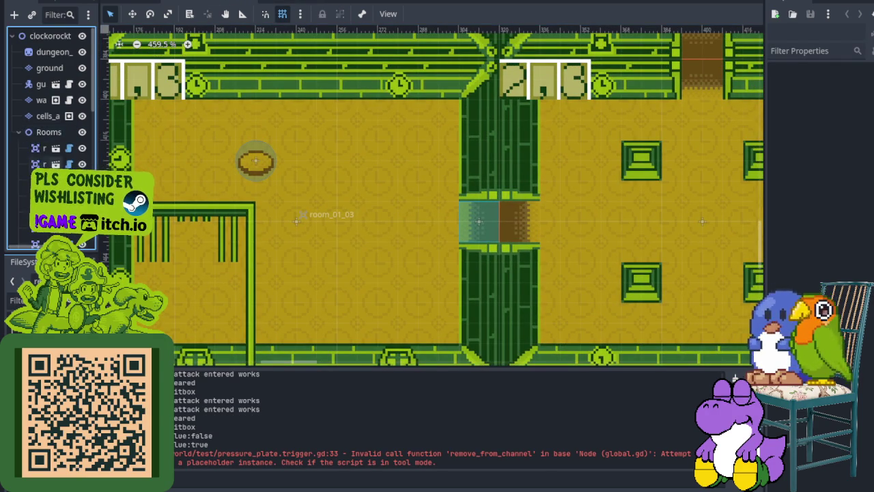
{"action": "scroll", "coordinate": [27, 116], "scroll_direction": "down", "scroll_amount": 5}
{"action": "left_click", "coordinate": [26, 107]}
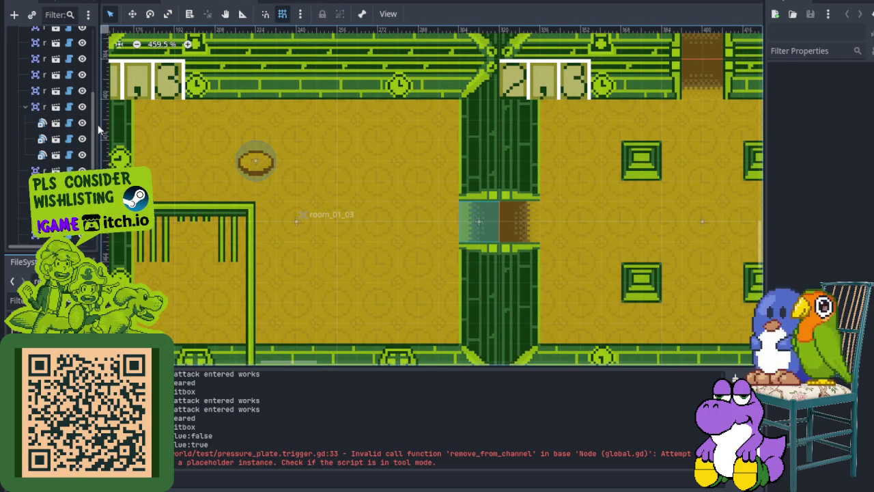
{"action": "left_click_drag", "start_coordinate": [98, 124], "coordinate": [257, 124]}
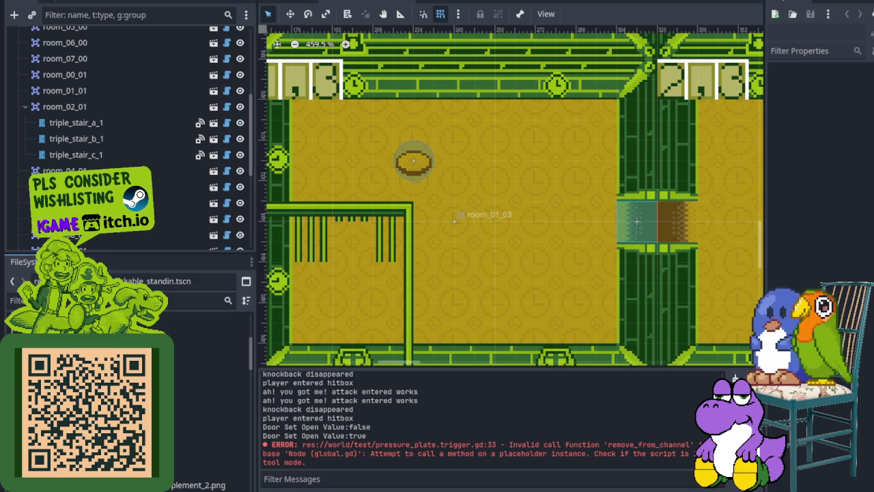
Step: Filter the FileSystem by 'doo' and open the ConditionalDoor scene
{"action": "left_click", "coordinate": [198, 300]}
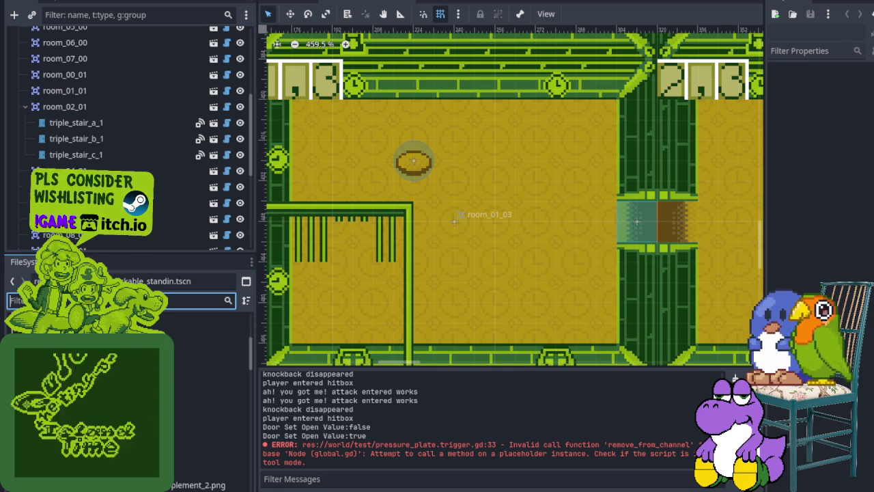
{"action": "type", "text": "doo"}
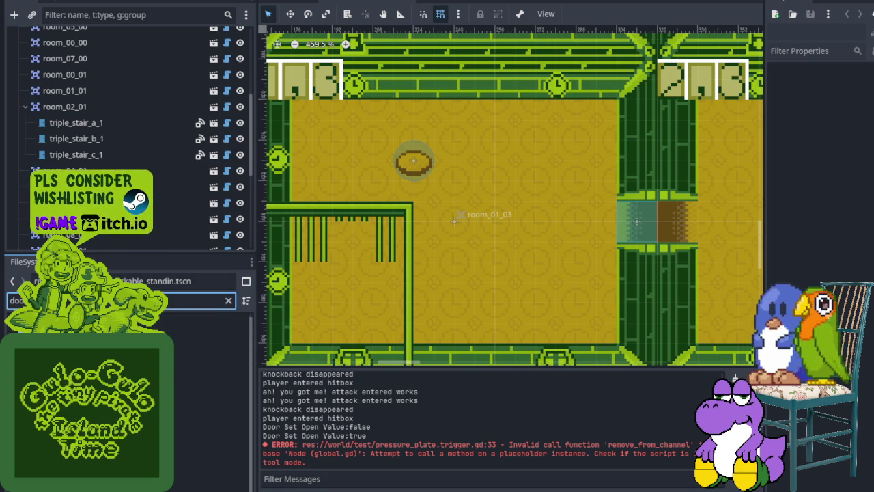
{"action": "double_click", "coordinate": [205, 478]}
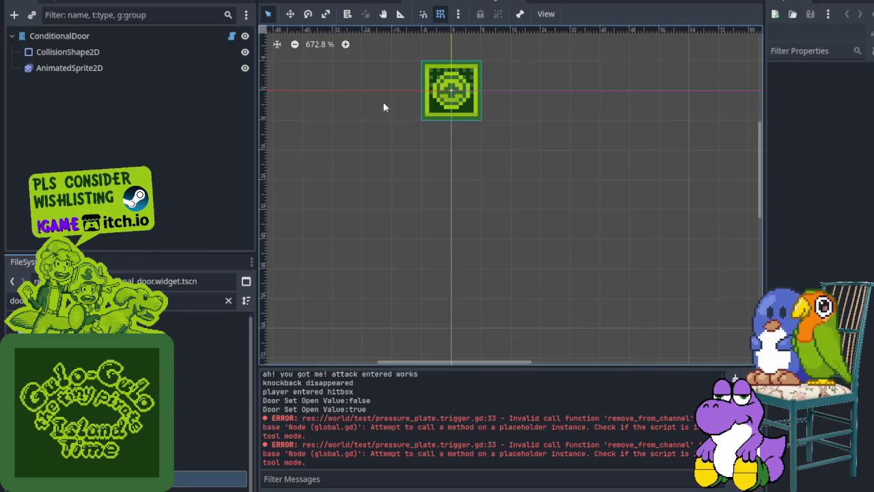
Step: Zoom in on the door, then return to clockorocktower and select triple_stair_a_1
{"action": "scroll", "coordinate": [419, 96], "scroll_direction": "up", "scroll_amount": 12}
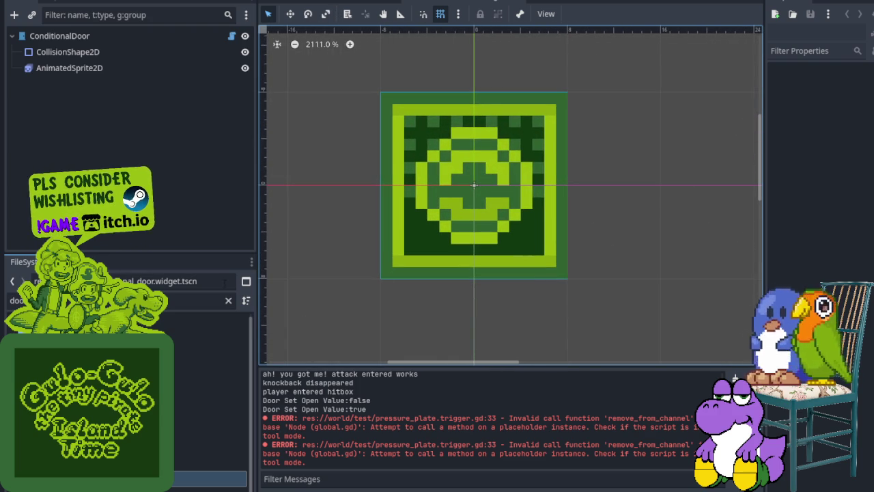
{"action": "mouse_move", "coordinate": [258, 241]}
{"action": "left_mouse_down"}
{"action": "mouse_move", "coordinate": [166, 241]}
{"action": "mouse_move", "coordinate": [196, 241]}
{"action": "left_mouse_up"}
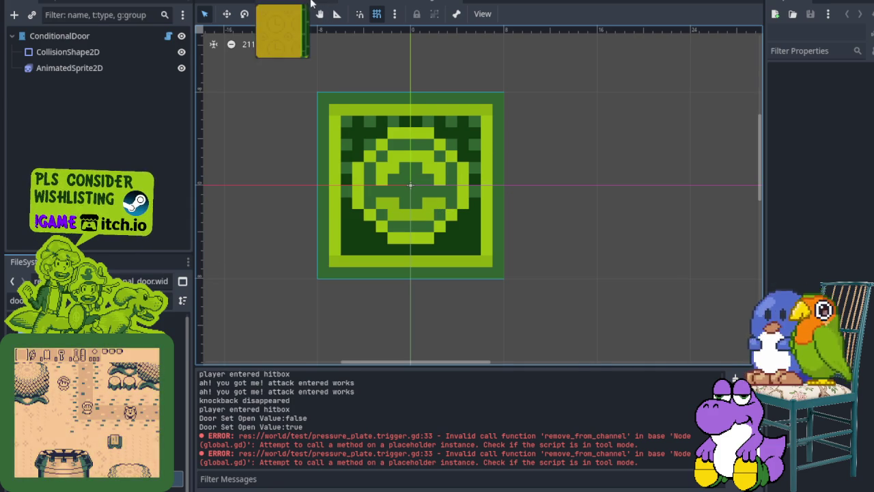
{"action": "left_click", "coordinate": [301, 6]}
{"action": "left_click", "coordinate": [71, 126]}
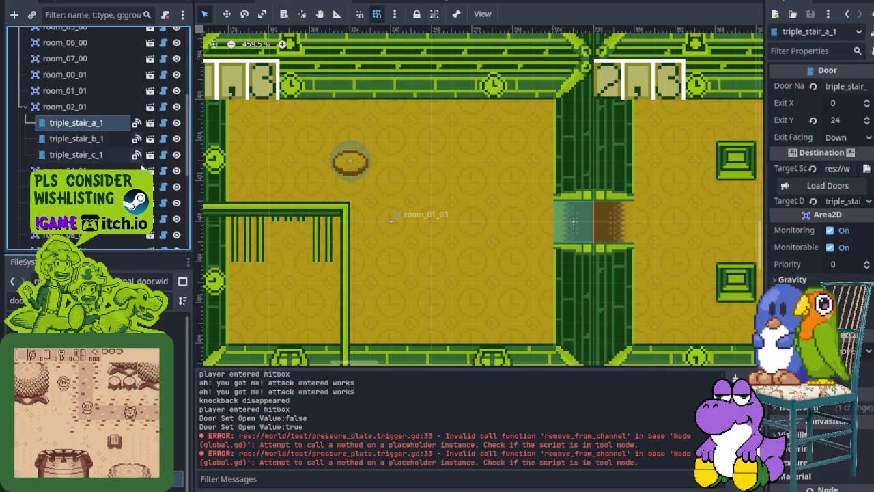
Step: Select room_01_03's ConditionalDoor and uncheck Open so it starts closed
{"action": "left_click", "coordinate": [25, 107]}
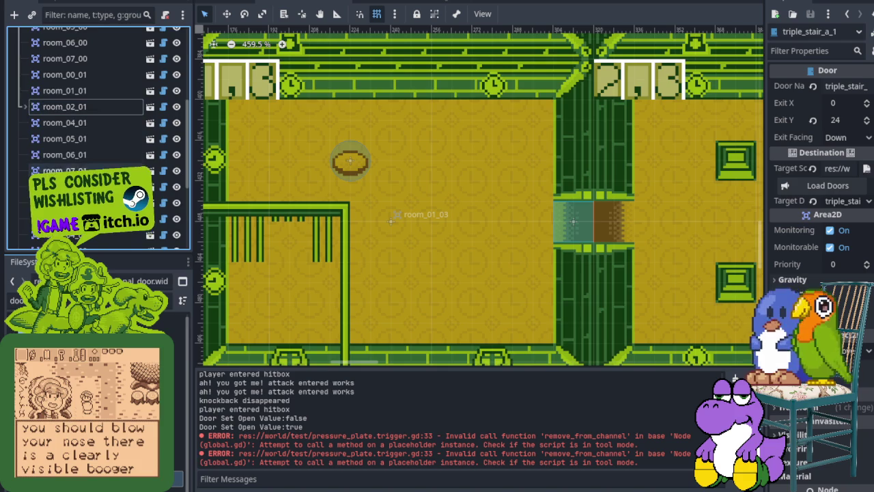
{"action": "scroll", "coordinate": [68, 122], "scroll_direction": "down", "scroll_amount": 5}
{"action": "left_click", "coordinate": [351, 160]}
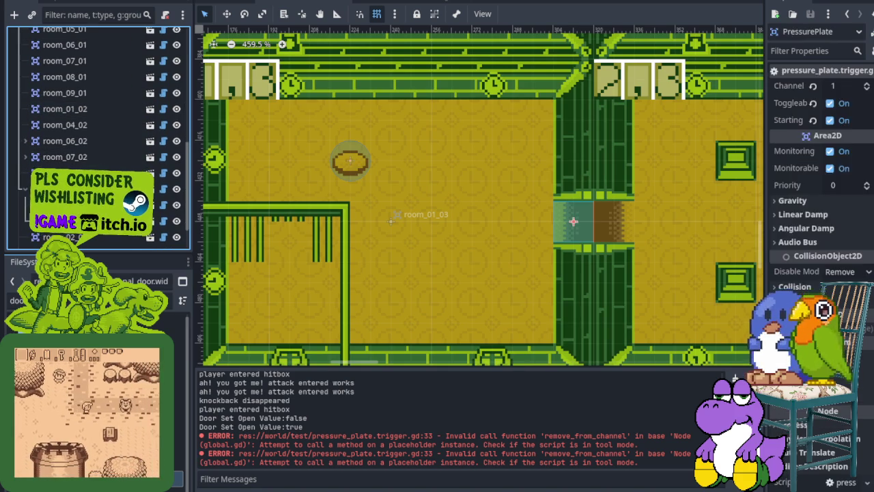
{"action": "left_click", "coordinate": [573, 220]}
{"action": "scroll", "coordinate": [437, 199], "scroll_direction": "down", "scroll_amount": 5}
{"action": "scroll", "coordinate": [507, 208], "scroll_direction": "up", "scroll_amount": 5}
{"action": "scroll", "coordinate": [518, 216], "scroll_direction": "up", "scroll_amount": 1}
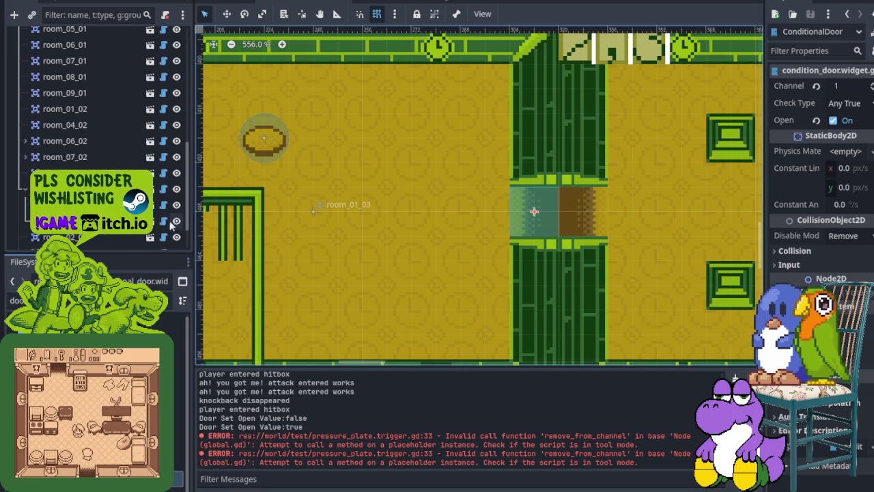
{"action": "left_click", "coordinate": [833, 121]}
{"action": "scroll", "coordinate": [608, 248], "scroll_direction": "up", "scroll_amount": 5}
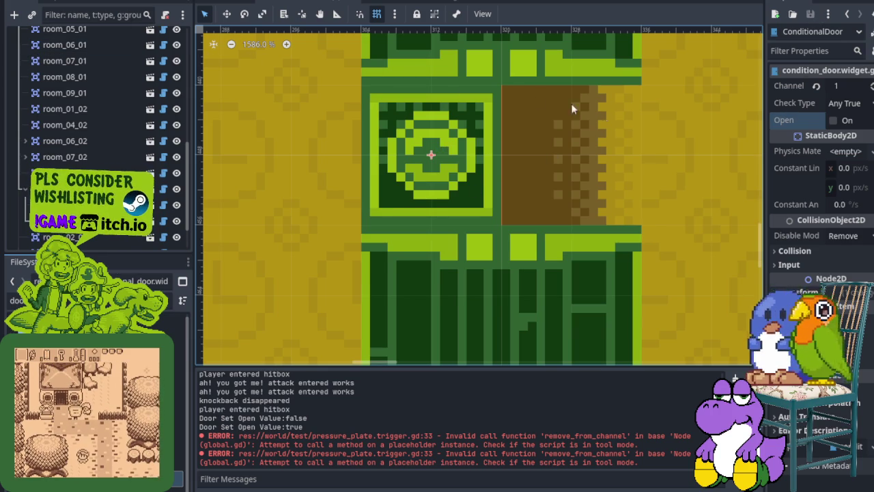
Step: Widen the Inspector and check the door's collision and input pickable settings
{"action": "left_click_drag", "start_coordinate": [765, 189], "coordinate": [486, 159]}
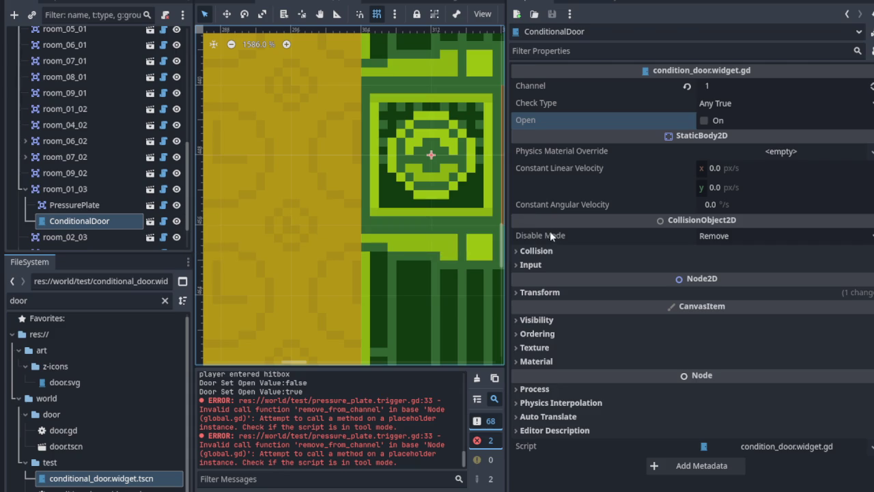
{"action": "left_click", "coordinate": [536, 251]}
{"action": "left_click", "coordinate": [537, 252]}
{"action": "left_click", "coordinate": [531, 264]}
{"action": "left_click", "coordinate": [531, 264]}
{"action": "left_click_drag", "start_coordinate": [508, 182], "coordinate": [744, 192]}
Step: Toggle between the Animation and Audio bottom panels, then select the walls tile layer
{"action": "left_click", "coordinate": [354, 490]}
{"action": "left_click", "coordinate": [316, 490]}
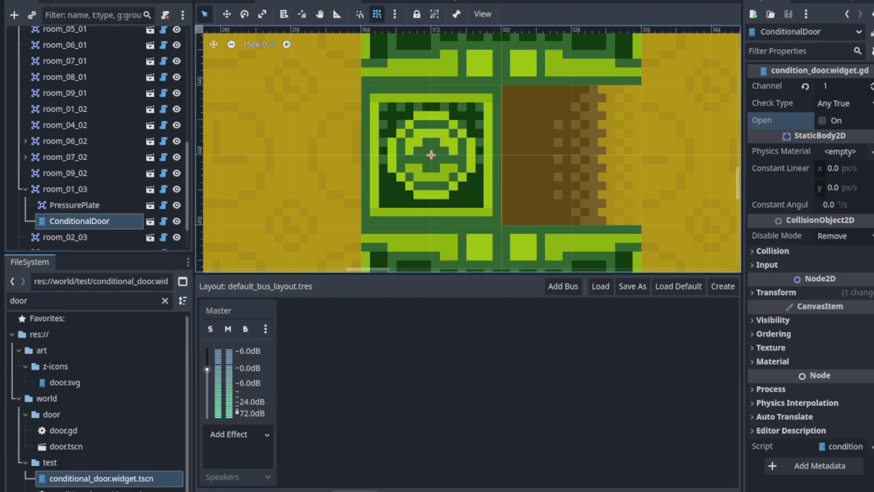
{"action": "left_click", "coordinate": [355, 490]}
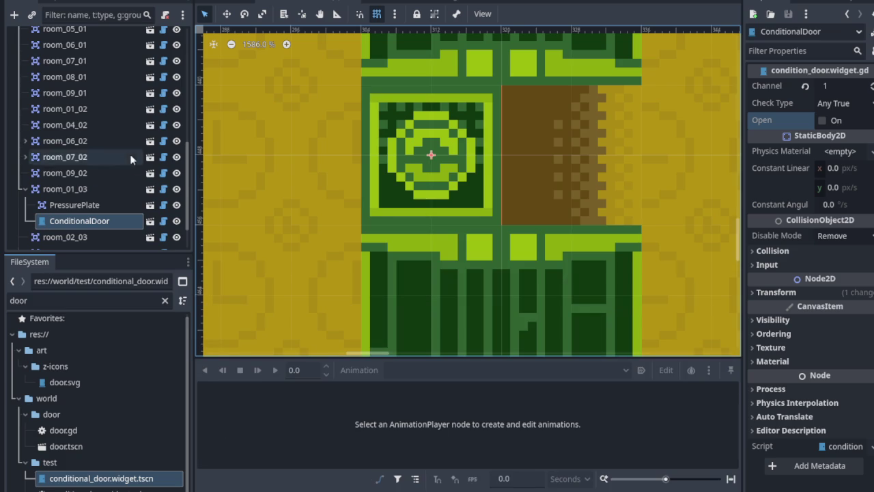
{"action": "scroll", "coordinate": [95, 125], "scroll_direction": "up", "scroll_amount": 10}
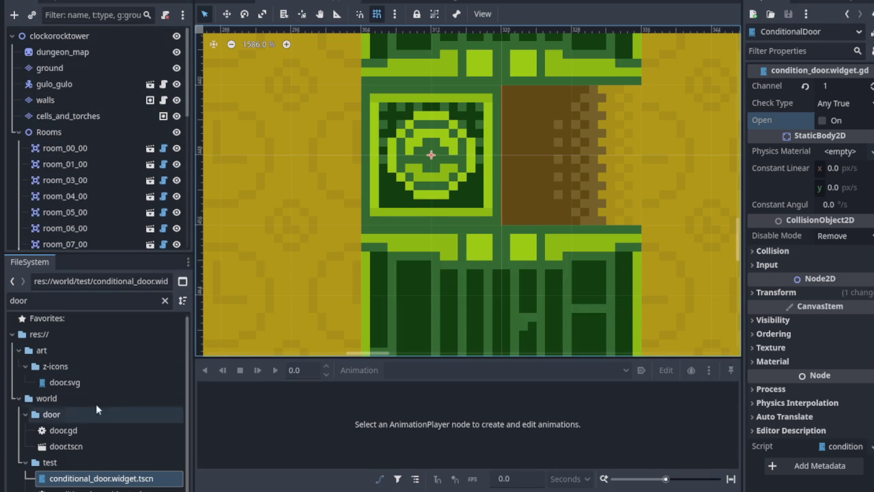
{"action": "scroll", "coordinate": [573, 348], "scroll_direction": "down", "scroll_amount": 1}
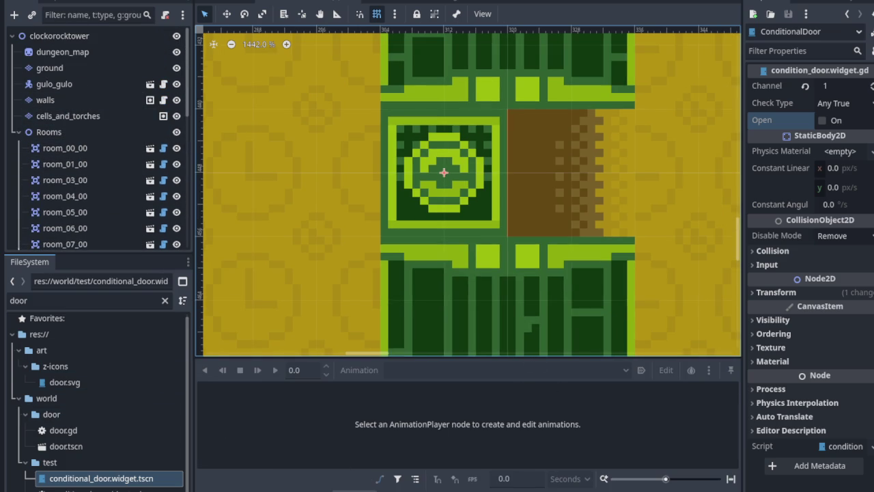
{"action": "scroll", "coordinate": [396, 273], "scroll_direction": "down", "scroll_amount": 1}
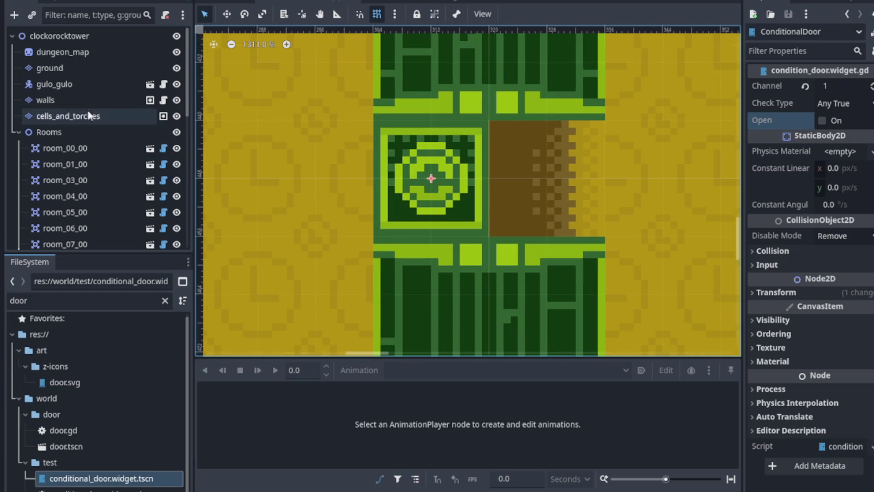
{"action": "left_click", "coordinate": [66, 100]}
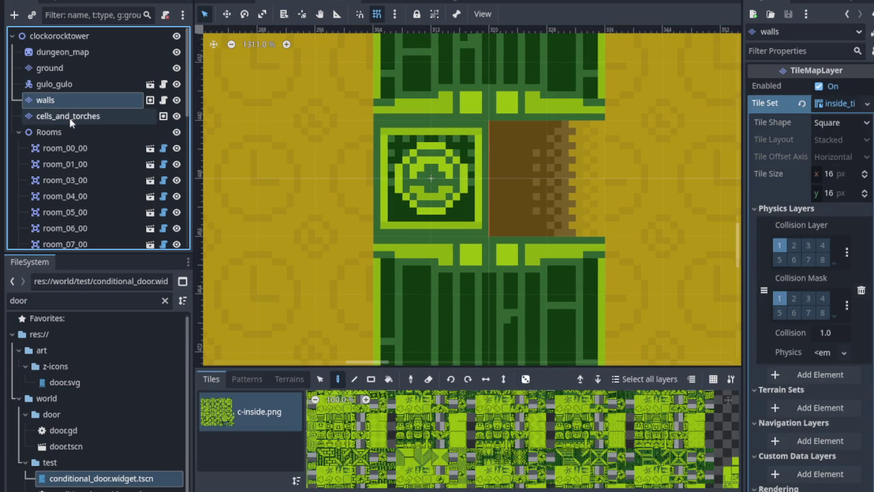
Step: Select the cells_and_torches layer and pan the map to centre rooms 1,3 through 3,4
{"action": "left_click", "coordinate": [68, 116]}
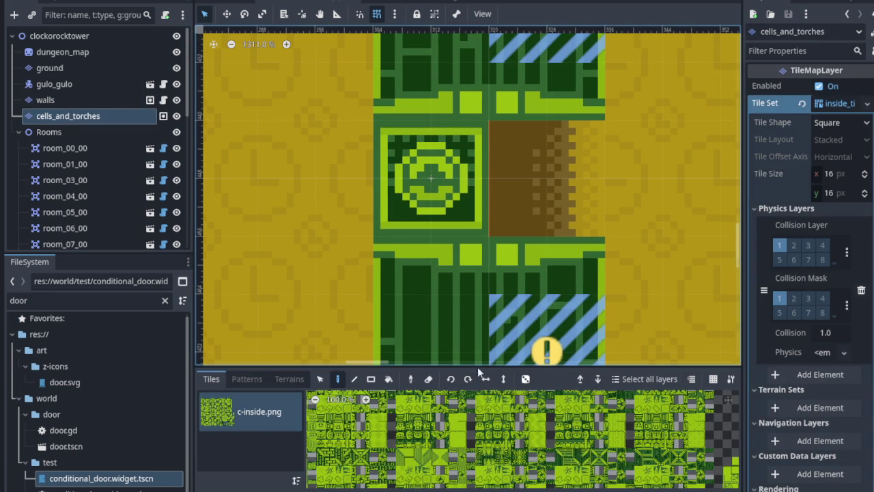
{"action": "left_click_drag", "start_coordinate": [477, 367], "coordinate": [477, 363]}
{"action": "scroll", "coordinate": [536, 297], "scroll_direction": "down", "scroll_amount": 10}
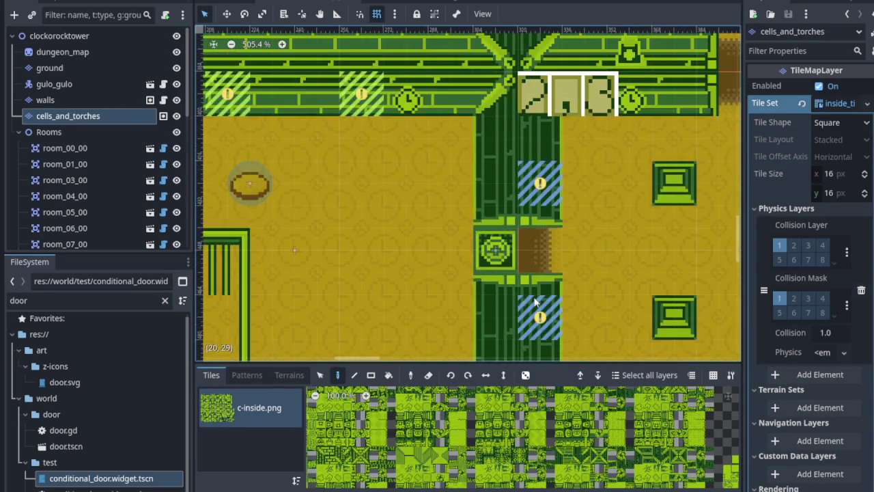
{"action": "mouse_move", "coordinate": [487, 247]}
{"action": "left_mouse_down"}
{"action": "mouse_move", "coordinate": [568, 353]}
{"action": "mouse_move", "coordinate": [567, 314]}
{"action": "left_mouse_up"}
{"action": "scroll", "coordinate": [538, 281], "scroll_direction": "down", "scroll_amount": 9}
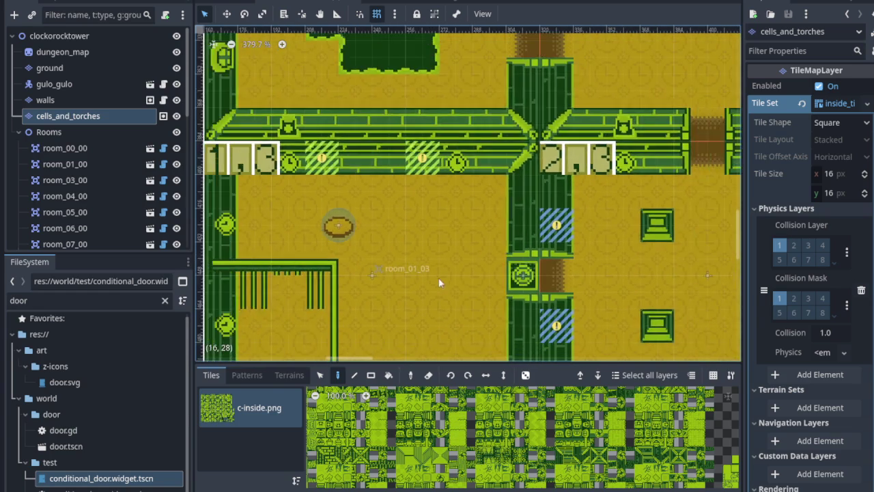
{"action": "scroll", "coordinate": [538, 280], "scroll_direction": "down", "scroll_amount": 2}
{"action": "left_click_drag", "start_coordinate": [538, 281], "coordinate": [367, 161]}
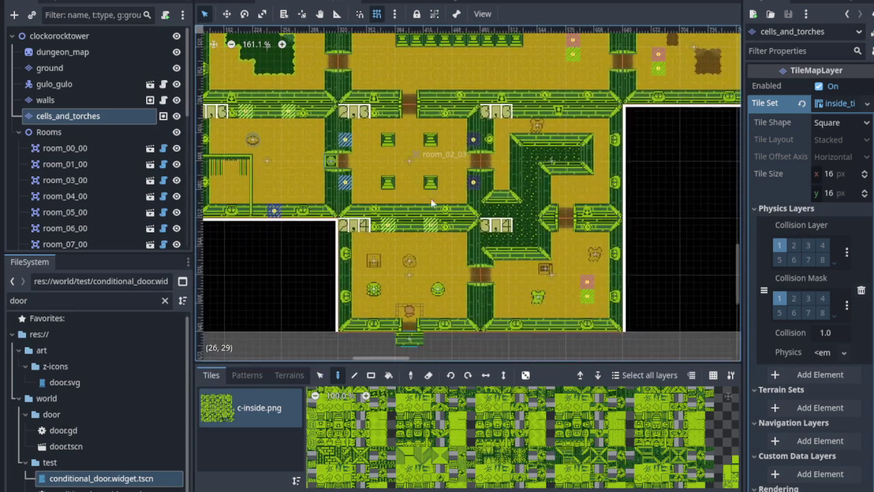
{"action": "mouse_move", "coordinate": [439, 251]}
{"action": "left_mouse_down"}
{"action": "mouse_move", "coordinate": [447, 288]}
{"action": "mouse_move", "coordinate": [542, 368]}
{"action": "left_mouse_up"}
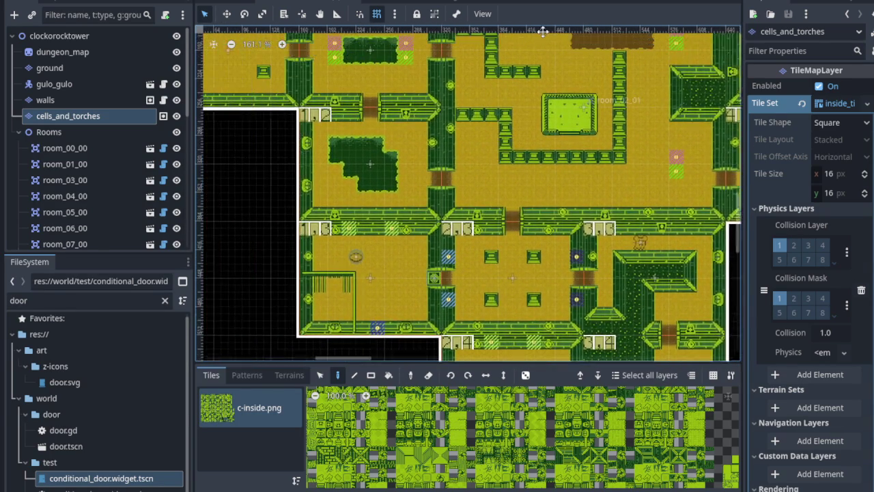
{"action": "left_click_drag", "start_coordinate": [543, 32], "coordinate": [546, 40]}
{"action": "mouse_move", "coordinate": [396, 90]}
{"action": "left_mouse_down"}
{"action": "mouse_move", "coordinate": [484, 248]}
{"action": "mouse_move", "coordinate": [459, 236]}
{"action": "left_mouse_up"}
{"action": "mouse_move", "coordinate": [365, 198]}
{"action": "left_mouse_down"}
{"action": "mouse_move", "coordinate": [460, 239]}
{"action": "mouse_move", "coordinate": [402, 31]}
{"action": "left_mouse_up"}
{"action": "left_click_drag", "start_coordinate": [454, 191], "coordinate": [378, 125]}
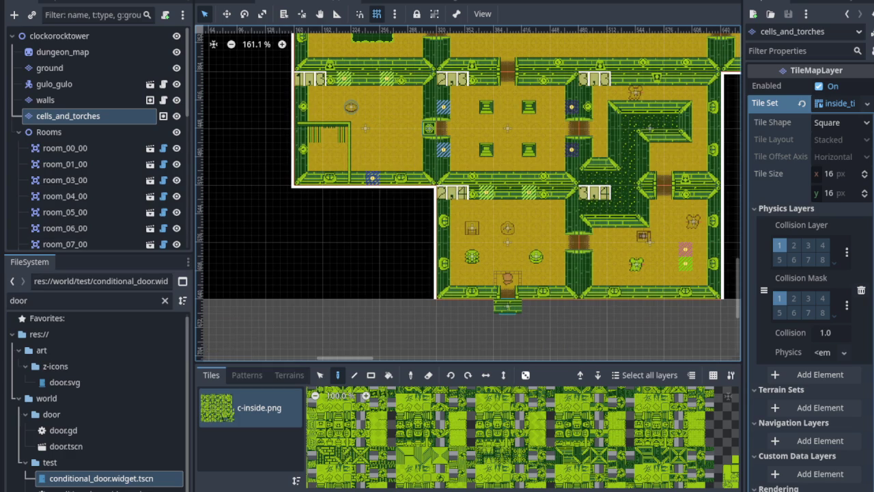
Step: Zoom onto the door tile and select room_01_03's ConditionalDoor node
{"action": "scroll", "coordinate": [437, 130], "scroll_direction": "up", "scroll_amount": 1}
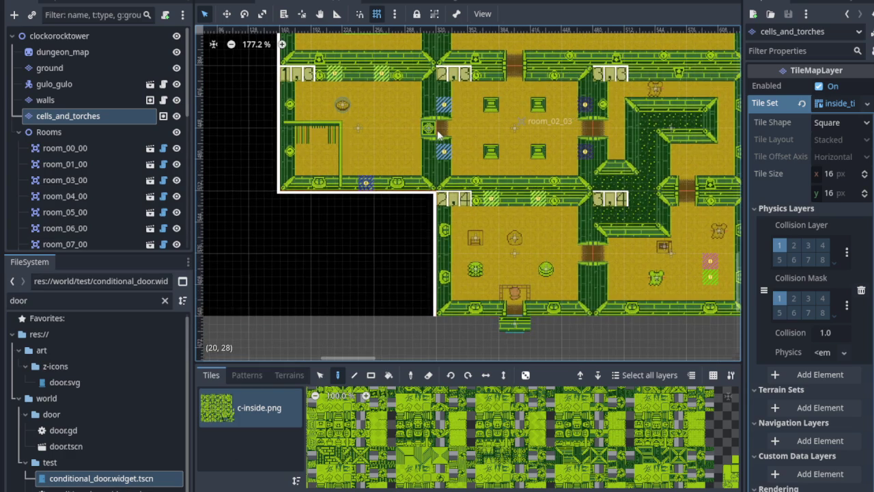
{"action": "scroll", "coordinate": [434, 133], "scroll_direction": "up", "scroll_amount": 19}
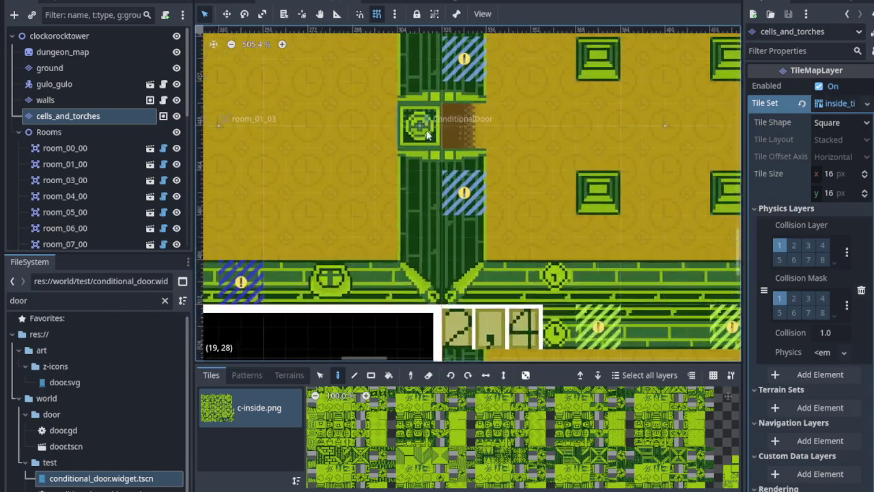
{"action": "scroll", "coordinate": [411, 133], "scroll_direction": "up", "scroll_amount": 4}
{"action": "left_click_drag", "start_coordinate": [409, 139], "coordinate": [412, 200]}
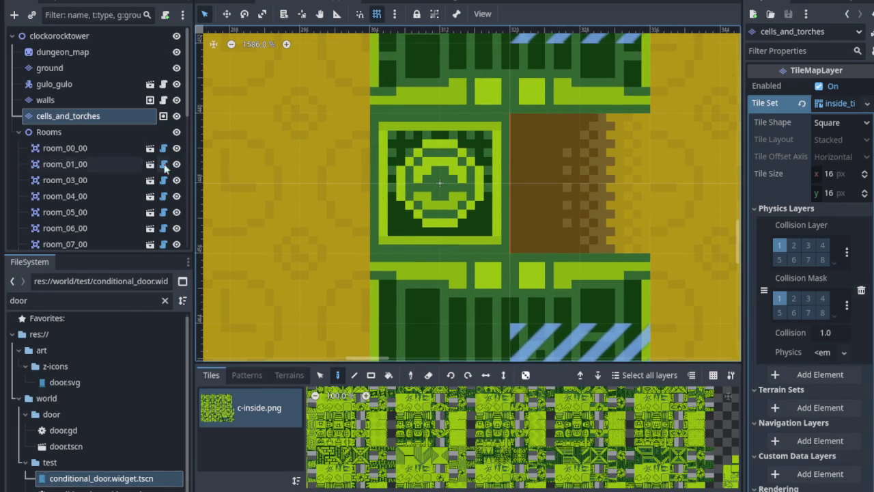
{"action": "scroll", "coordinate": [112, 161], "scroll_direction": "down", "scroll_amount": 5}
{"action": "scroll", "coordinate": [108, 168], "scroll_direction": "down", "scroll_amount": 3}
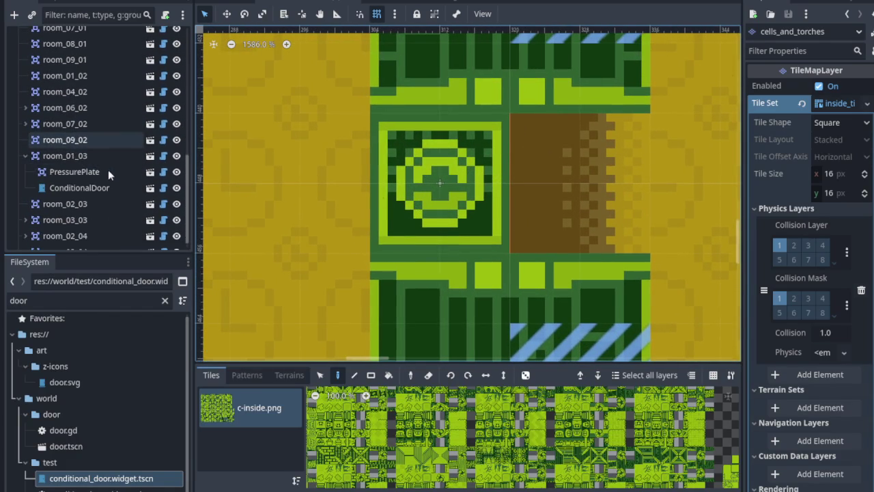
{"action": "left_click", "coordinate": [104, 174]}
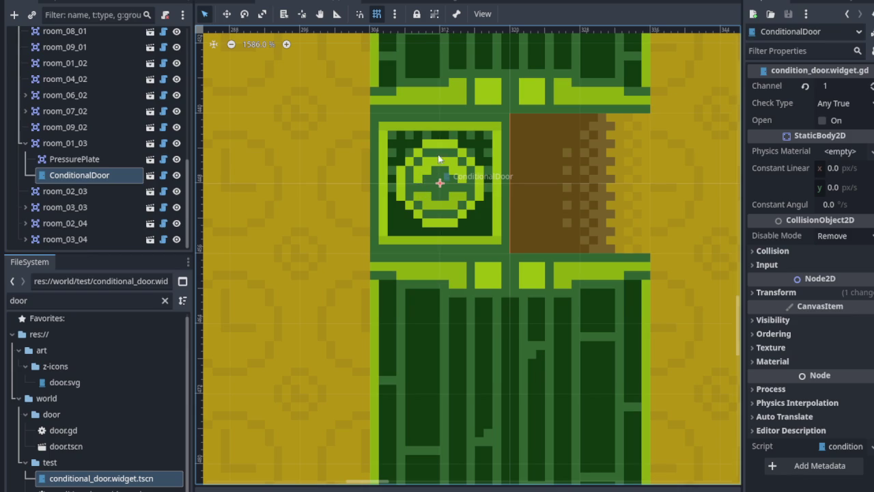
Step: Rotate room_01_03's ConditionalDoor about 90° in Rotate mode, undoing and redoing the rotation
{"action": "mouse_move", "coordinate": [414, 169]}
{"action": "left_mouse_down"}
{"action": "mouse_move", "coordinate": [450, 169]}
{"action": "mouse_move", "coordinate": [414, 169]}
{"action": "left_mouse_up"}
{"action": "key", "text": "w"}
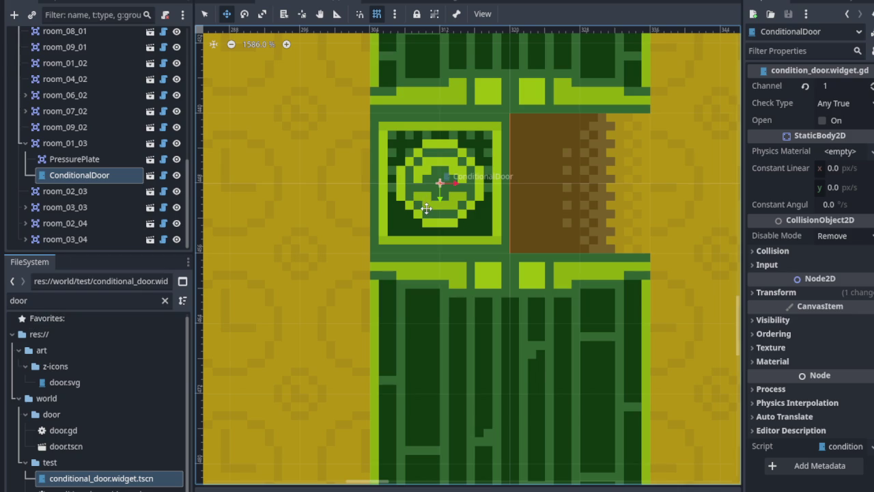
{"action": "key", "text": "e"}
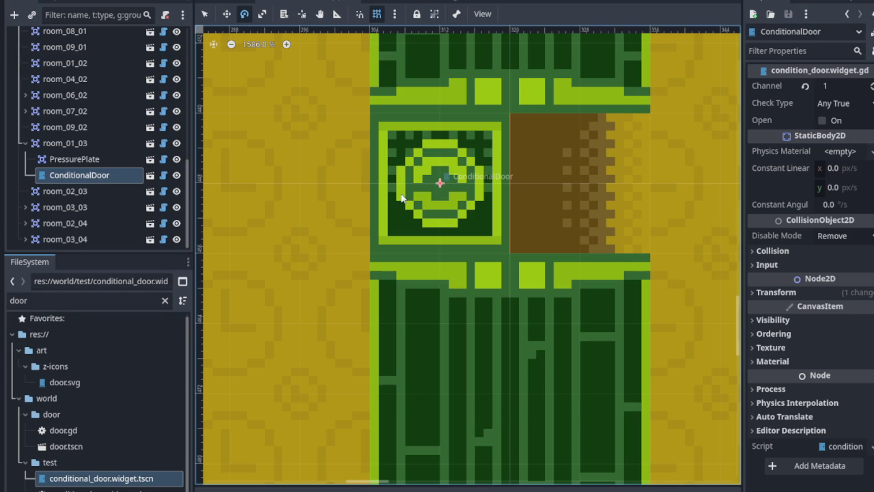
{"action": "mouse_move", "coordinate": [410, 235]}
{"action": "left_mouse_down"}
{"action": "mouse_move", "coordinate": [337, 138]}
{"action": "mouse_move", "coordinate": [358, 115]}
{"action": "mouse_move", "coordinate": [360, 126]}
{"action": "left_mouse_up"}
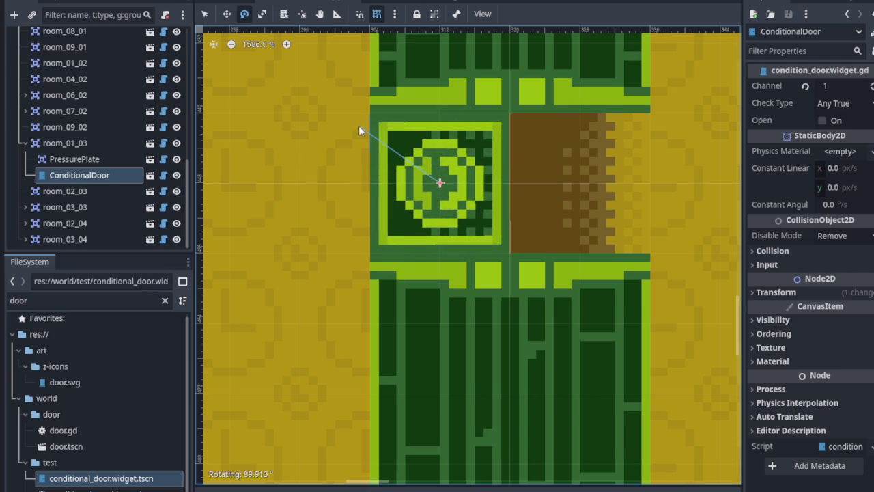
{"action": "left_click_drag", "start_coordinate": [359, 126], "coordinate": [358, 126]}
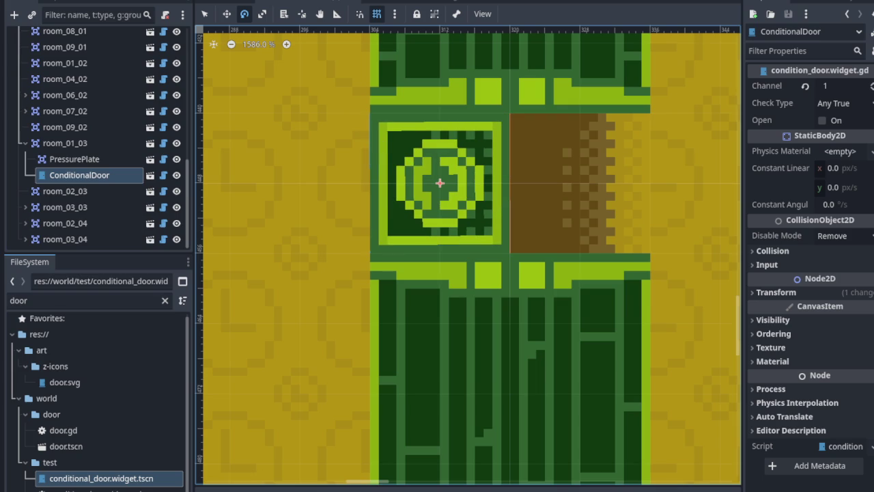
{"action": "key", "text": "ctrl+z"}
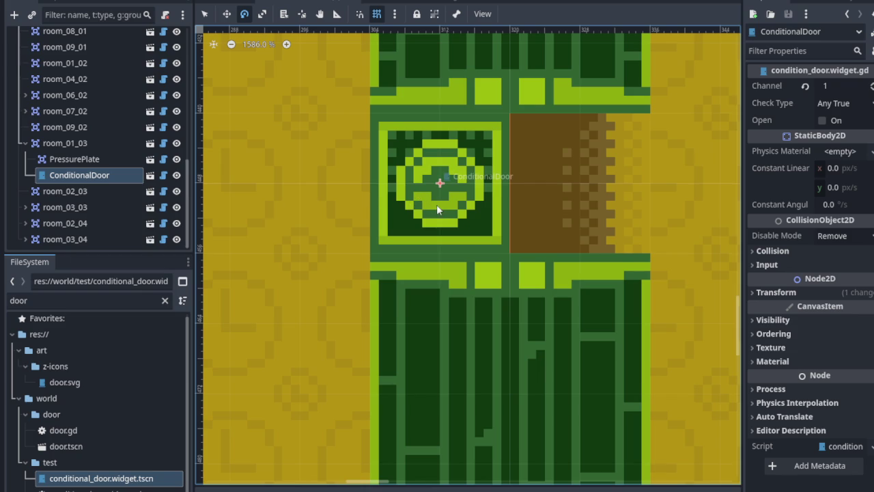
{"action": "mouse_move", "coordinate": [439, 203]}
{"action": "left_mouse_down"}
{"action": "mouse_move", "coordinate": [367, 189]}
{"action": "mouse_move", "coordinate": [328, 141]}
{"action": "mouse_move", "coordinate": [421, 112]}
{"action": "mouse_move", "coordinate": [344, 134]}
{"action": "mouse_move", "coordinate": [340, 145]}
{"action": "mouse_move", "coordinate": [364, 129]}
{"action": "left_mouse_up"}
{"action": "scroll", "coordinate": [383, 171], "scroll_direction": "up", "scroll_amount": 3}
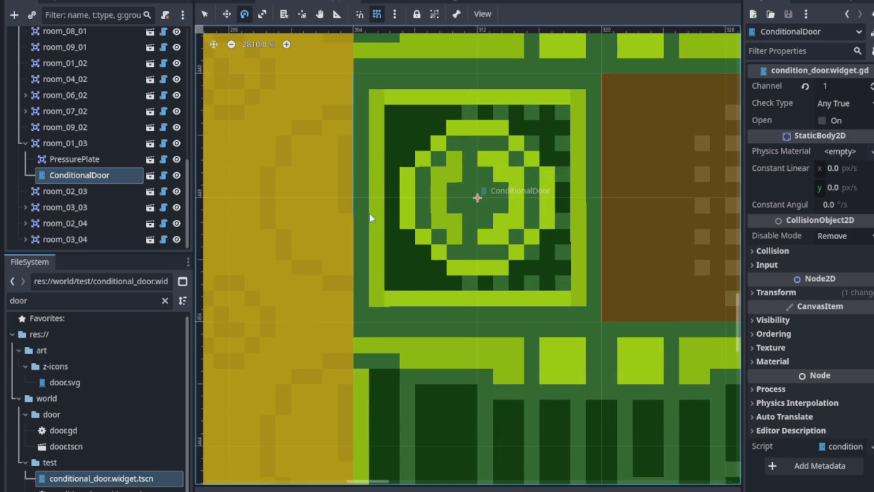
Step: Rotate the ConditionalDoor sprite a quarter turn with the rotate tool
{"action": "scroll", "coordinate": [373, 202], "scroll_direction": "up", "scroll_amount": 2}
{"action": "scroll", "coordinate": [361, 232], "scroll_direction": "down", "scroll_amount": 1}
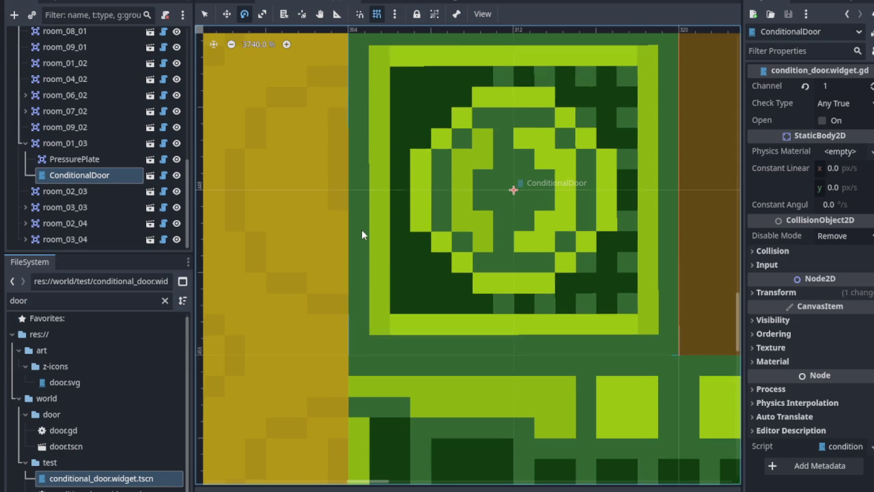
{"action": "scroll", "coordinate": [560, 223], "scroll_direction": "down", "scroll_amount": 1}
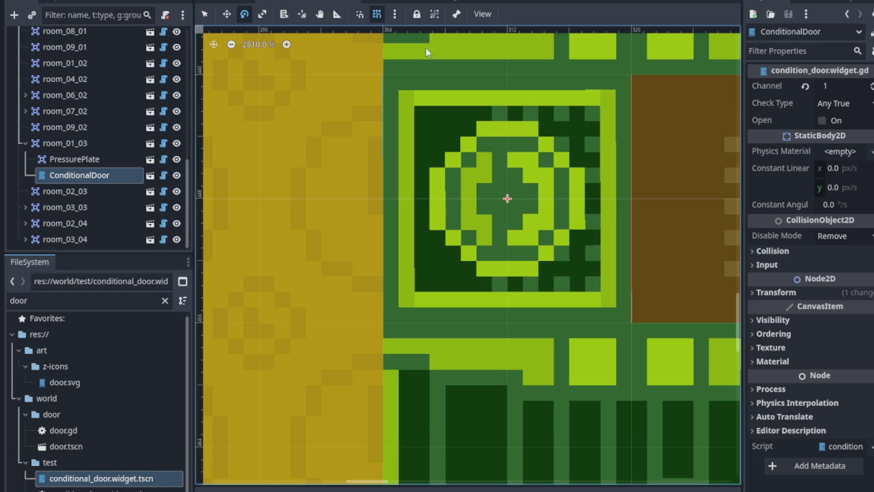
{"action": "left_click", "coordinate": [250, 17]}
{"action": "left_click_drag", "start_coordinate": [453, 114], "coordinate": [522, 171]}
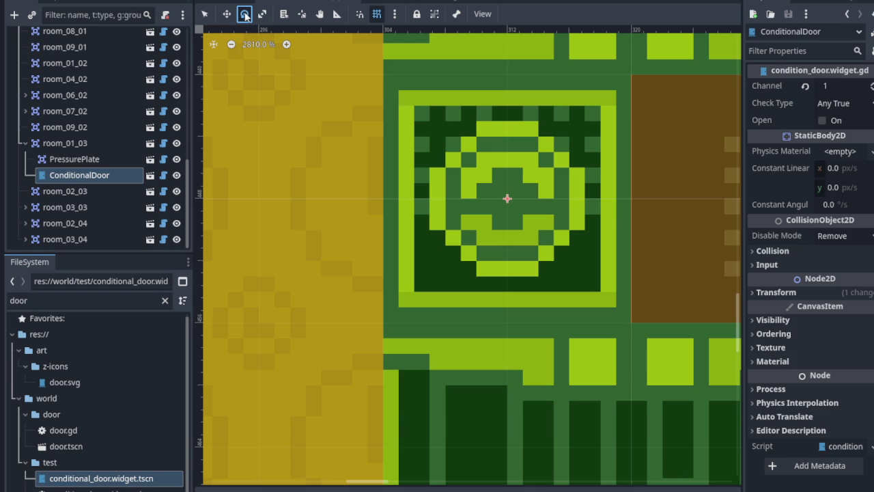
Step: Review the viewport View options and the snapping options menus
{"action": "left_click", "coordinate": [482, 14]}
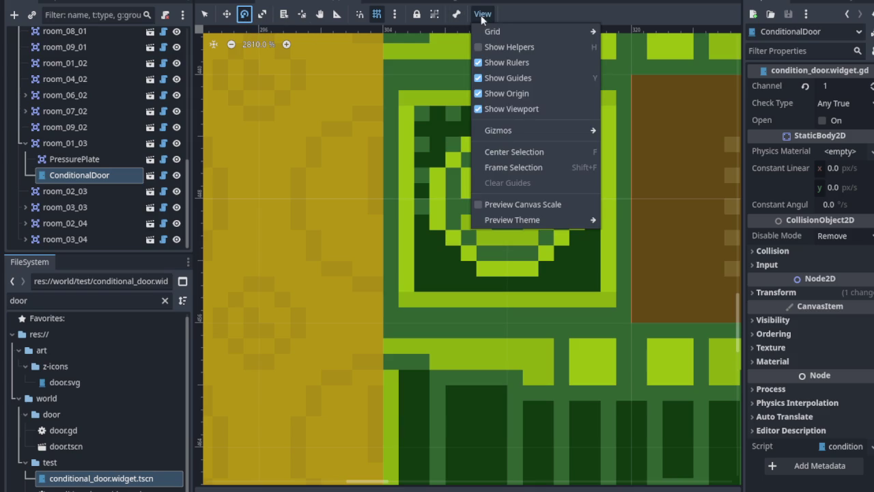
{"action": "mouse_move", "coordinate": [456, 14]}
{"action": "mouse_move", "coordinate": [394, 16]}
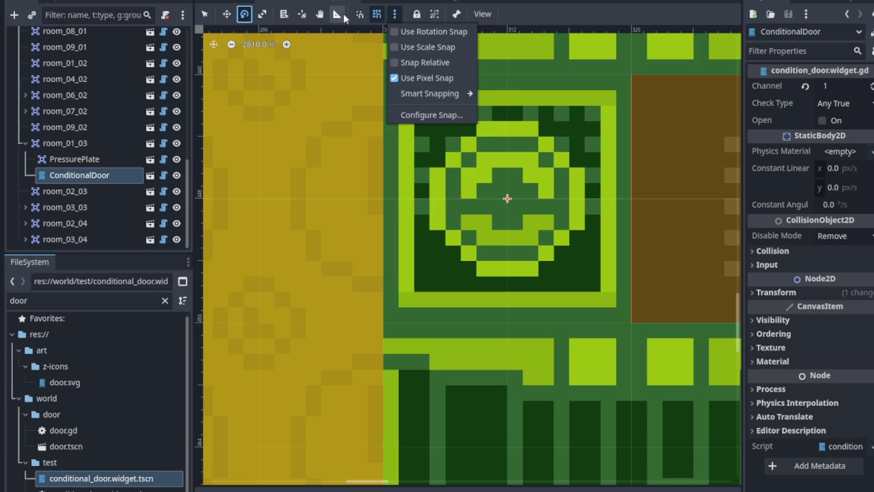
{"action": "mouse_move", "coordinate": [429, 97]}
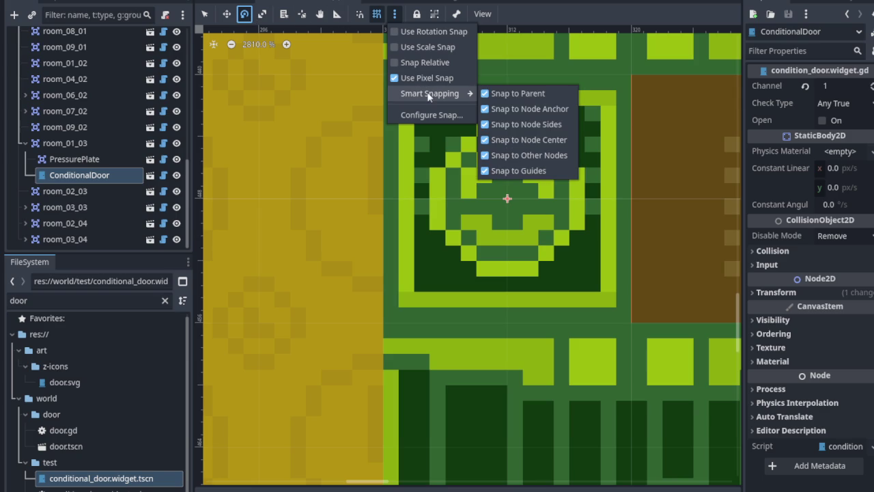
{"action": "left_click", "coordinate": [338, 20]}
Step: Set the door's pivot and rotate it in snapped steps to exactly 90.0°
{"action": "left_click", "coordinate": [319, 15]}
{"action": "left_click", "coordinate": [305, 17]}
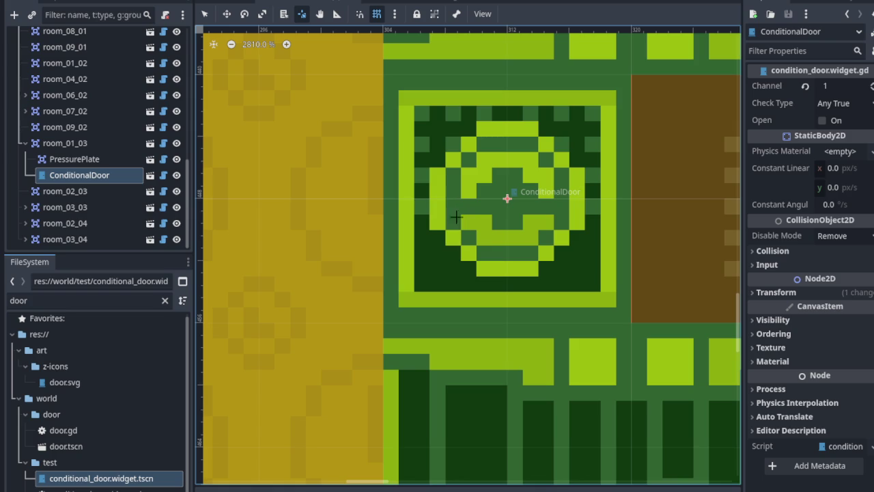
{"action": "key", "text": "e"}
{"action": "mouse_move", "coordinate": [465, 228]}
{"action": "left_mouse_down"}
{"action": "mouse_move", "coordinate": [417, 171]}
{"action": "mouse_move", "coordinate": [412, 141]}
{"action": "mouse_move", "coordinate": [455, 123]}
{"action": "mouse_move", "coordinate": [399, 143]}
{"action": "mouse_move", "coordinate": [460, 119]}
{"action": "mouse_move", "coordinate": [391, 159]}
{"action": "mouse_move", "coordinate": [453, 116]}
{"action": "mouse_move", "coordinate": [419, 125]}
{"action": "mouse_move", "coordinate": [374, 197]}
{"action": "mouse_move", "coordinate": [475, 233]}
{"action": "mouse_move", "coordinate": [488, 146]}
{"action": "mouse_move", "coordinate": [444, 137]}
{"action": "mouse_move", "coordinate": [470, 139]}
{"action": "left_mouse_up"}
{"action": "mouse_move", "coordinate": [415, 143]}
{"action": "left_mouse_down"}
{"action": "mouse_move", "coordinate": [406, 194]}
{"action": "mouse_move", "coordinate": [418, 248]}
{"action": "mouse_move", "coordinate": [386, 208]}
{"action": "mouse_move", "coordinate": [441, 145]}
{"action": "mouse_move", "coordinate": [474, 147]}
{"action": "mouse_move", "coordinate": [464, 149]}
{"action": "left_mouse_up"}
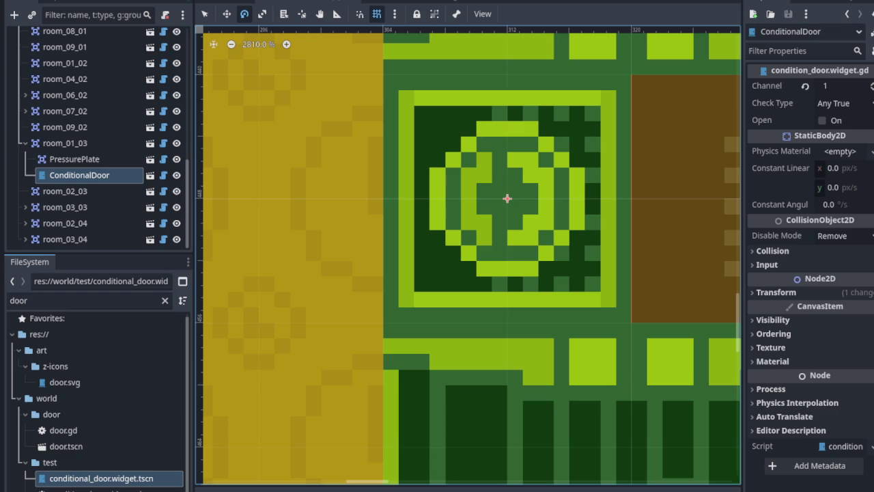
{"action": "scroll", "coordinate": [464, 219], "scroll_direction": "down", "scroll_amount": 5}
Step: Save the scene and frame room_02_04 and its lower exit in the 2D view
{"action": "key", "text": "ctrl+s"}
{"action": "scroll", "coordinate": [430, 222], "scroll_direction": "down", "scroll_amount": 2}
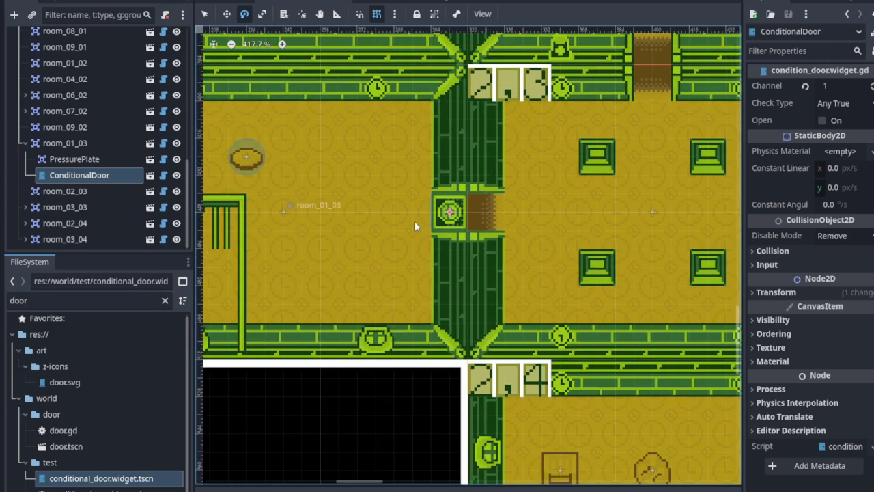
{"action": "scroll", "coordinate": [417, 221], "scroll_direction": "down", "scroll_amount": 3}
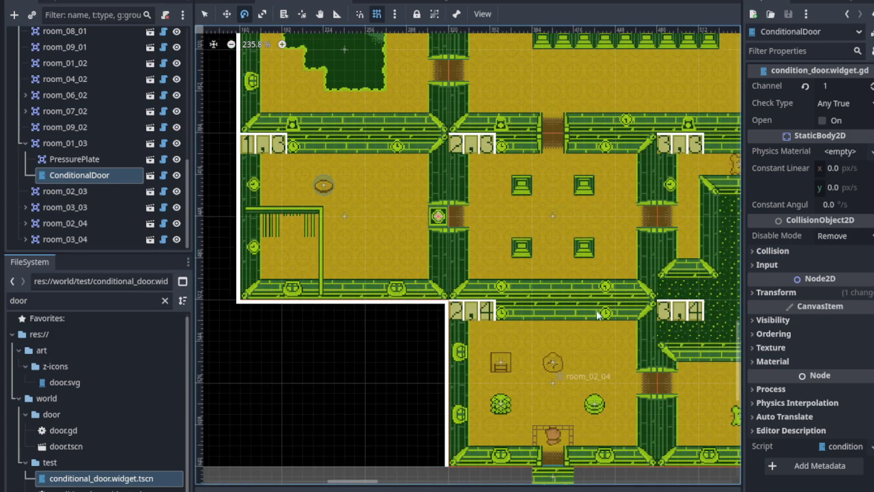
{"action": "scroll", "coordinate": [533, 205], "scroll_direction": "down", "scroll_amount": 3}
{"action": "scroll", "coordinate": [532, 205], "scroll_direction": "right", "scroll_amount": 3}
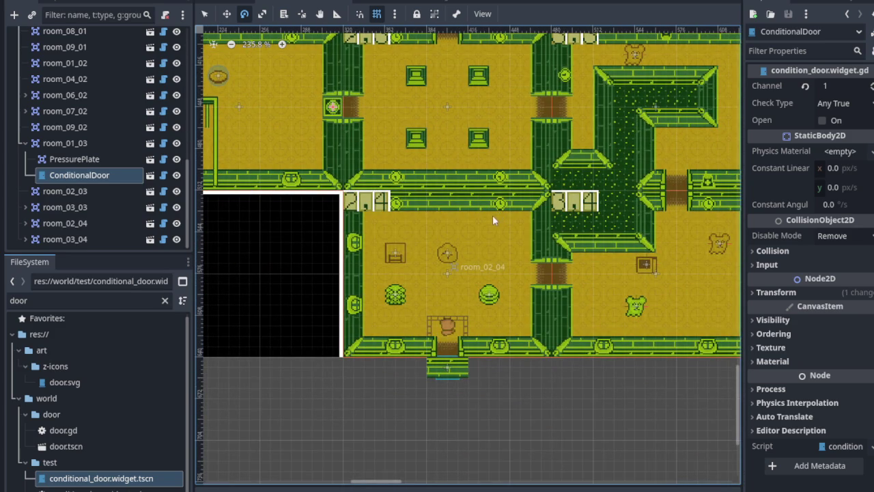
{"action": "scroll", "coordinate": [481, 290], "scroll_direction": "up", "scroll_amount": 1}
{"action": "scroll", "coordinate": [403, 259], "scroll_direction": "up", "scroll_amount": 3}
{"action": "scroll", "coordinate": [403, 259], "scroll_direction": "left", "scroll_amount": 2}
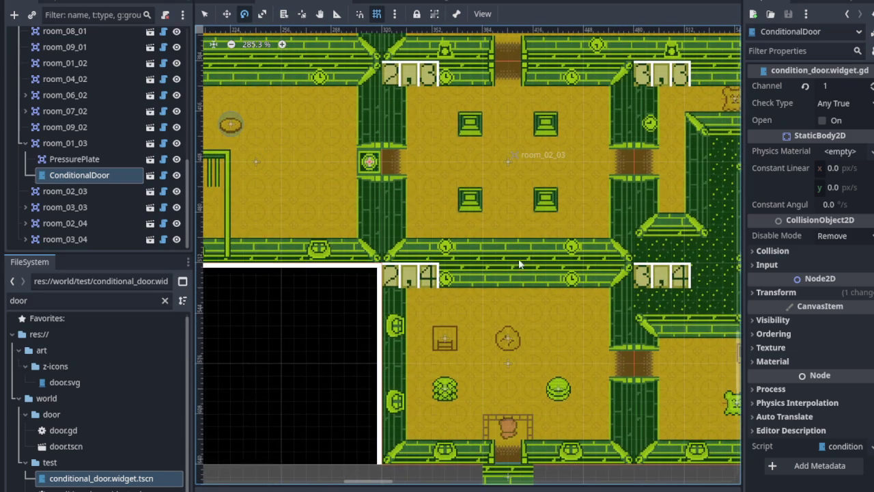
{"action": "scroll", "coordinate": [508, 245], "scroll_direction": "down", "scroll_amount": 3}
{"action": "scroll", "coordinate": [507, 245], "scroll_direction": "right", "scroll_amount": 4}
{"action": "mouse_move", "coordinate": [517, 290]}
{"action": "left_mouse_down"}
{"action": "mouse_move", "coordinate": [495, 289]}
{"action": "mouse_move", "coordinate": [504, 280]}
{"action": "left_mouse_up"}
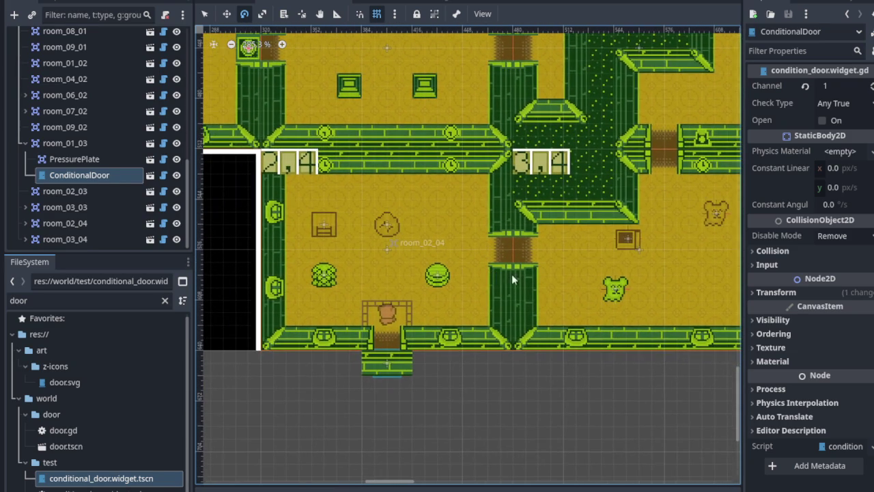
{"action": "scroll", "coordinate": [311, 309], "scroll_direction": "up", "scroll_amount": 3}
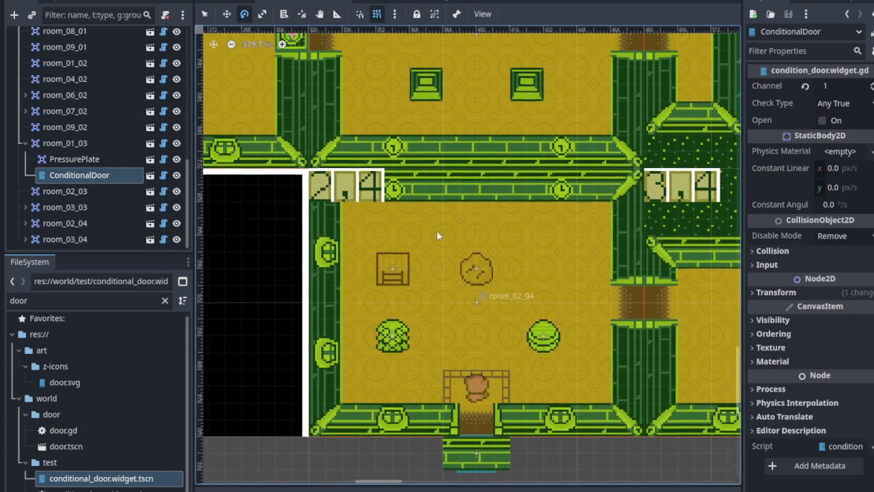
{"action": "left_click_drag", "start_coordinate": [370, 159], "coordinate": [436, 230]}
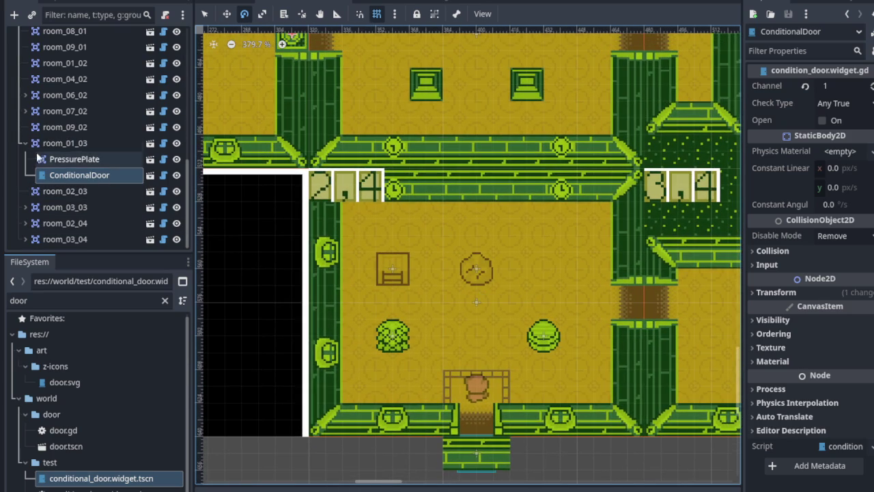
Step: Expand and collapse room nodes in the Scene dock, then select room_02_04 to inspect it
{"action": "left_click", "coordinate": [25, 142]}
{"action": "left_click", "coordinate": [25, 207]}
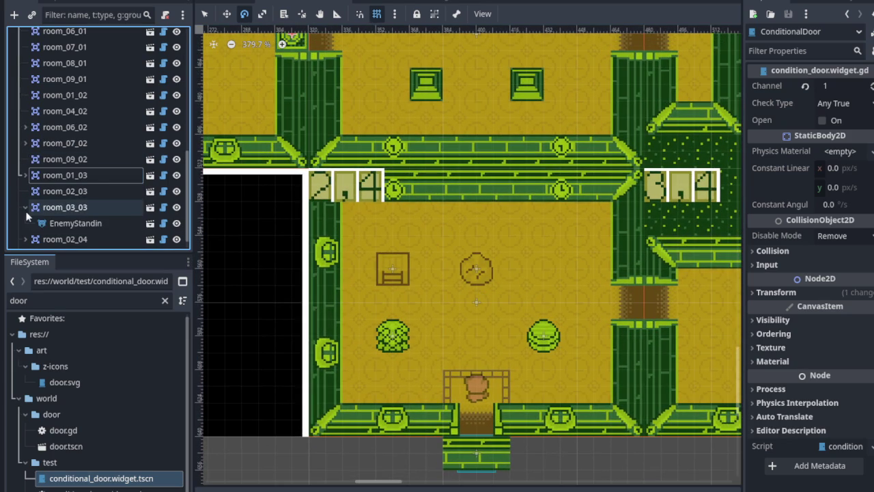
{"action": "left_click", "coordinate": [26, 207]}
{"action": "left_click", "coordinate": [25, 223]}
{"action": "left_click", "coordinate": [25, 222]}
{"action": "left_click", "coordinate": [25, 239]}
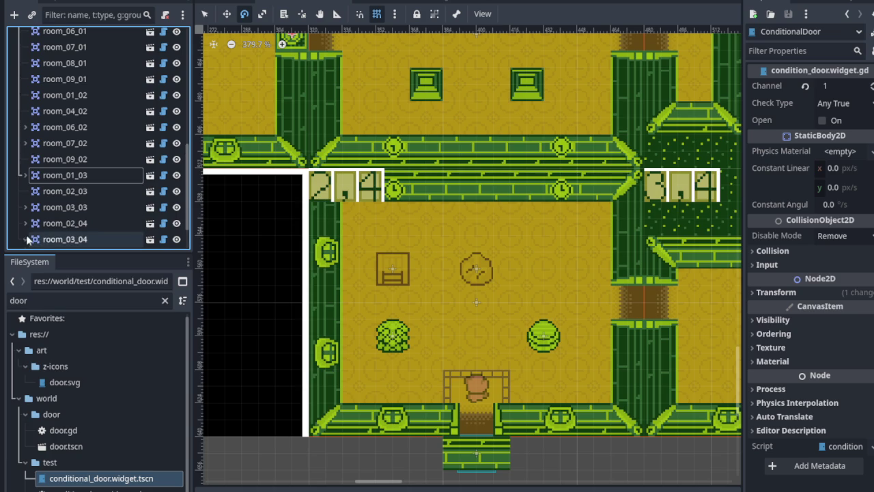
{"action": "scroll", "coordinate": [437, 265], "scroll_direction": "down", "scroll_amount": 4}
{"action": "scroll", "coordinate": [82, 217], "scroll_direction": "down", "scroll_amount": 3}
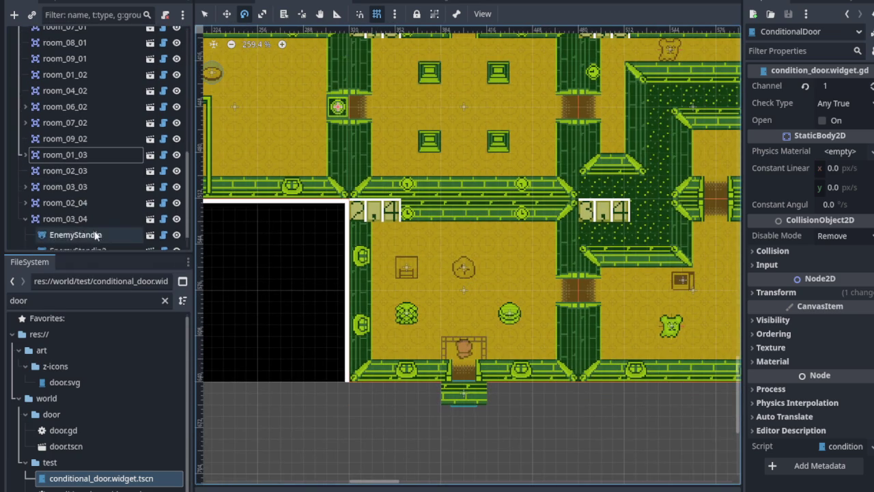
{"action": "left_click", "coordinate": [25, 175]}
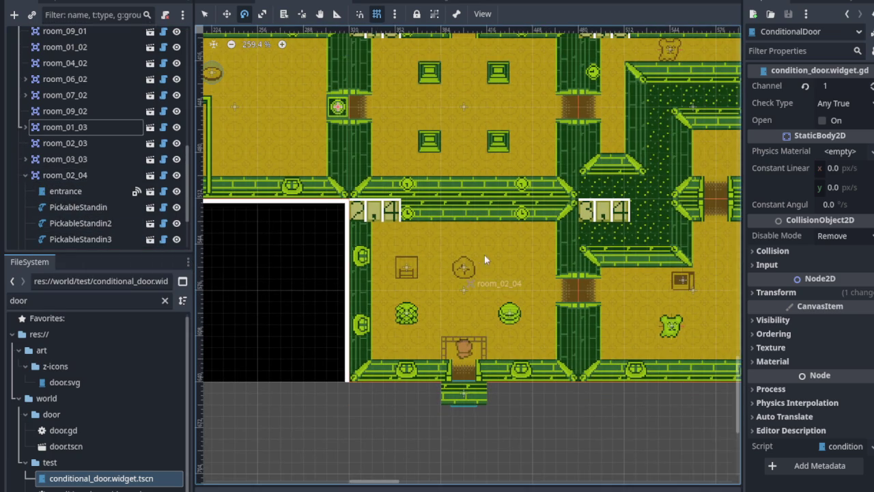
{"action": "scroll", "coordinate": [482, 273], "scroll_direction": "down", "scroll_amount": 2}
{"action": "scroll", "coordinate": [478, 292], "scroll_direction": "up", "scroll_amount": 6}
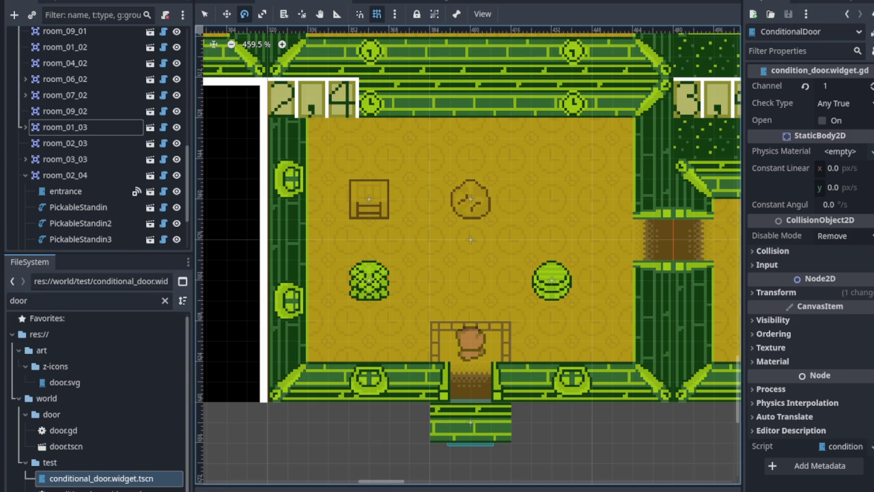
{"action": "left_click", "coordinate": [68, 175]}
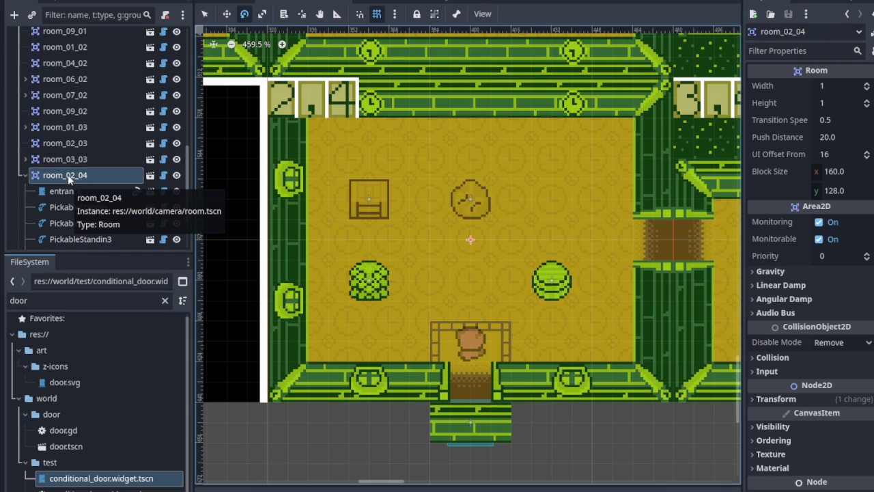
Step: Expand room_02_04's Ordering settings and confirm Y Sort Enabled is on
{"action": "left_click", "coordinate": [25, 175]}
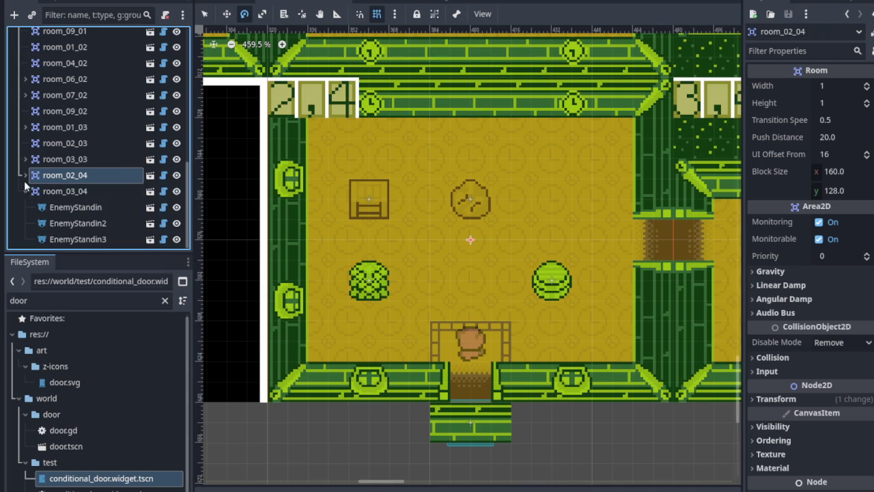
{"action": "left_click", "coordinate": [25, 174]}
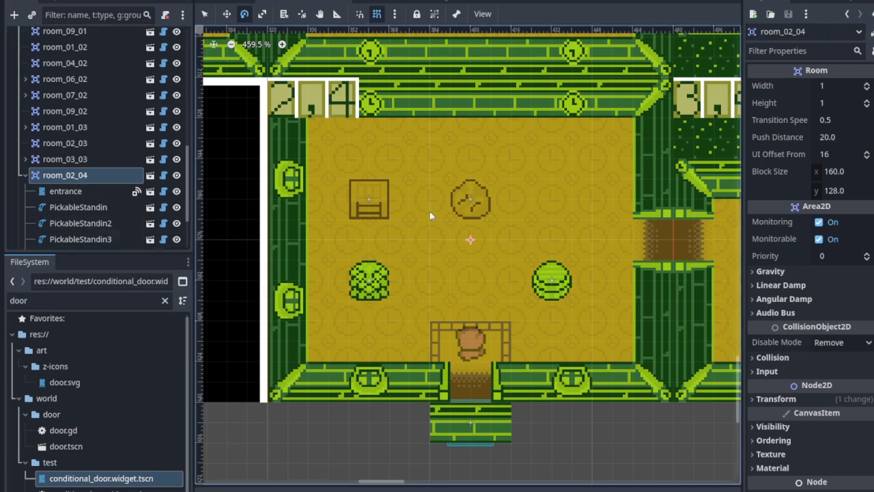
{"action": "scroll", "coordinate": [798, 411], "scroll_direction": "down", "scroll_amount": 3}
{"action": "left_click", "coordinate": [772, 363]}
{"action": "scroll", "coordinate": [803, 382], "scroll_direction": "down", "scroll_amount": 2}
{"action": "mouse_move", "coordinate": [793, 364]}
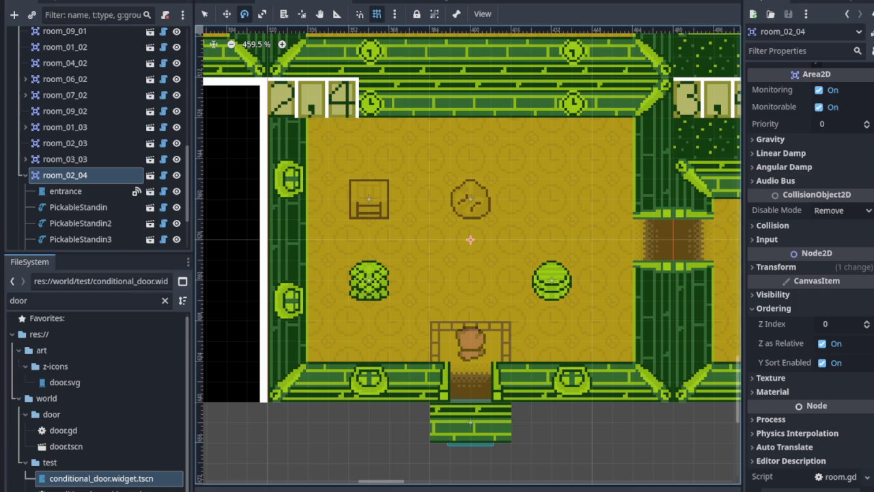
Step: Select the parent Rooms node in the Scene dock
{"action": "scroll", "coordinate": [86, 162], "scroll_direction": "up", "scroll_amount": 10}
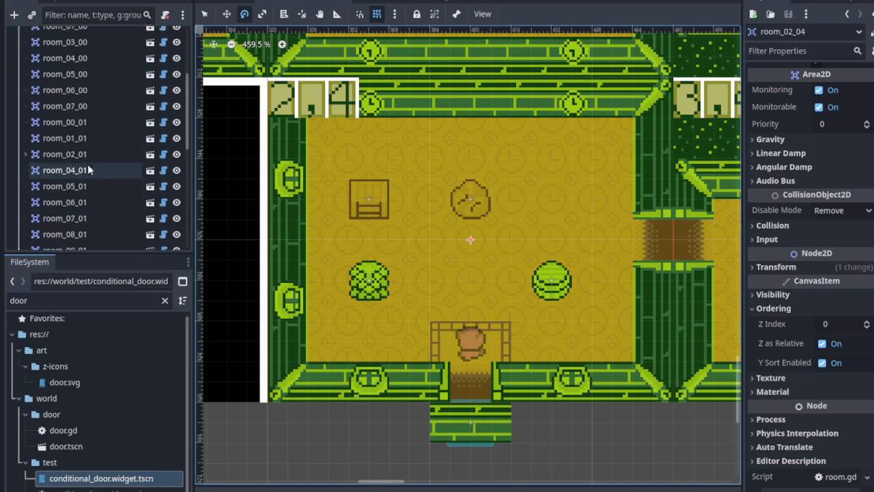
{"action": "right_click", "coordinate": [24, 104]}
{"action": "key", "text": "Escape"}
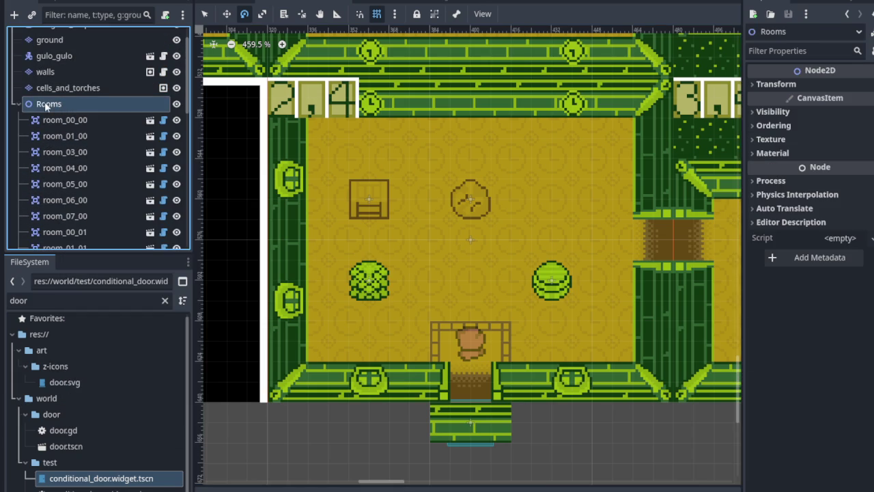
Step: Expand the Rooms node's Ordering section, tick Y Sort Enabled, and zoom to check the map
{"action": "left_click", "coordinate": [774, 125]}
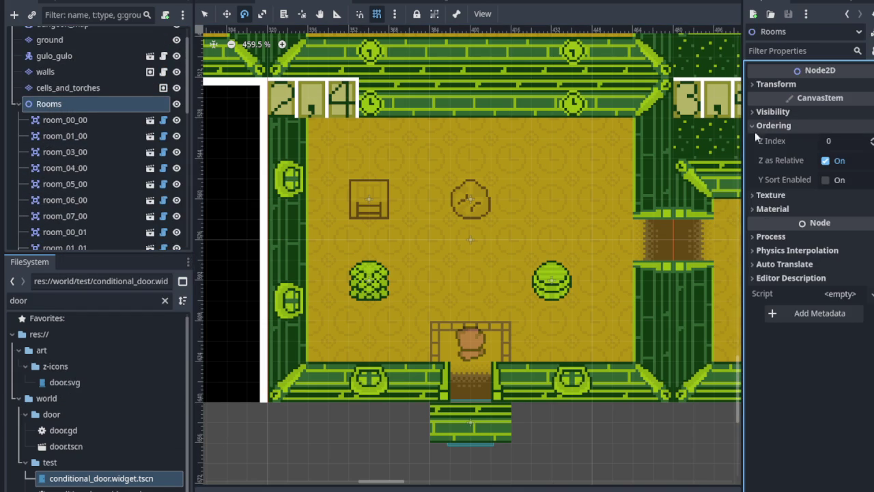
{"action": "left_click", "coordinate": [825, 179]}
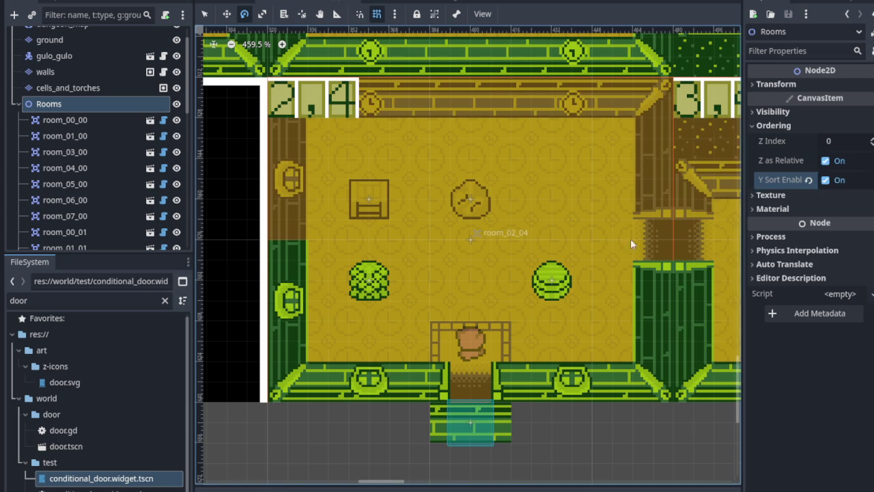
{"action": "scroll", "coordinate": [493, 296], "scroll_direction": "down", "scroll_amount": 5}
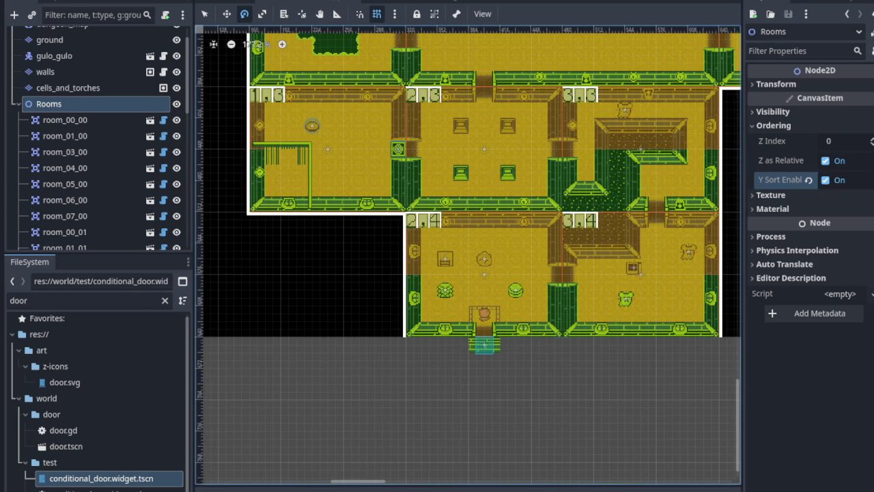
{"action": "scroll", "coordinate": [614, 277], "scroll_direction": "up", "scroll_amount": 7}
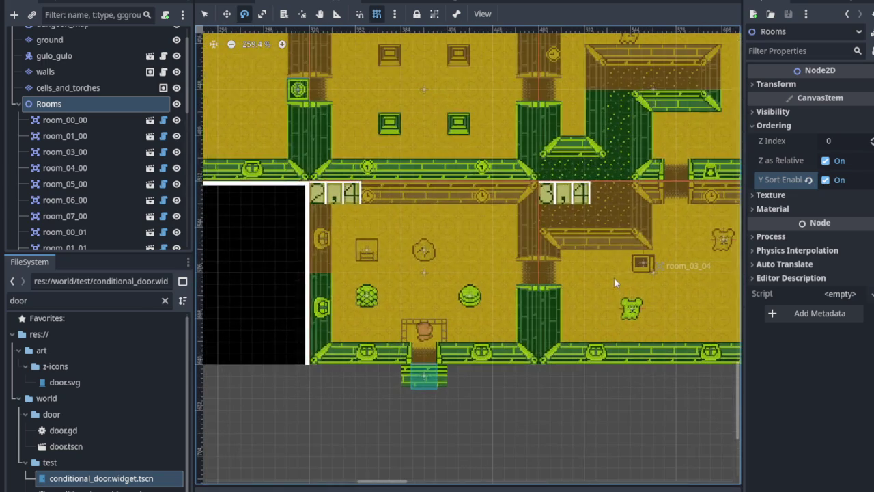
{"action": "scroll", "coordinate": [386, 267], "scroll_direction": "right", "scroll_amount": 4}
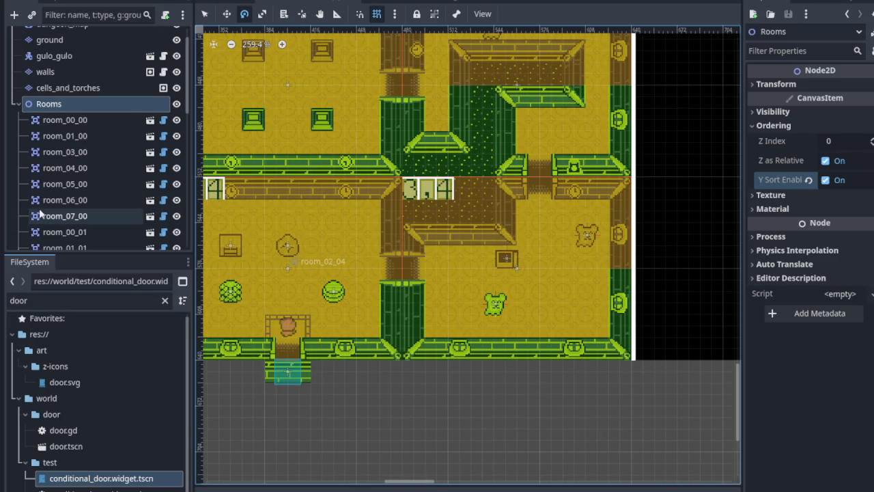
{"action": "scroll", "coordinate": [70, 214], "scroll_direction": "down", "scroll_amount": 3}
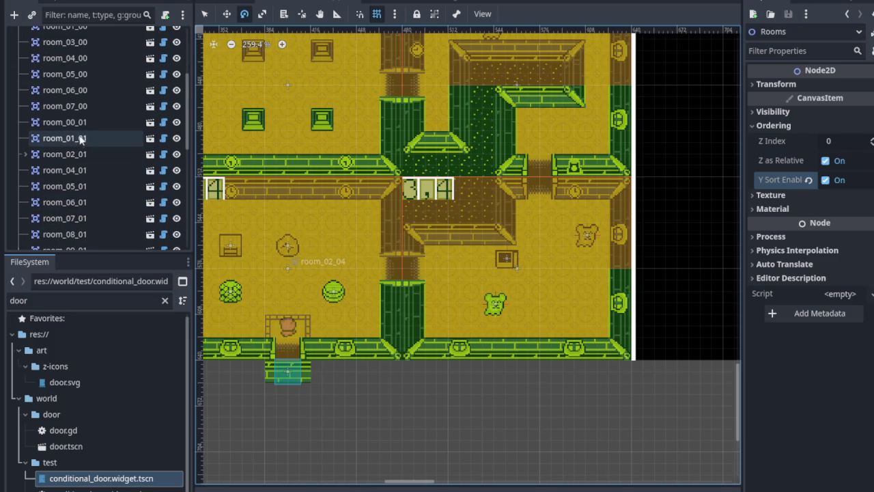
{"action": "scroll", "coordinate": [89, 154], "scroll_direction": "down", "scroll_amount": 3}
{"action": "scroll", "coordinate": [88, 161], "scroll_direction": "down", "scroll_amount": 5}
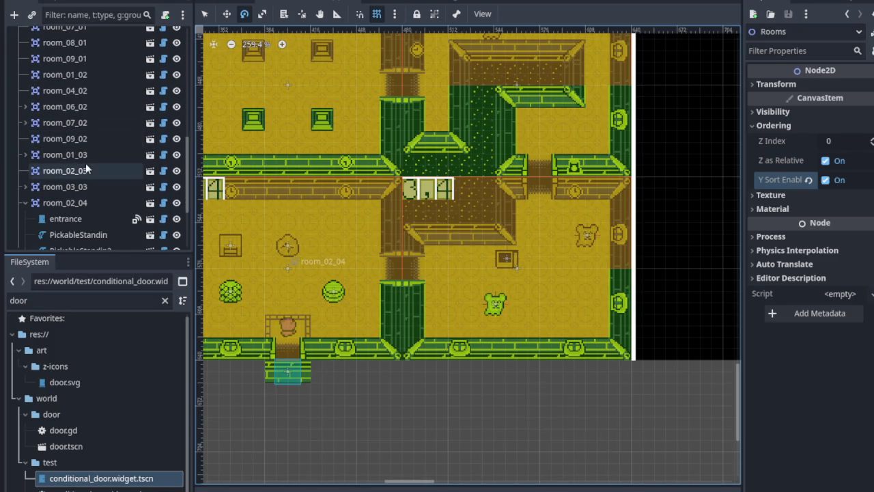
Step: Select room_03_03 and check that Y-sorting is on in its Ordering settings
{"action": "left_click", "coordinate": [89, 190]}
{"action": "scroll", "coordinate": [88, 180], "scroll_direction": "up", "scroll_amount": 1}
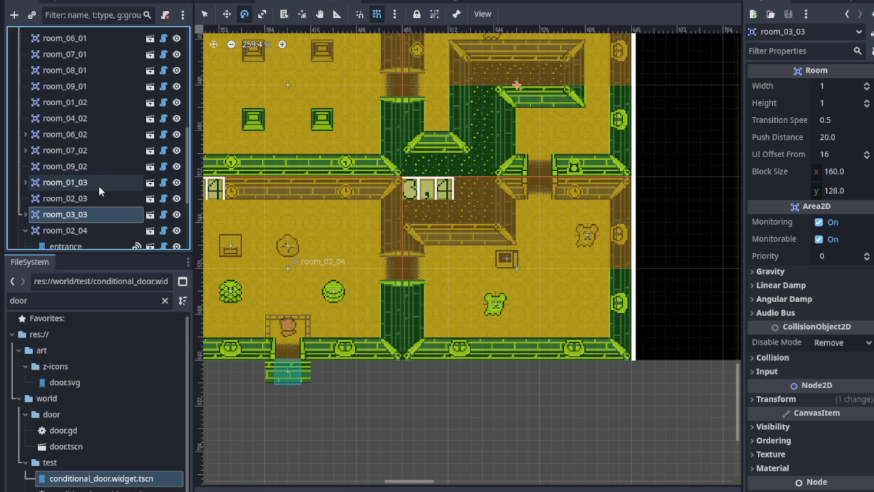
{"action": "scroll", "coordinate": [352, 215], "scroll_direction": "up", "scroll_amount": 2}
{"action": "left_click_drag", "start_coordinate": [352, 215], "coordinate": [350, 284]}
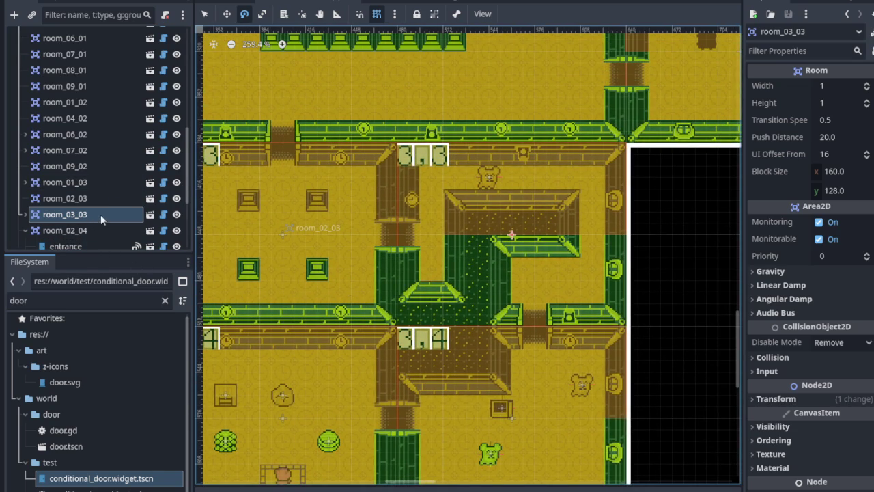
{"action": "scroll", "coordinate": [795, 338], "scroll_direction": "down", "scroll_amount": 2}
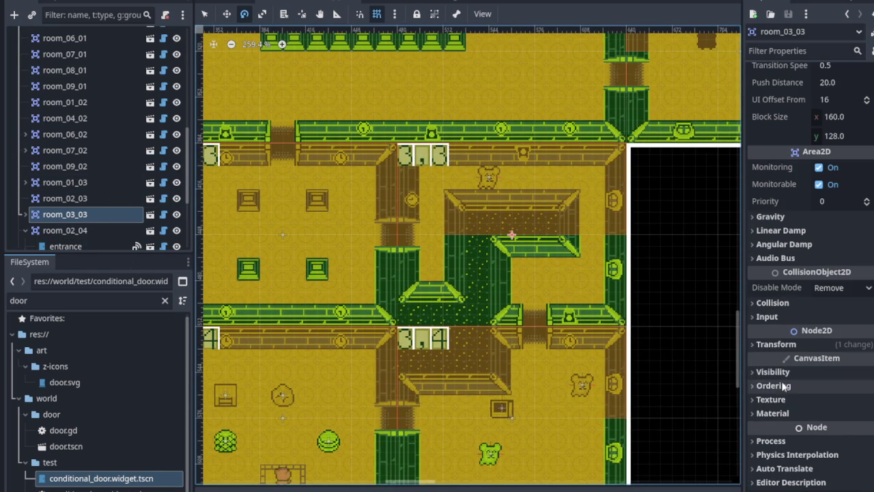
{"action": "left_click", "coordinate": [783, 386]}
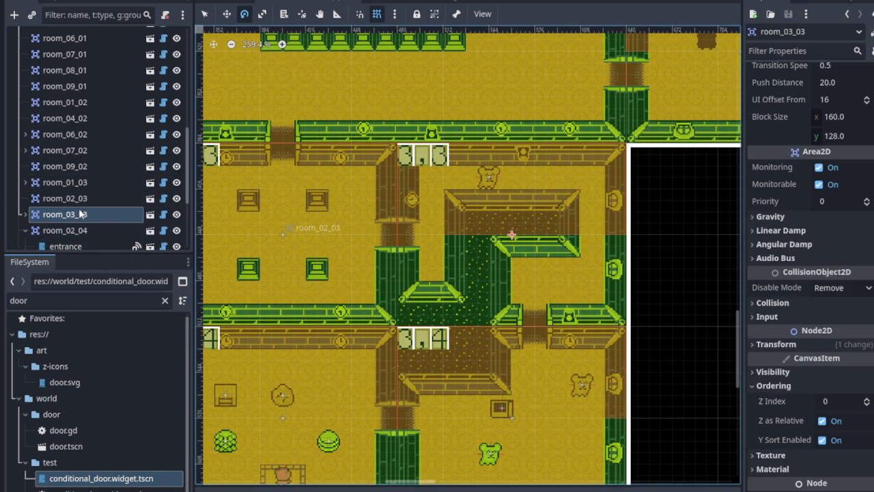
{"action": "scroll", "coordinate": [80, 211], "scroll_direction": "down", "scroll_amount": 2}
{"action": "scroll", "coordinate": [85, 181], "scroll_direction": "up", "scroll_amount": 4}
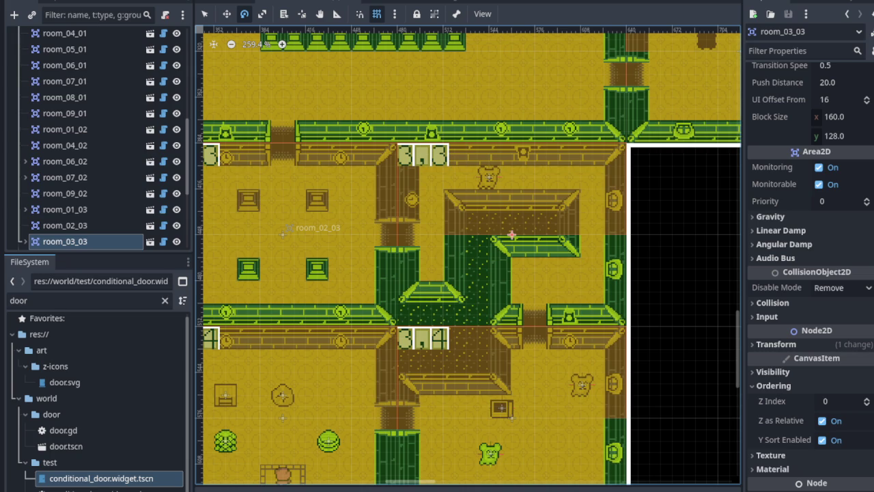
Step: With the Select tool, pick room_03_04 on the map and confirm Y Sort Enabled is on
{"action": "left_click", "coordinate": [204, 13]}
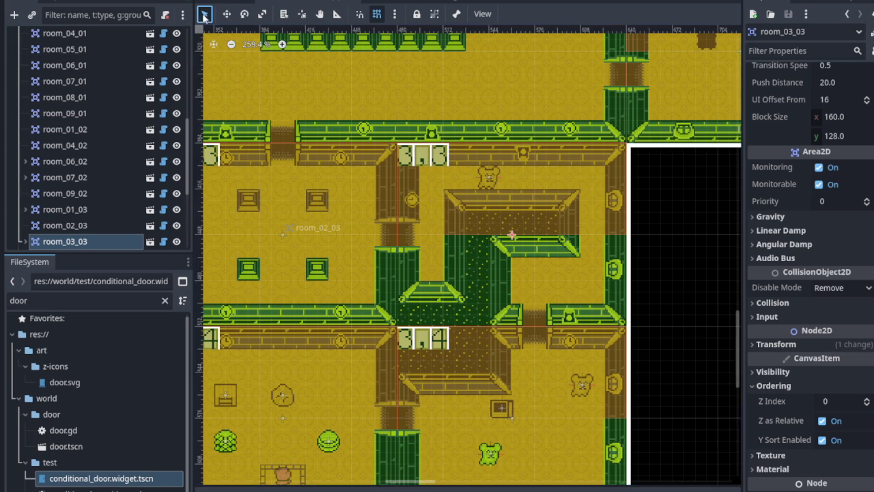
{"action": "scroll", "coordinate": [468, 249], "scroll_direction": "down", "scroll_amount": 1}
{"action": "left_click", "coordinate": [448, 365]}
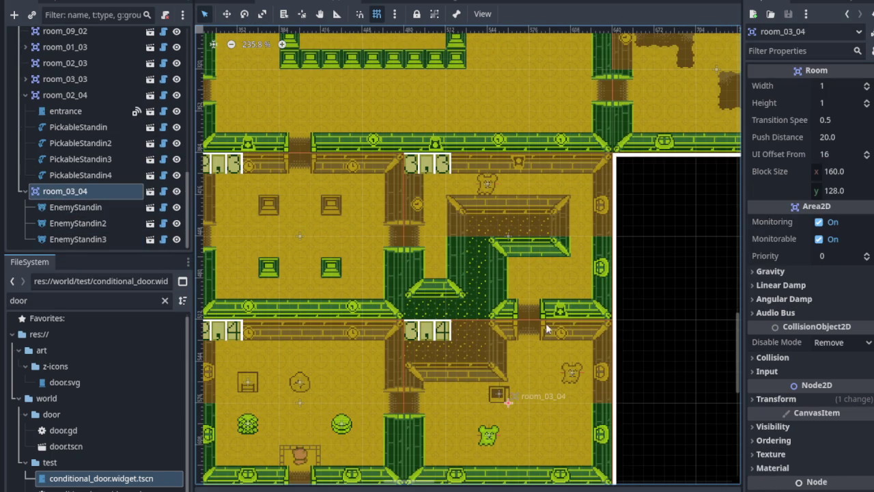
{"action": "left_click", "coordinate": [766, 441]}
{"action": "scroll", "coordinate": [766, 442], "scroll_direction": "down", "scroll_amount": 3}
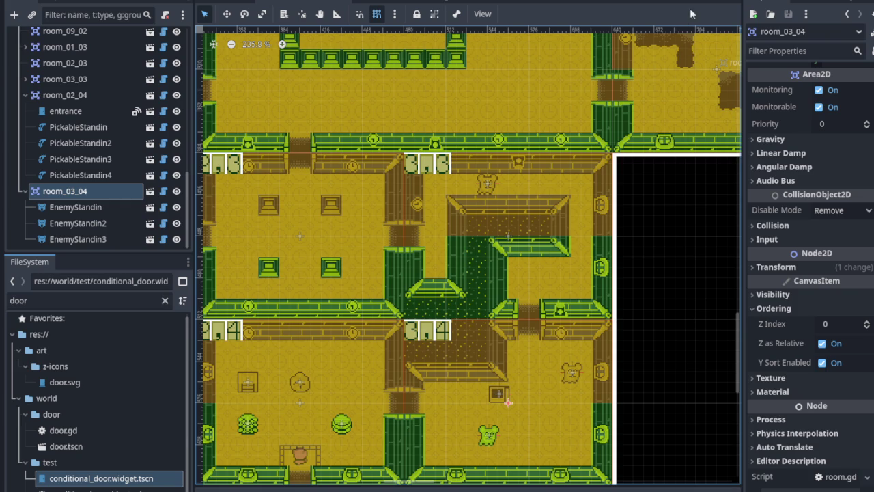
Step: Run the game with F5 and walk the player through the cave door past the bush
{"action": "key", "text": "F5"}
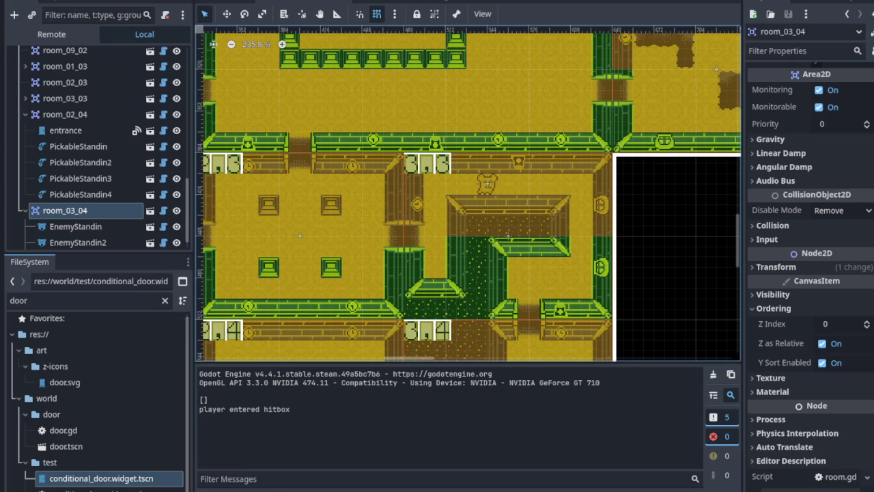
{"action": "key", "text": "Up"}
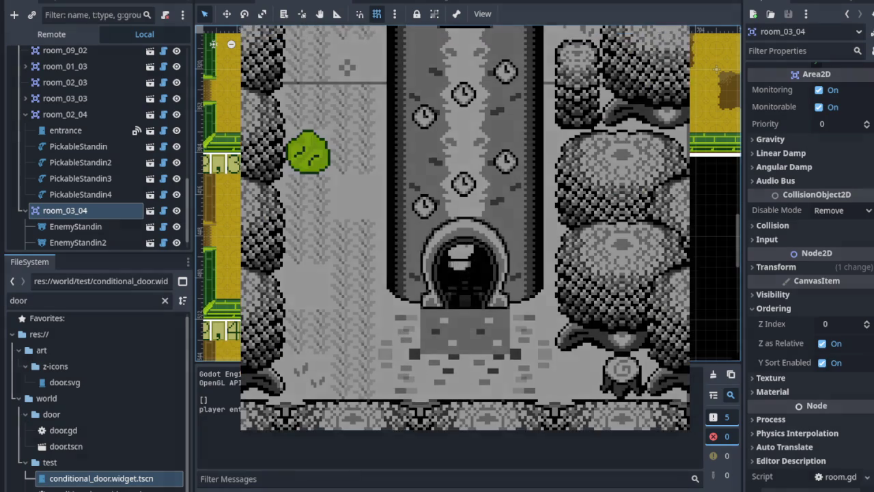
{"action": "key", "text": "Left"}
{"action": "key", "text": "Up"}
{"action": "key", "text": "Right"}
{"action": "key", "text": "Up"}
{"action": "key", "text": "Left"}
{"action": "key", "text": "Right"}
{"action": "key", "text": "Up"}
{"action": "key", "text": "Down"}
Step: Walk the player around the table and past the round bush to the barrel
{"action": "key", "text": "Left"}
{"action": "key", "text": "Right"}
{"action": "key", "text": "Up"}
{"action": "key", "text": "Left"}
{"action": "key", "text": "Right"}
{"action": "key", "text": "Right"}
{"action": "key", "text": "Down"}
{"action": "key", "text": "Left"}
{"action": "key", "text": "Right"}
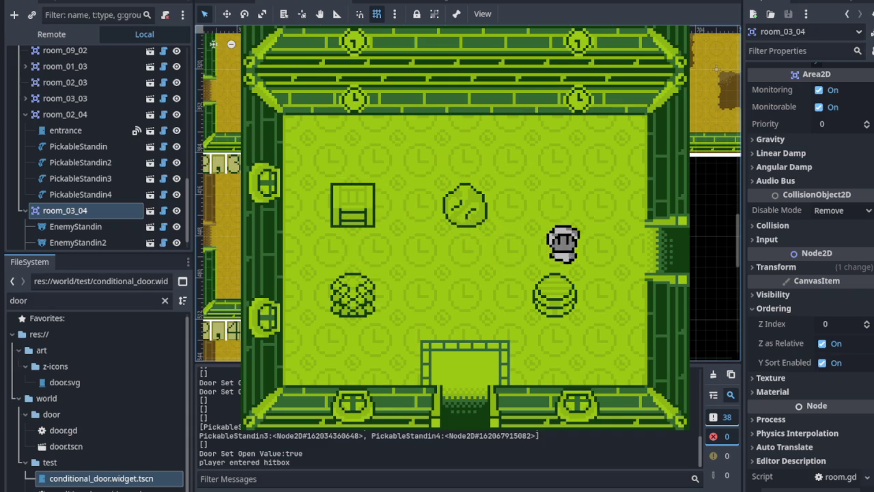
{"action": "key", "text": "Right"}
{"action": "key", "text": "Down"}
{"action": "key", "text": "Left"}
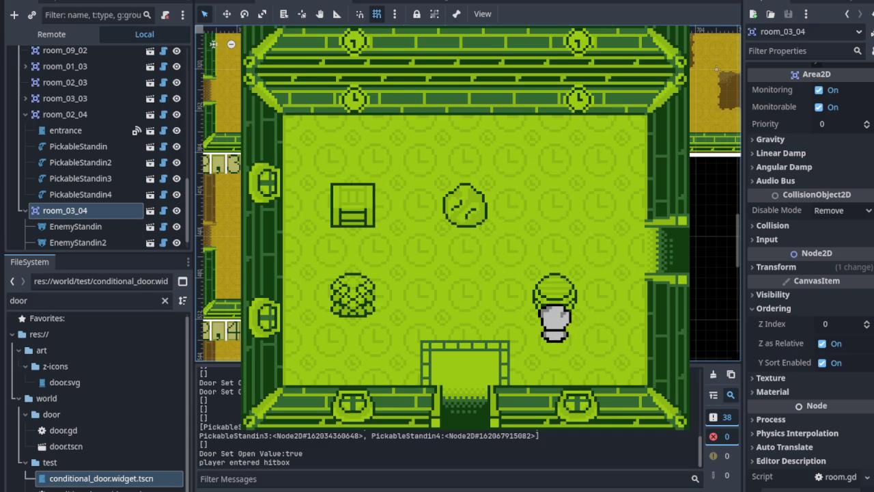
Step: Throw the pot at the wall, lift and throw the box, then close the game
{"action": "key", "text": "space"}
{"action": "key", "text": "Left"}
{"action": "key", "text": "Left"}
{"action": "key", "text": "Up"}
{"action": "key", "text": "space"}
{"action": "key", "text": "space"}
{"action": "key", "text": "Left"}
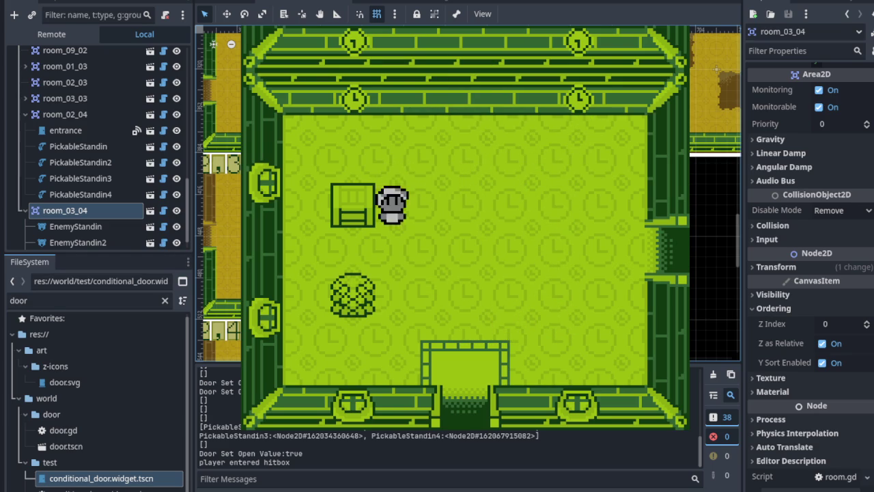
{"action": "key", "text": "space"}
{"action": "key", "text": "Up"}
{"action": "key", "text": "space"}
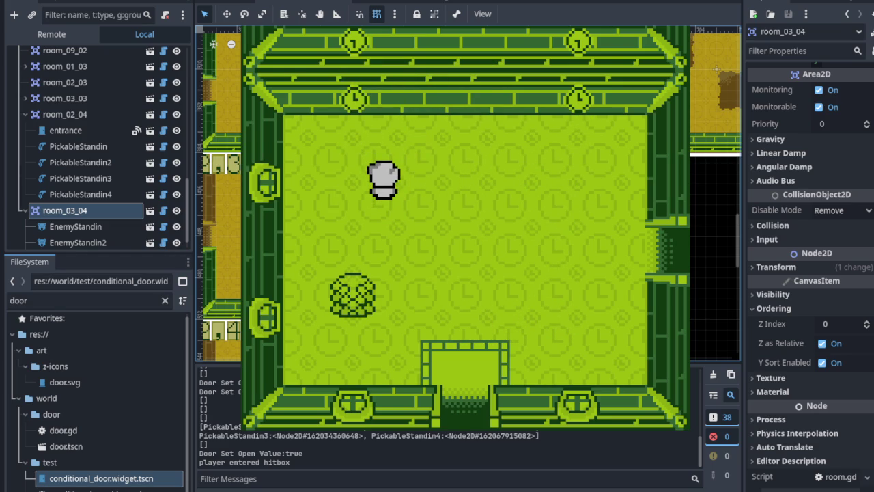
{"action": "left_click", "coordinate": [414, 304]}
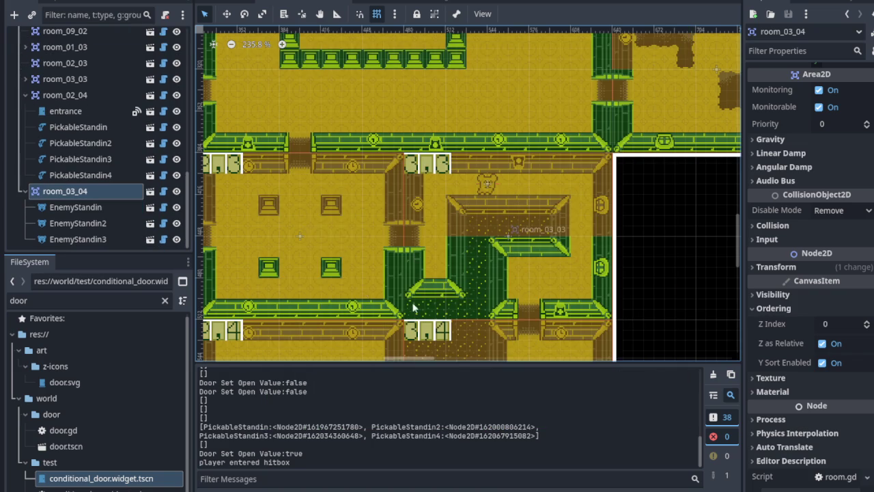
Step: Collapse room_02_04 in the Scene tree and select the cells_and_torches layer
{"action": "scroll", "coordinate": [460, 191], "scroll_direction": "up", "scroll_amount": 2}
{"action": "scroll", "coordinate": [96, 157], "scroll_direction": "up", "scroll_amount": 4}
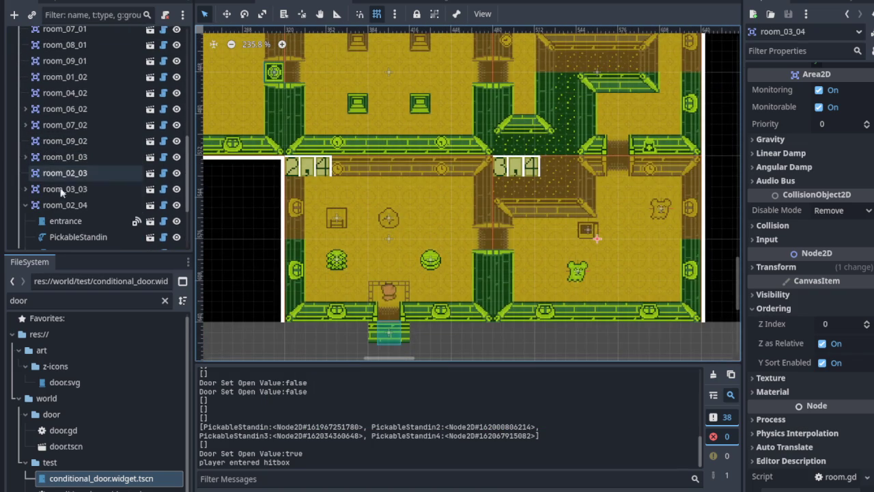
{"action": "left_click", "coordinate": [27, 205]}
{"action": "scroll", "coordinate": [68, 135], "scroll_direction": "up", "scroll_amount": 10}
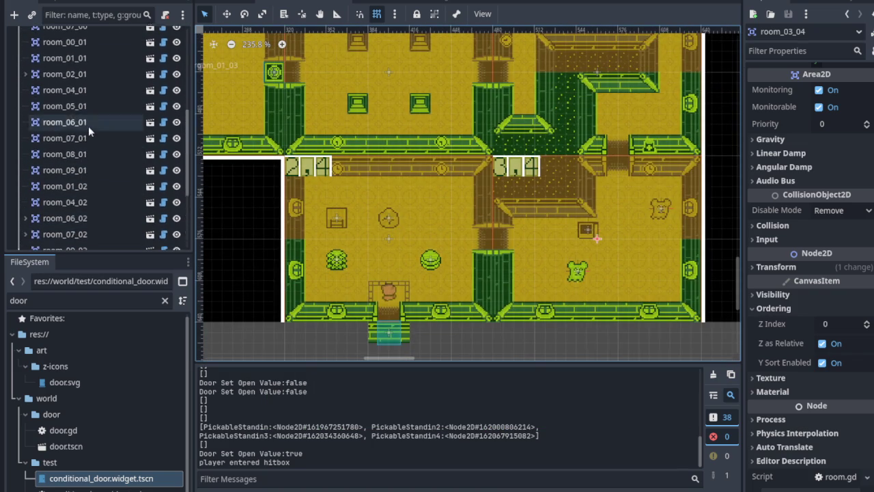
{"action": "left_click", "coordinate": [68, 116]}
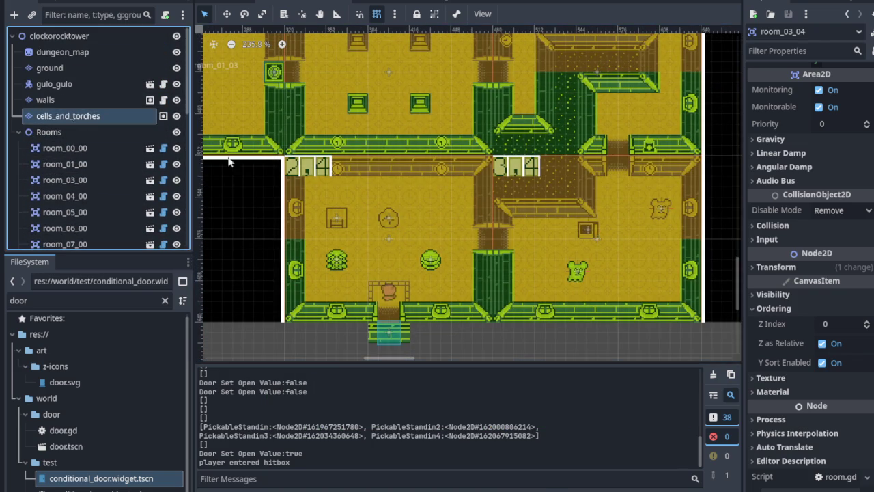
Step: Enlarge the tile painting panel to show the c-inside.png atlas of 16 px tiles
{"action": "scroll", "coordinate": [351, 193], "scroll_direction": "up", "scroll_amount": 2}
{"action": "scroll", "coordinate": [351, 189], "scroll_direction": "up", "scroll_amount": 3}
{"action": "scroll", "coordinate": [356, 164], "scroll_direction": "up", "scroll_amount": 10}
{"action": "scroll", "coordinate": [437, 208], "scroll_direction": "down", "scroll_amount": 2}
{"action": "scroll", "coordinate": [319, 207], "scroll_direction": "left", "scroll_amount": 5}
{"action": "scroll", "coordinate": [308, 180], "scroll_direction": "up", "scroll_amount": 1}
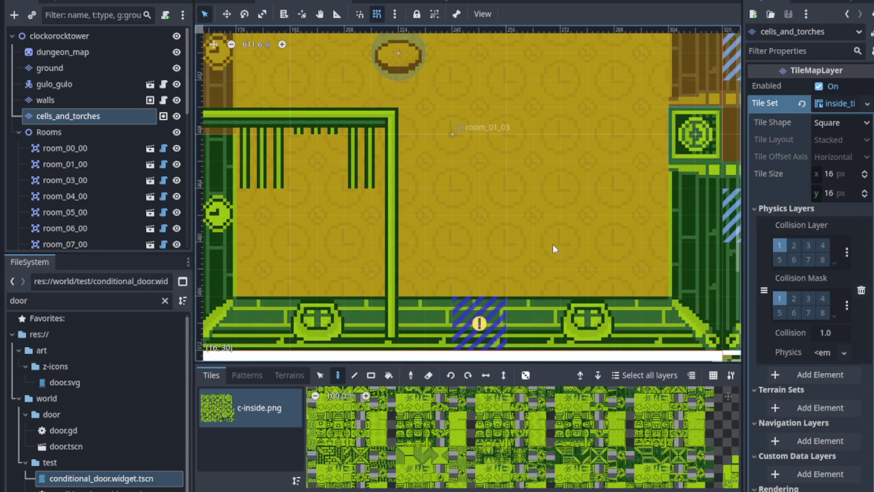
{"action": "scroll", "coordinate": [550, 246], "scroll_direction": "down", "scroll_amount": 2}
{"action": "scroll", "coordinate": [476, 219], "scroll_direction": "down", "scroll_amount": 2}
{"action": "scroll", "coordinate": [586, 246], "scroll_direction": "down", "scroll_amount": 2}
{"action": "scroll", "coordinate": [359, 246], "scroll_direction": "right", "scroll_amount": 5}
{"action": "scroll", "coordinate": [504, 244], "scroll_direction": "down", "scroll_amount": 6}
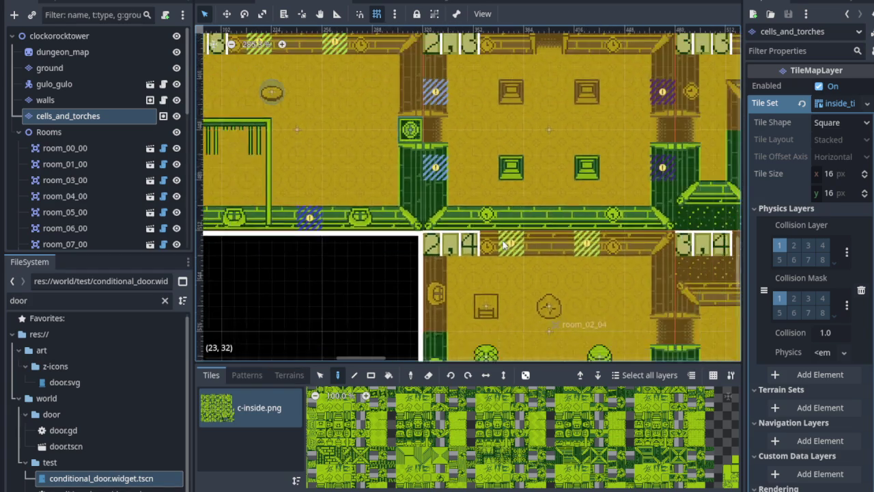
{"action": "scroll", "coordinate": [504, 245], "scroll_direction": "down", "scroll_amount": 2}
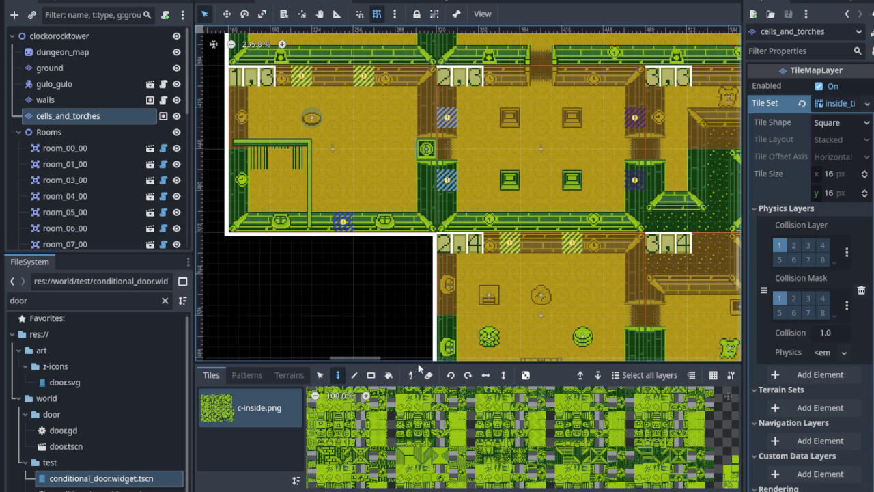
{"action": "left_click_drag", "start_coordinate": [421, 360], "coordinate": [421, 246]}
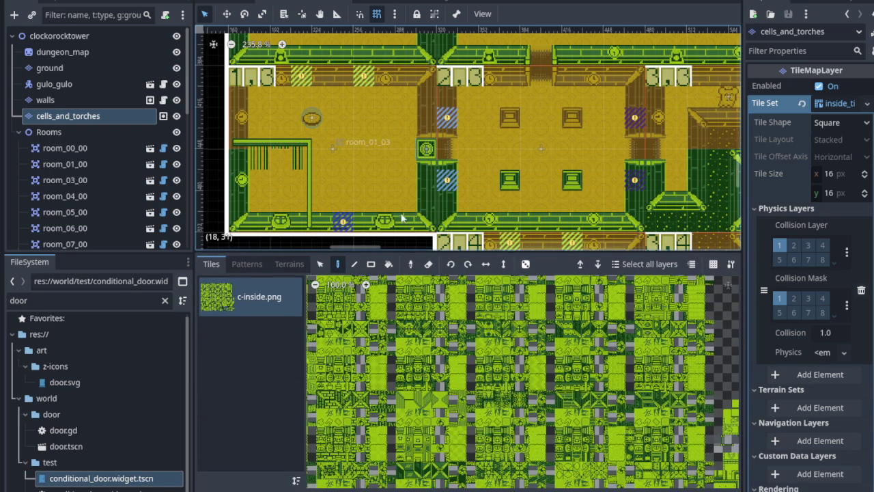
{"action": "scroll", "coordinate": [402, 217], "scroll_direction": "down", "scroll_amount": 3}
{"action": "scroll", "coordinate": [402, 217], "scroll_direction": "right", "scroll_amount": 1}
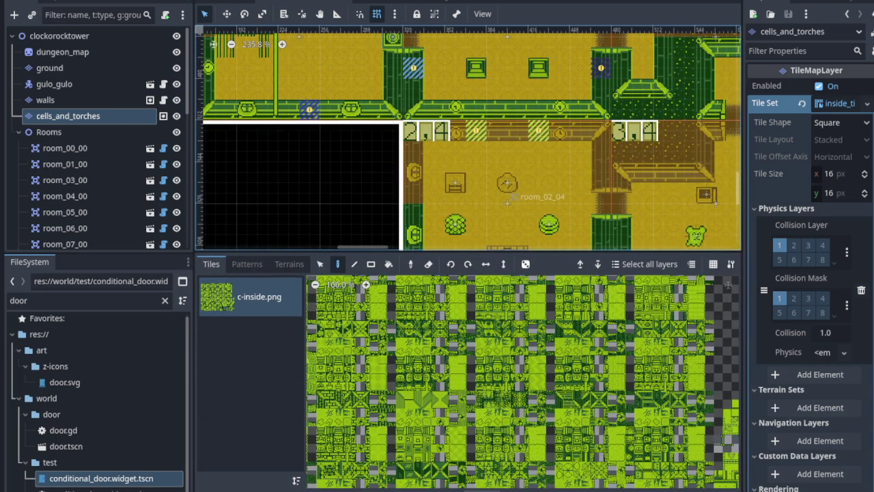
Step: Open the TileSet tab and hide the walls, gulo_gulo, ground and dungeon_map layers to inspect the tiles
{"action": "left_click", "coordinate": [447, 491]}
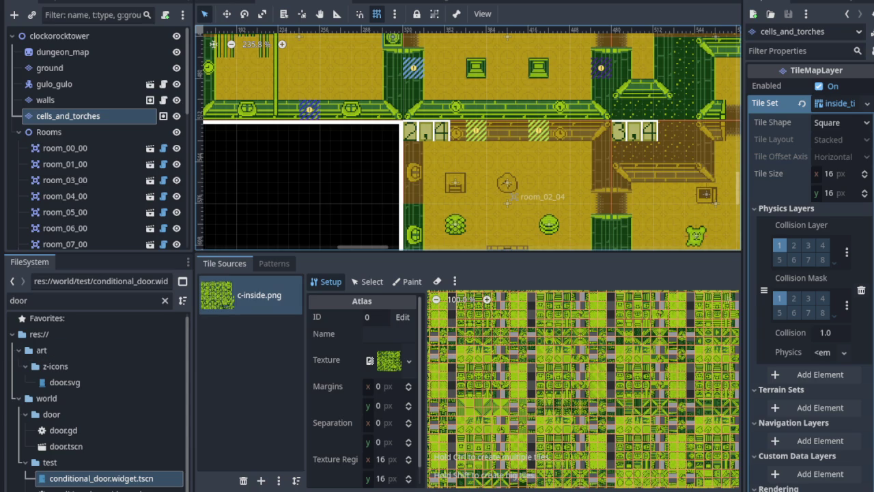
{"action": "left_click", "coordinate": [177, 100]}
{"action": "left_click", "coordinate": [176, 83]}
{"action": "left_click", "coordinate": [176, 68]}
{"action": "left_click", "coordinate": [177, 53]}
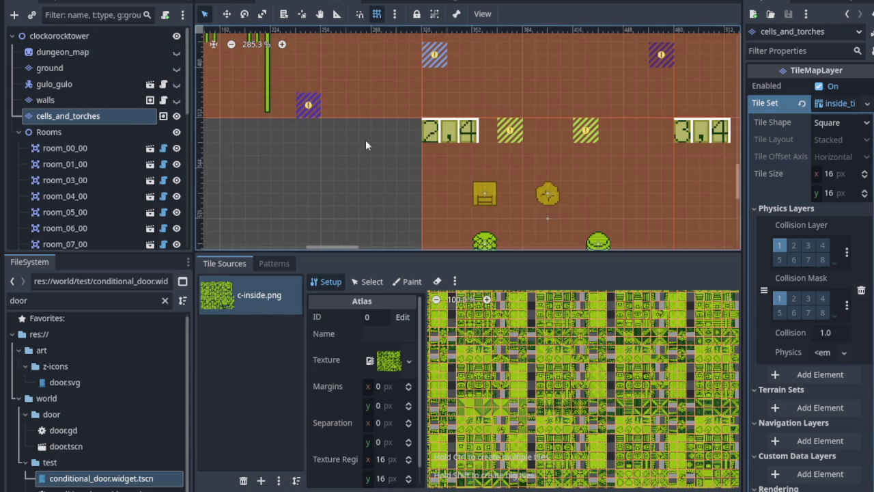
{"action": "scroll", "coordinate": [294, 116], "scroll_direction": "up", "scroll_amount": 10}
{"action": "scroll", "coordinate": [297, 115], "scroll_direction": "up", "scroll_amount": 1}
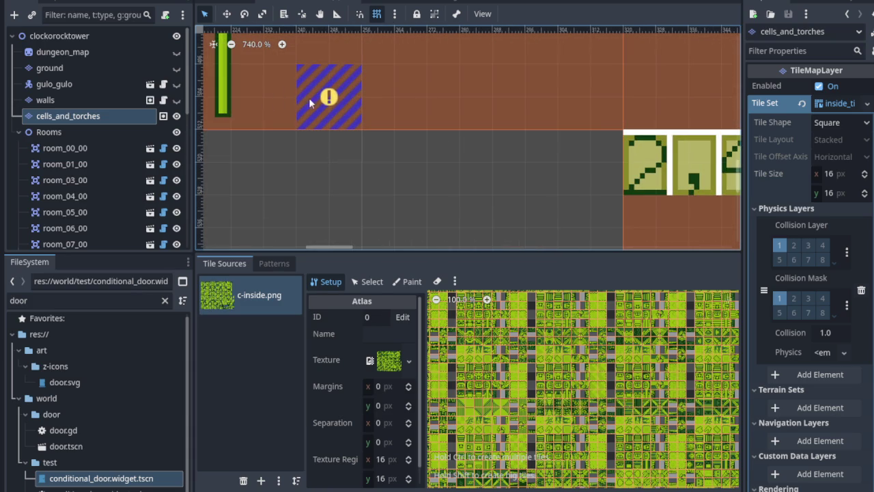
{"action": "scroll", "coordinate": [347, 123], "scroll_direction": "down", "scroll_amount": 10}
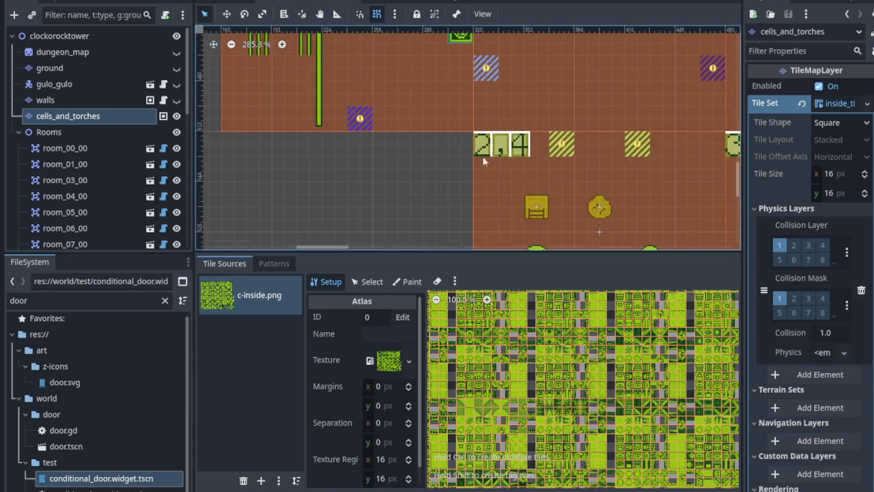
{"action": "mouse_move", "coordinate": [354, 182]}
{"action": "left_mouse_down"}
{"action": "mouse_move", "coordinate": [245, 218]}
{"action": "mouse_move", "coordinate": [381, 250]}
{"action": "left_mouse_up"}
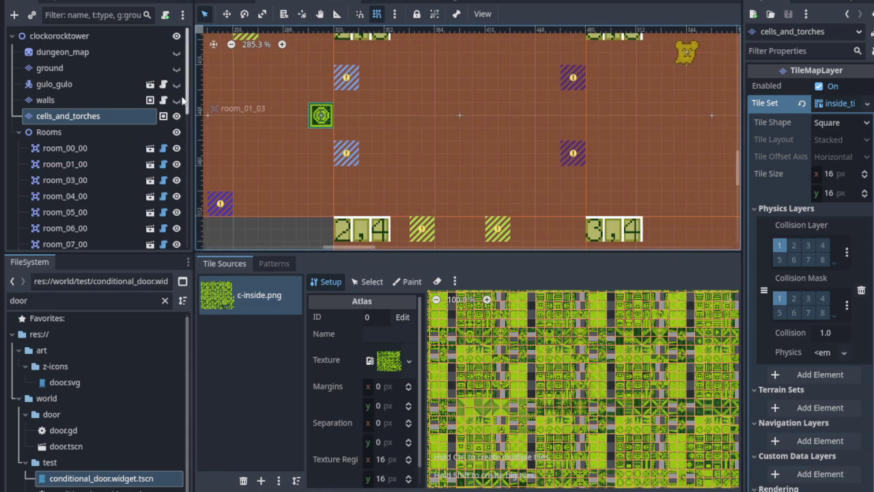
{"action": "scroll", "coordinate": [392, 116], "scroll_direction": "up", "scroll_amount": 5}
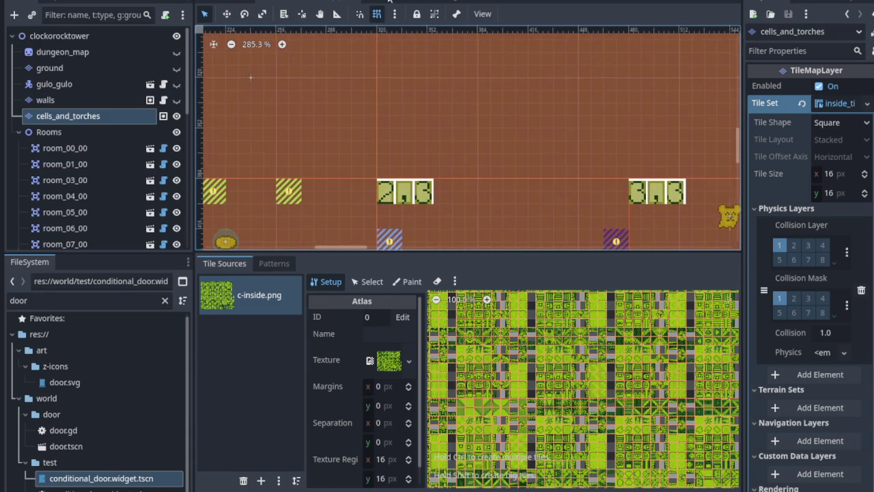
{"action": "scroll", "coordinate": [403, 95], "scroll_direction": "down", "scroll_amount": 2}
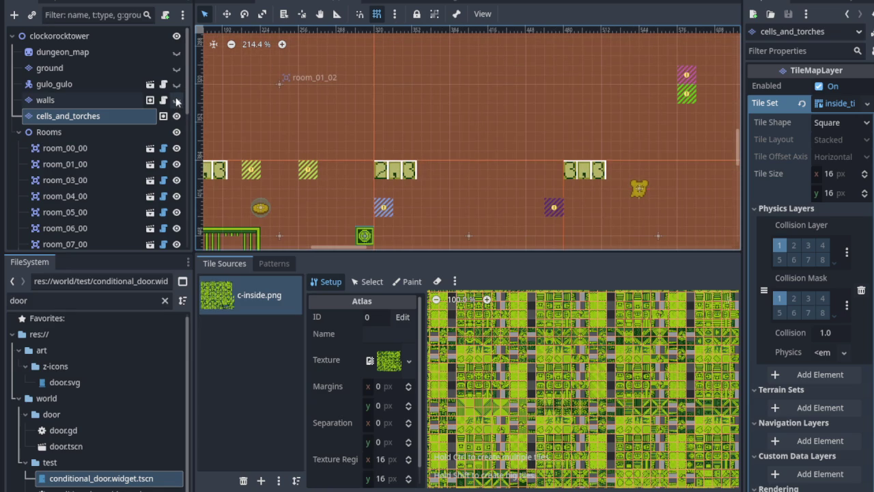
{"action": "scroll", "coordinate": [434, 124], "scroll_direction": "up", "scroll_amount": 7}
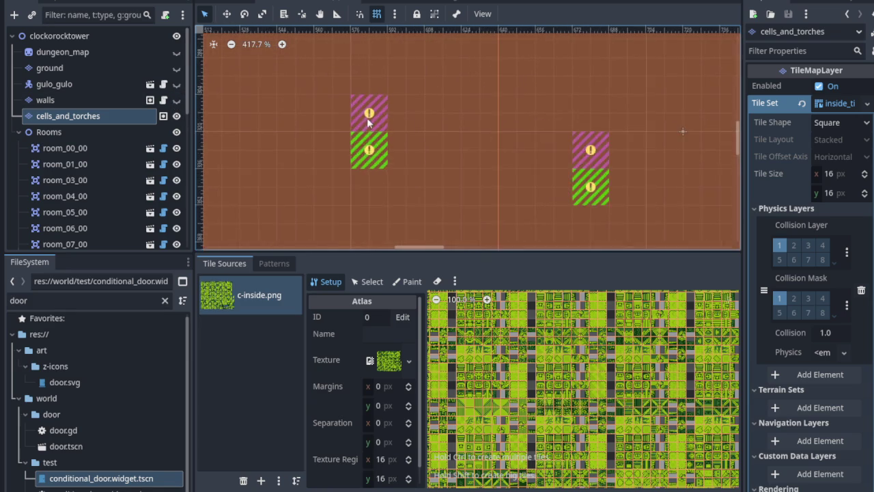
Step: Show the walls, gulo_gulo, ground and dungeon_map layers again and view neighbouring rooms
{"action": "left_click", "coordinate": [176, 100]}
{"action": "left_click", "coordinate": [176, 84]}
{"action": "left_click", "coordinate": [176, 68]}
{"action": "left_click", "coordinate": [177, 52]}
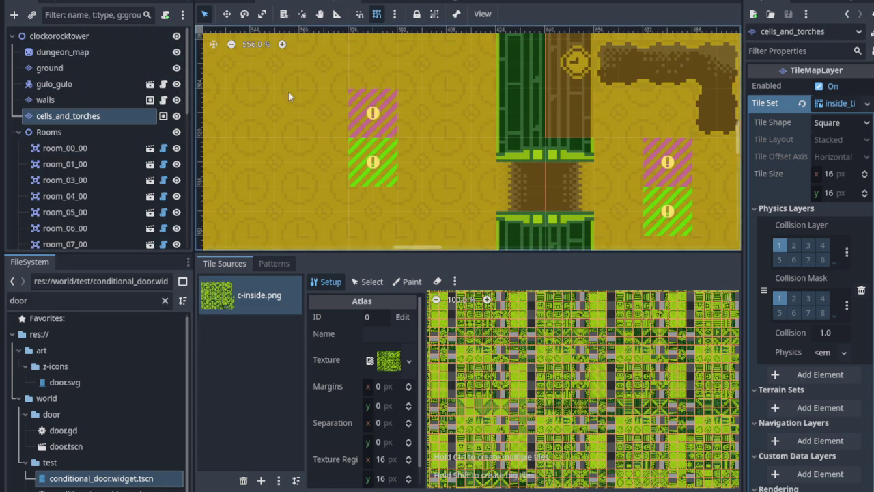
{"action": "scroll", "coordinate": [306, 133], "scroll_direction": "down", "scroll_amount": 3}
{"action": "scroll", "coordinate": [306, 133], "scroll_direction": "down", "scroll_amount": 3}
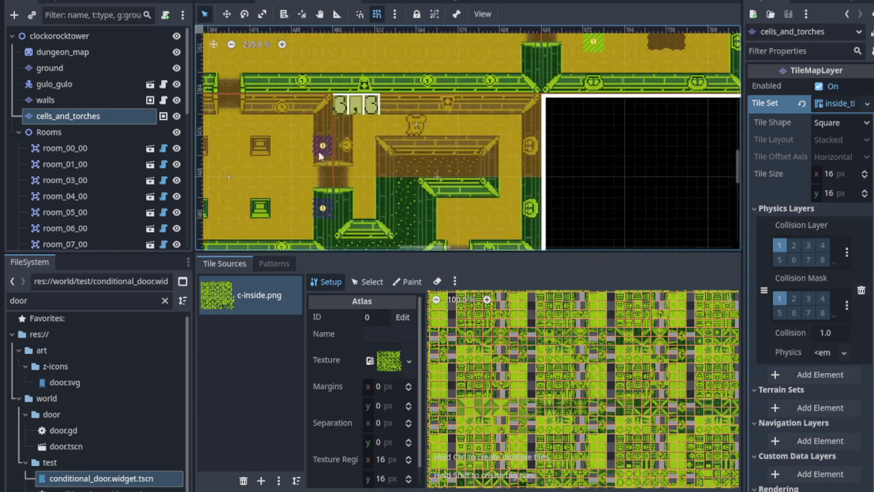
{"action": "left_click_drag", "start_coordinate": [351, 155], "coordinate": [462, 119]}
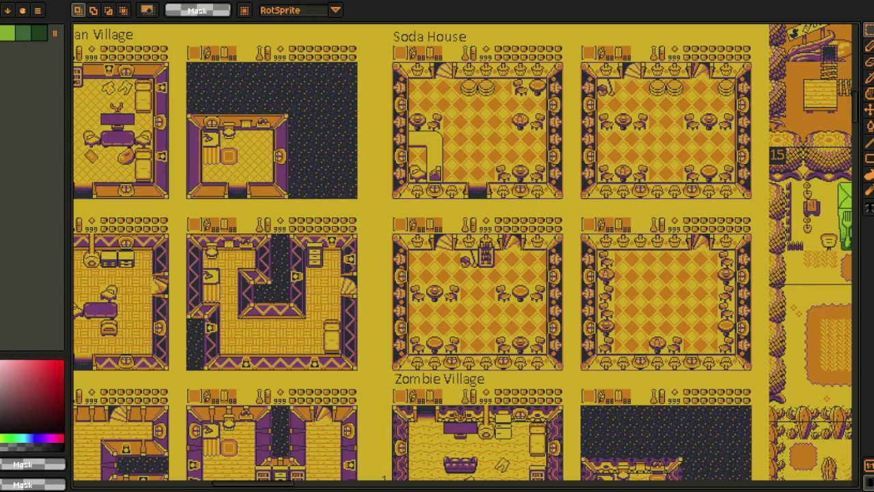
Step: Marquee-select the row of cell sprites and the lever beneath them, then zoom out to the full sheet
{"action": "key", "text": "i"}
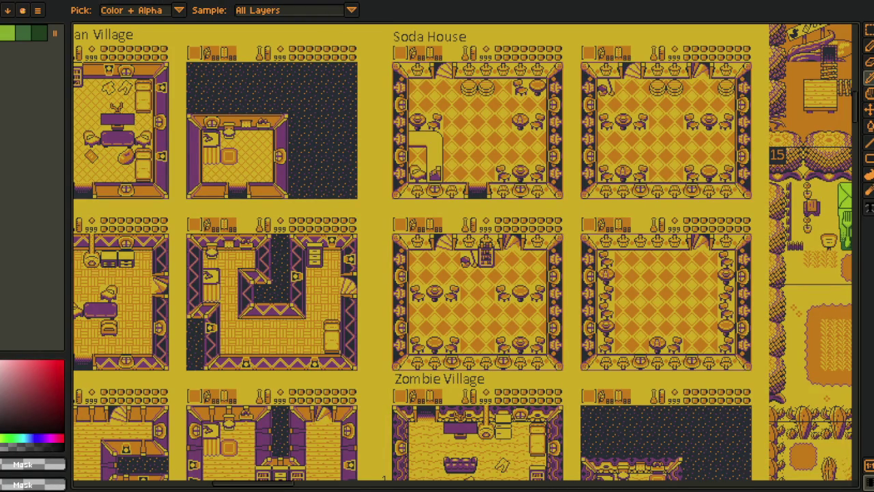
{"action": "scroll", "coordinate": [402, 333], "scroll_direction": "up", "scroll_amount": 2}
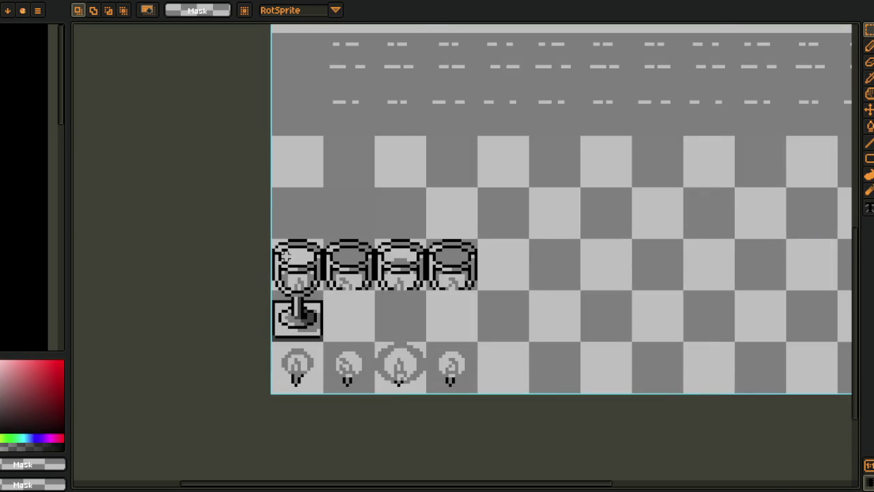
{"action": "scroll", "coordinate": [284, 252], "scroll_direction": "up", "scroll_amount": 1}
{"action": "left_click_drag", "start_coordinate": [267, 234], "coordinate": [592, 375]}
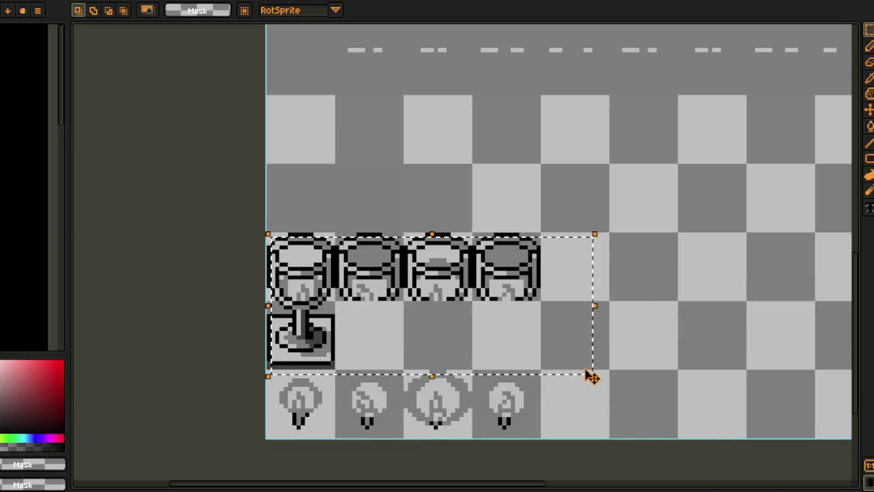
{"action": "scroll", "coordinate": [592, 379], "scroll_direction": "down", "scroll_amount": 1}
{"action": "left_click_drag", "start_coordinate": [660, 253], "coordinate": [573, 400]}
{"action": "scroll", "coordinate": [581, 437], "scroll_direction": "down", "scroll_amount": 2}
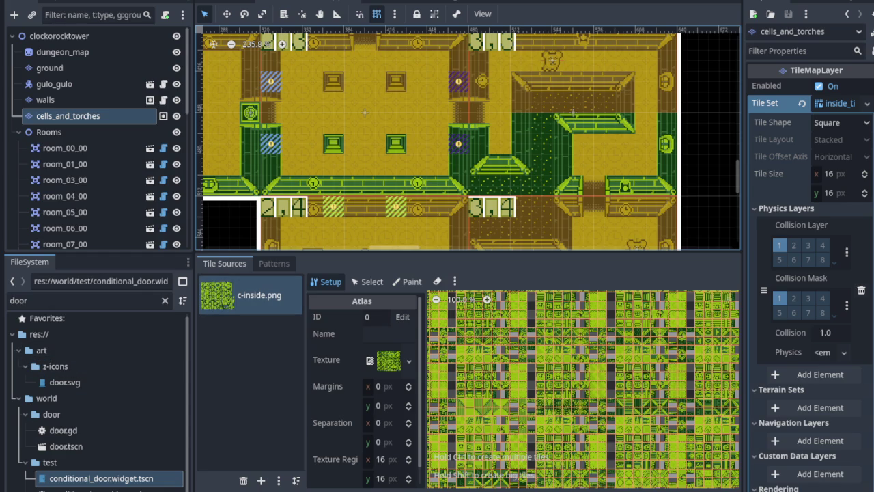
Step: Add res://art/e-effects/e-environmental_effects.png as a new atlas source, auto-creating its tiles
{"action": "left_click", "coordinate": [117, 267]}
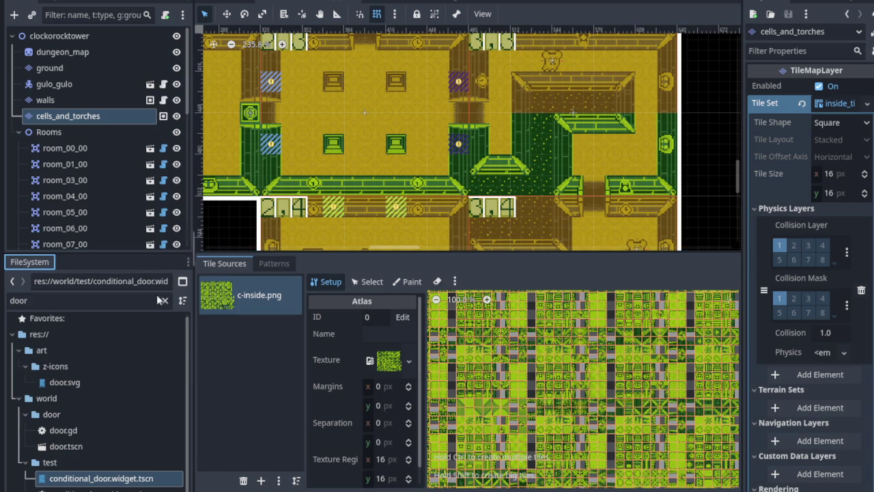
{"action": "left_click", "coordinate": [262, 482]}
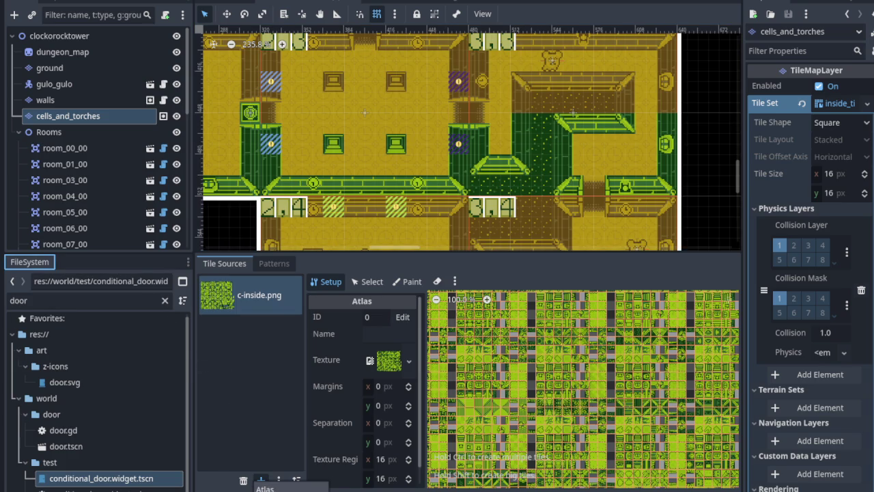
{"action": "left_click", "coordinate": [265, 488]}
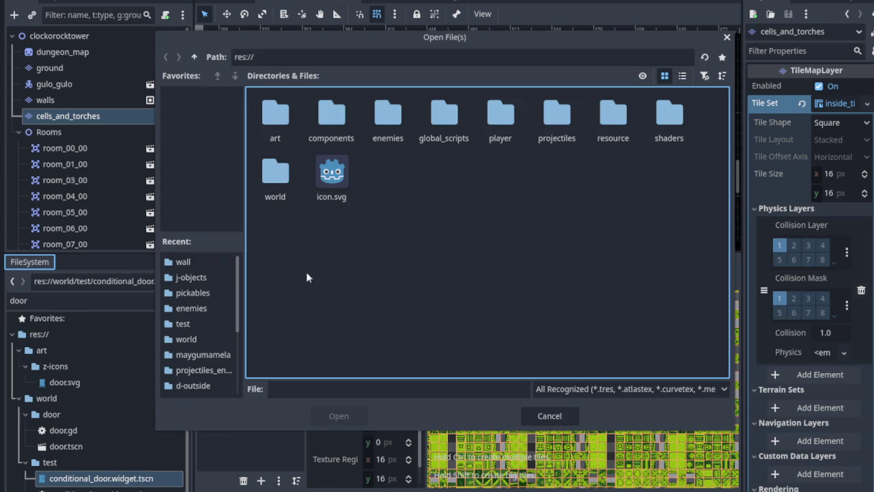
{"action": "double_click", "coordinate": [281, 131]}
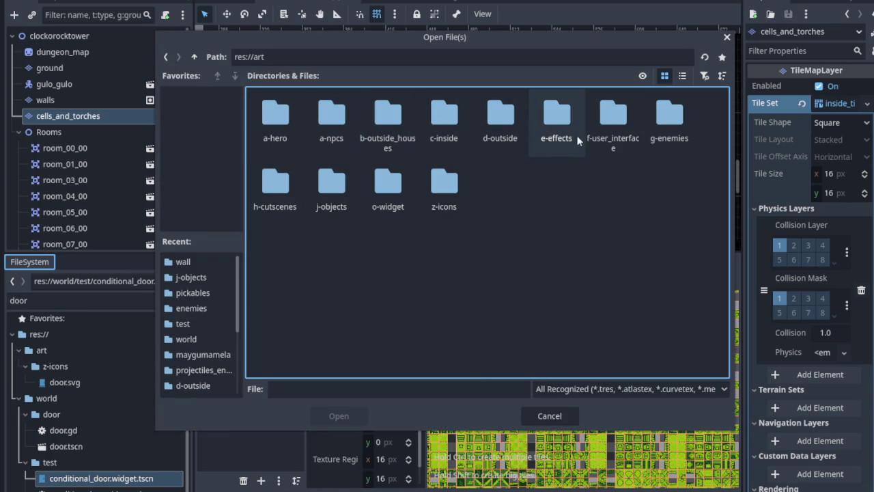
{"action": "double_click", "coordinate": [558, 133]}
{"action": "left_click", "coordinate": [275, 122]}
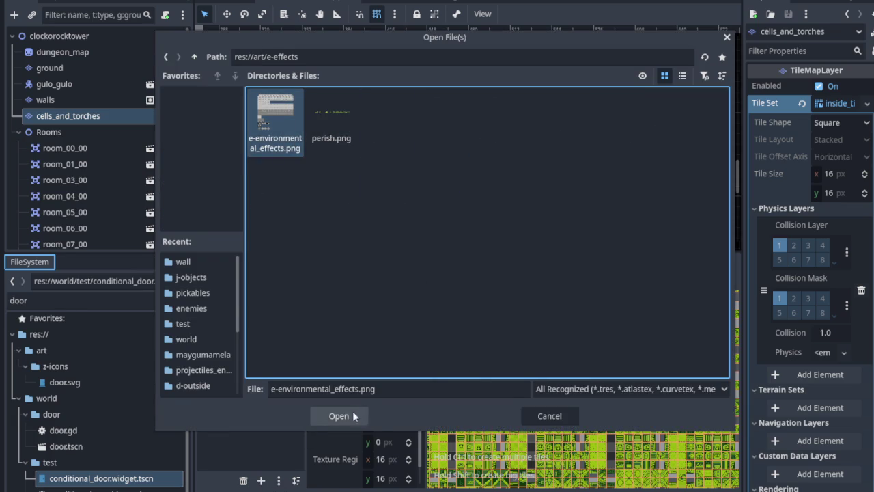
{"action": "left_click", "coordinate": [338, 416]}
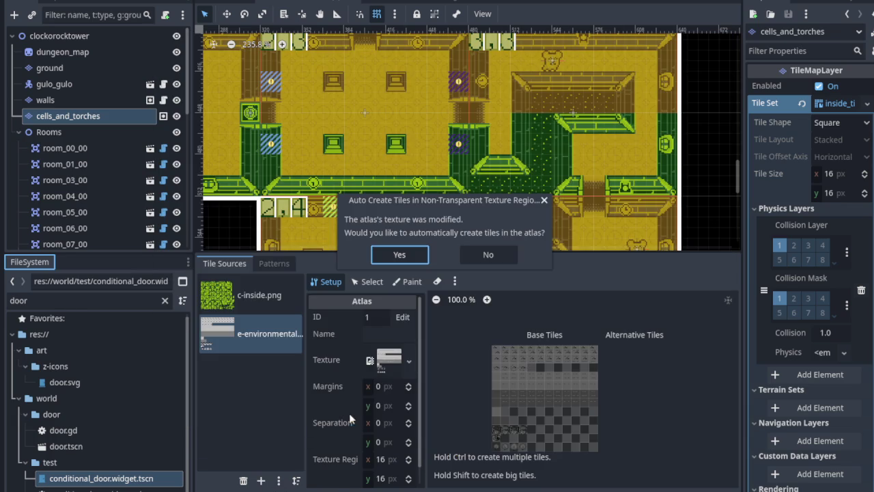
{"action": "left_click", "coordinate": [417, 256]}
{"action": "scroll", "coordinate": [429, 160], "scroll_direction": "down", "scroll_amount": 3}
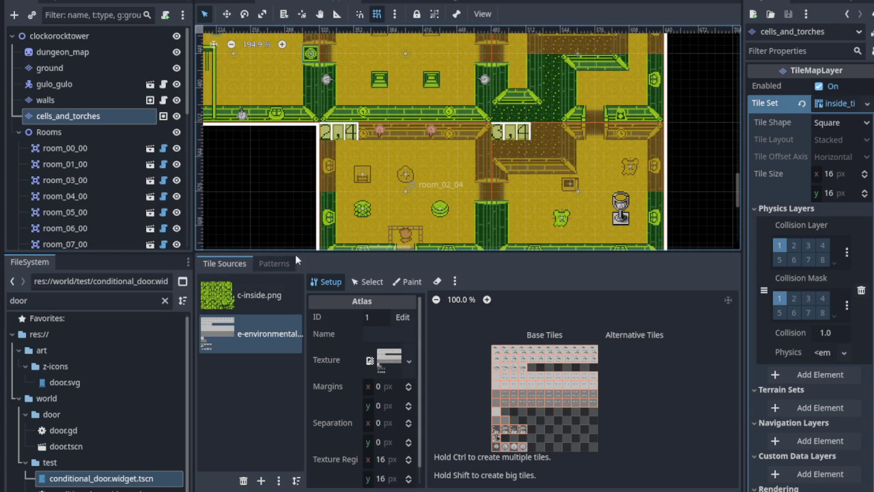
Step: Save the scene, enlarge the map canvas with the dock splitters, and zoom onto room_02_04
{"action": "key", "text": "ctrl+s"}
{"action": "mouse_move", "coordinate": [138, 250]}
{"action": "left_mouse_down"}
{"action": "mouse_move", "coordinate": [123, 362]}
{"action": "mouse_move", "coordinate": [130, 411]}
{"action": "left_mouse_up"}
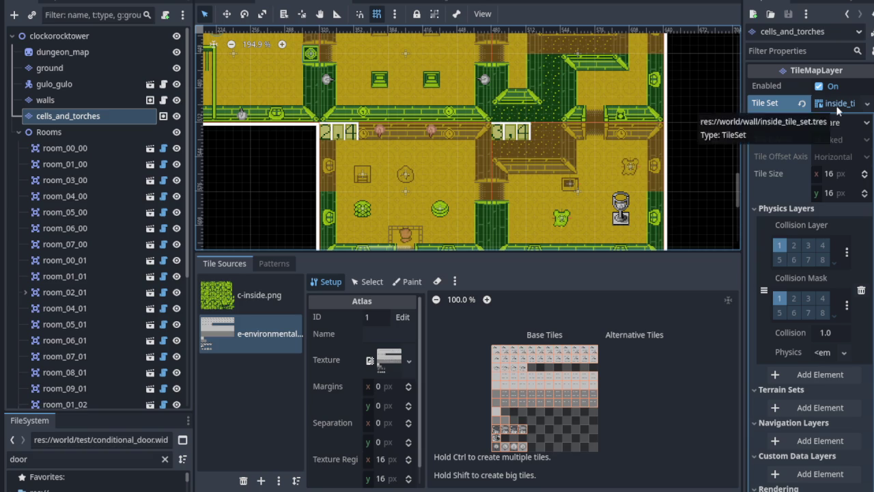
{"action": "left_click_drag", "start_coordinate": [406, 254], "coordinate": [405, 393]}
{"action": "scroll", "coordinate": [453, 185], "scroll_direction": "up", "scroll_amount": 7}
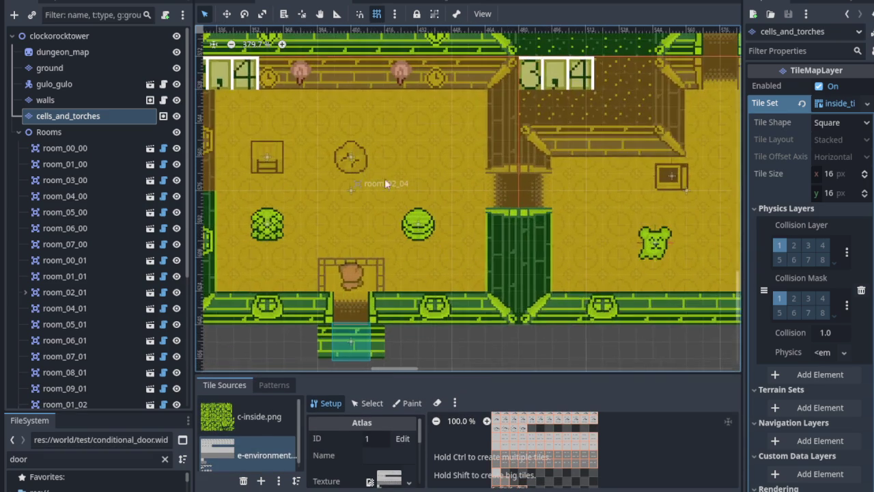
{"action": "left_click_drag", "start_coordinate": [396, 186], "coordinate": [421, 225]}
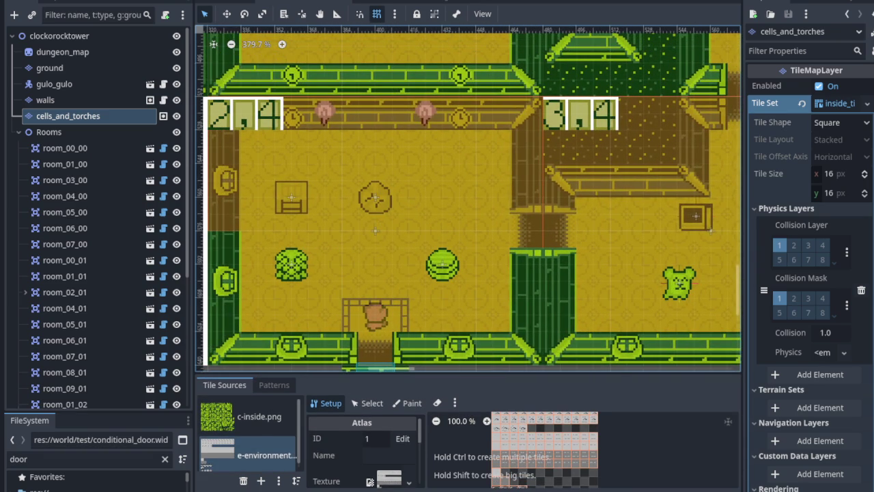
Step: Run the game with F5 and walk the player through two rooms toward the barrel and enemy
{"action": "key", "text": "F5"}
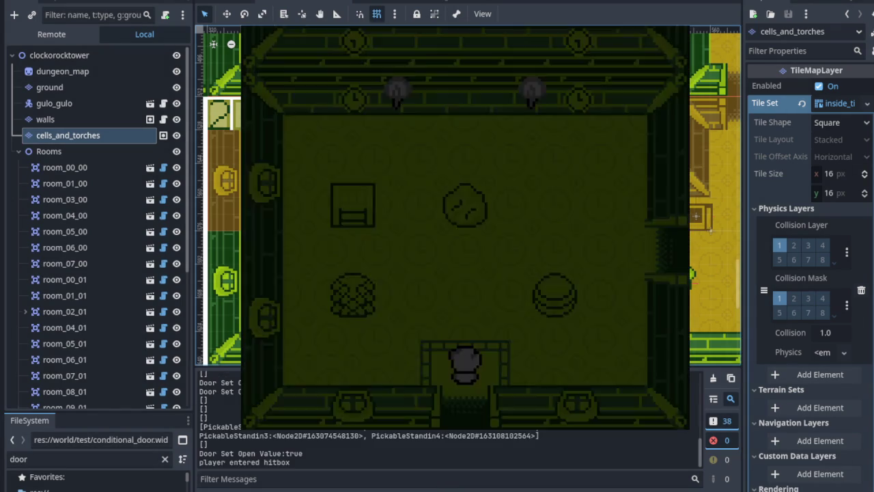
{"action": "key", "text": "Up"}
{"action": "key", "text": "Right"}
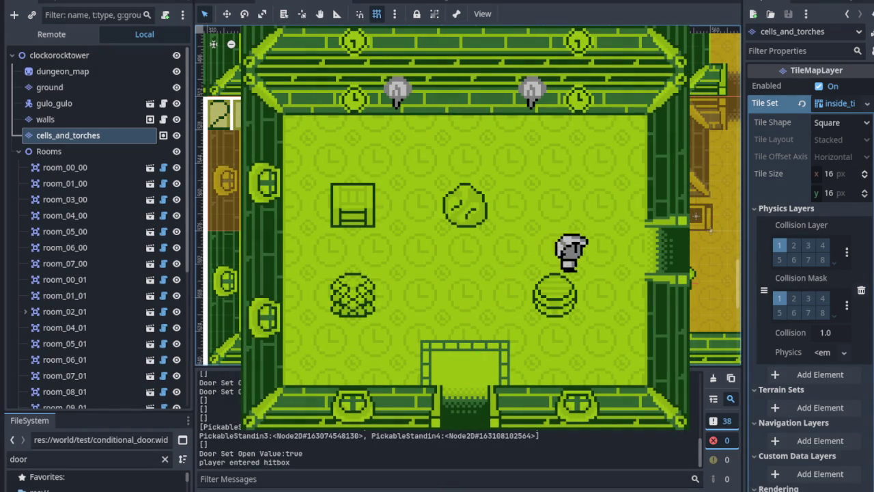
{"action": "key", "text": "Up"}
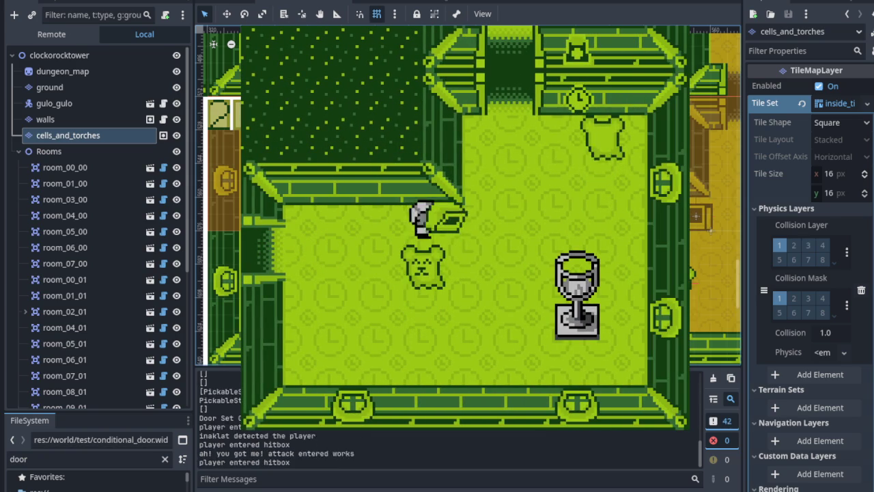
{"action": "key", "text": "Right"}
{"action": "key", "text": "Down"}
Step: Stop the game and reselect the cells_and_torches layer
{"action": "key", "text": "F8"}
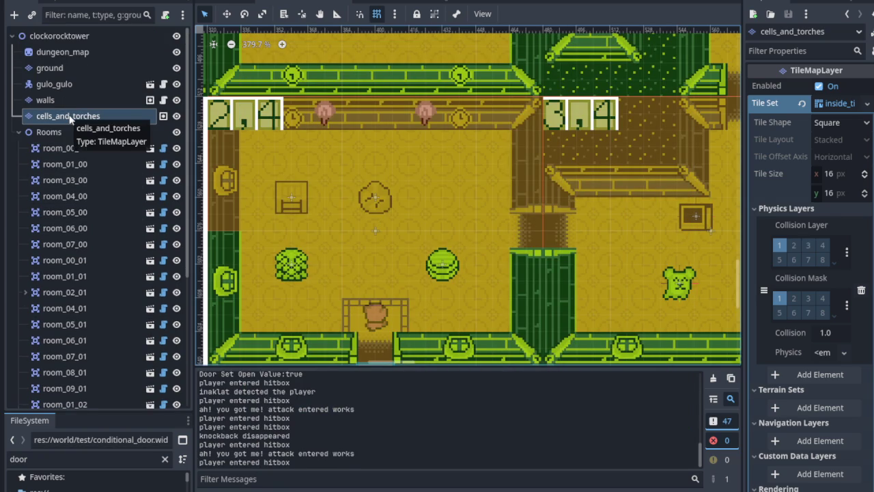
{"action": "left_click", "coordinate": [118, 105]}
{"action": "left_click", "coordinate": [121, 119]}
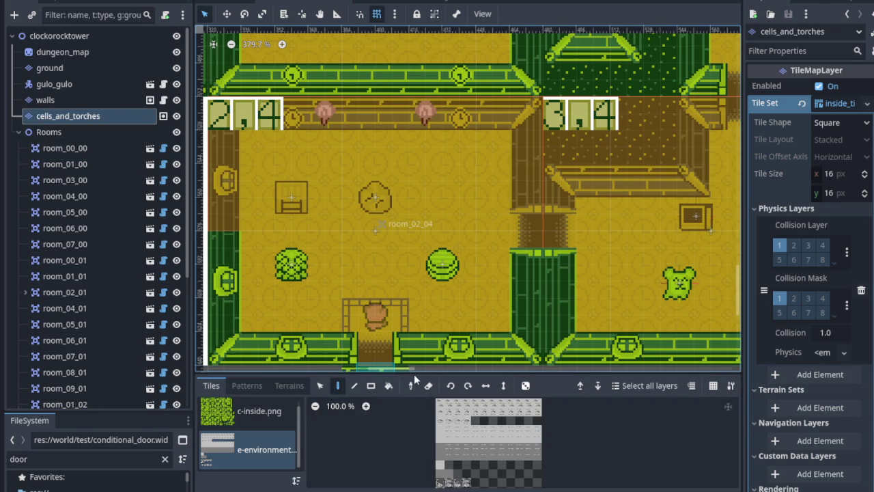
Step: Enlarge the tile palette and pick the bottom-left torch tile from the effects atlas
{"action": "left_click_drag", "start_coordinate": [413, 371], "coordinate": [417, 142]}
{"action": "scroll", "coordinate": [484, 374], "scroll_direction": "up", "scroll_amount": 6}
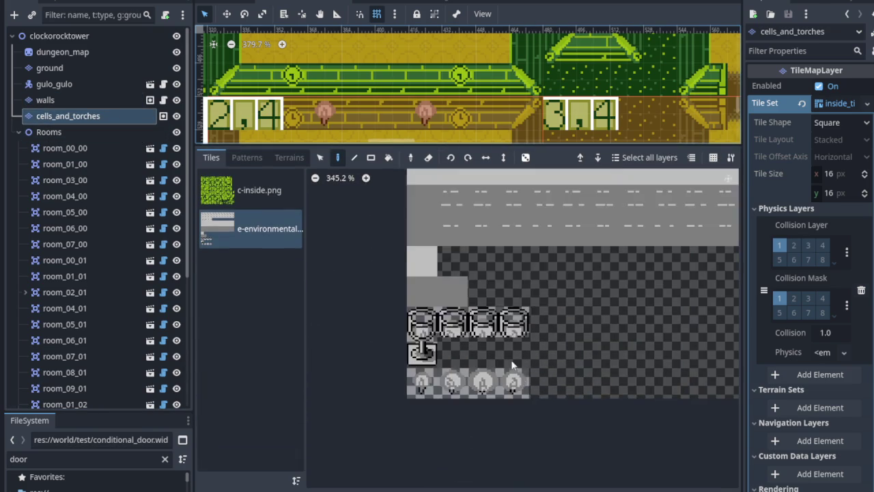
{"action": "scroll", "coordinate": [479, 366], "scroll_direction": "up", "scroll_amount": 3}
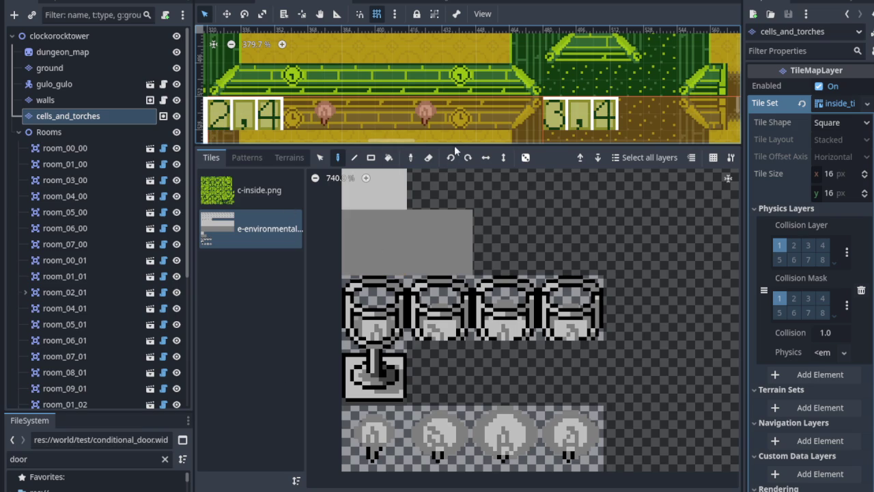
{"action": "left_click", "coordinate": [364, 416]}
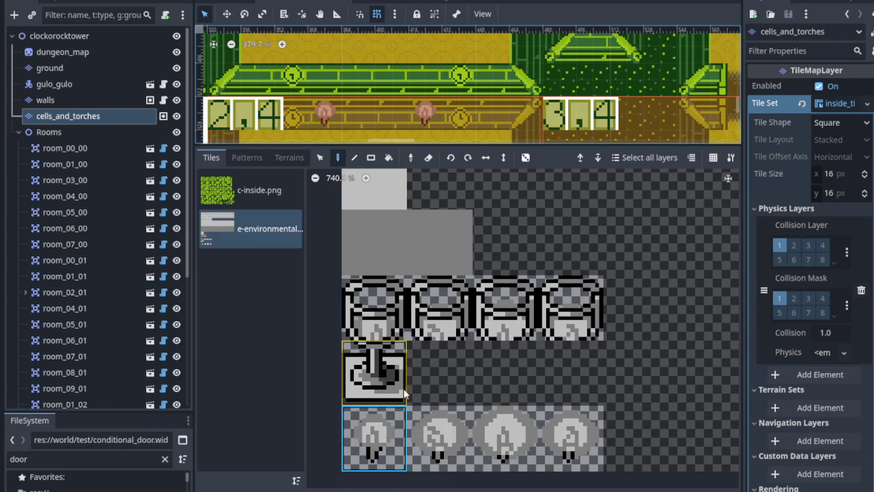
Step: Collapse the tile set's properties in the Inspector
{"action": "left_click", "coordinate": [836, 106]}
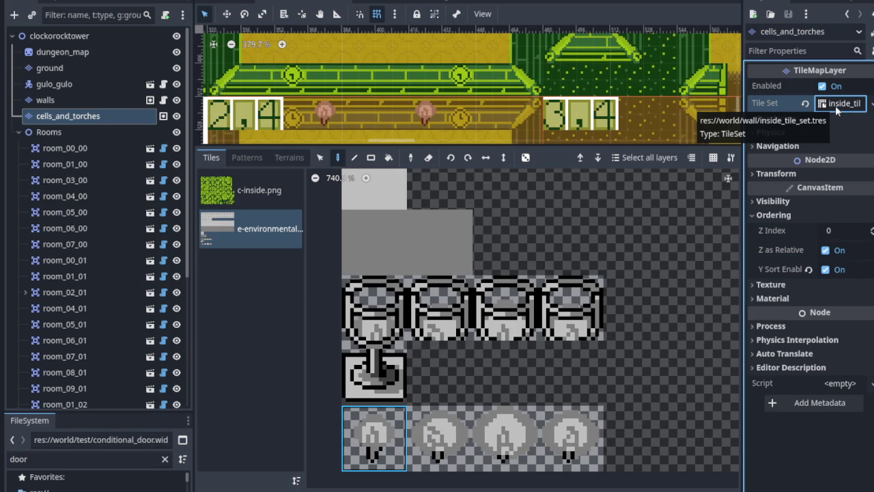
{"action": "scroll", "coordinate": [546, 287], "scroll_direction": "down", "scroll_amount": 5}
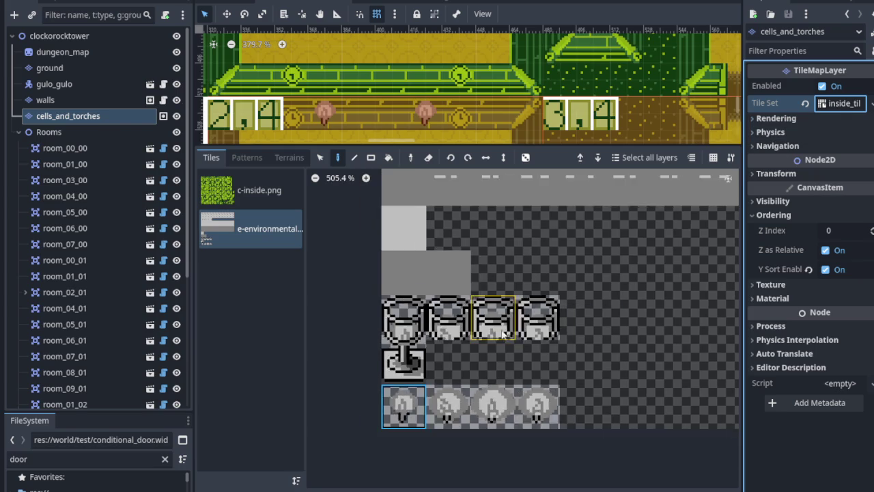
{"action": "scroll", "coordinate": [536, 271], "scroll_direction": "up", "scroll_amount": 1}
{"action": "scroll", "coordinate": [387, 437], "scroll_direction": "down", "scroll_amount": 3}
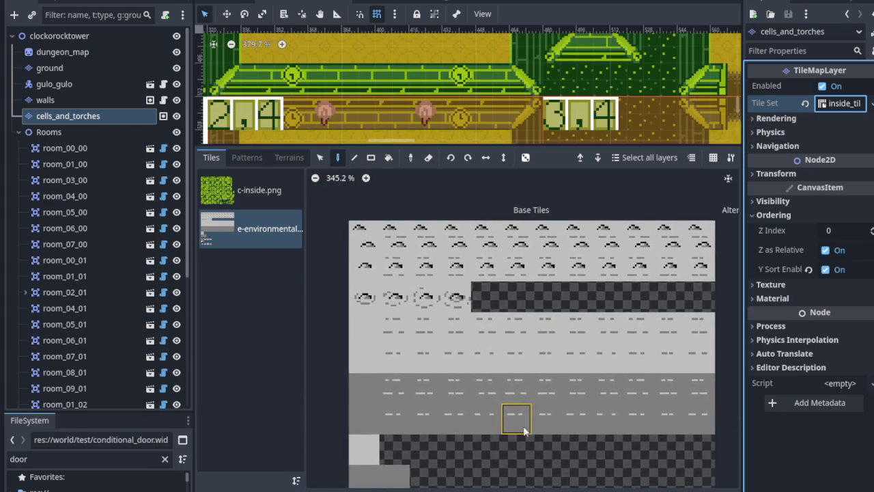
{"action": "left_click_drag", "start_coordinate": [550, 364], "coordinate": [553, 355]}
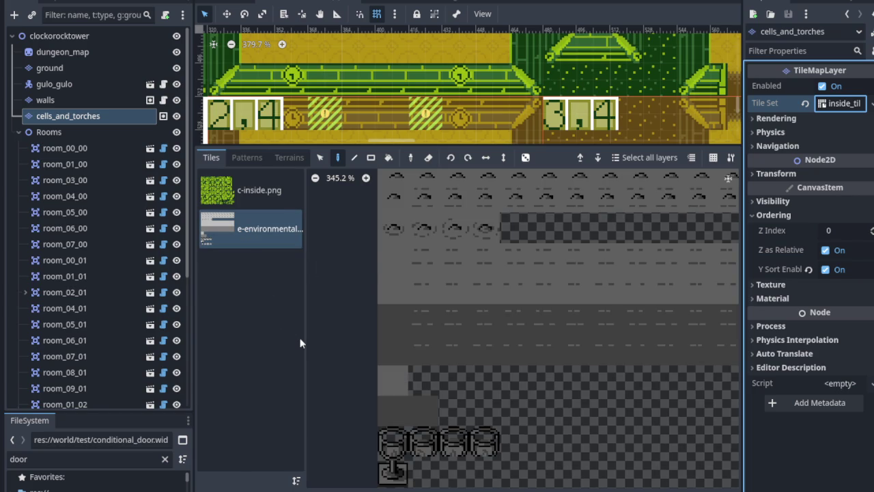
Step: Undo the environmental effects atlas addition, save the scene, and expand the Tile Set properties
{"action": "key", "text": "ctrl+z"}
{"action": "key", "text": "ctrl+s"}
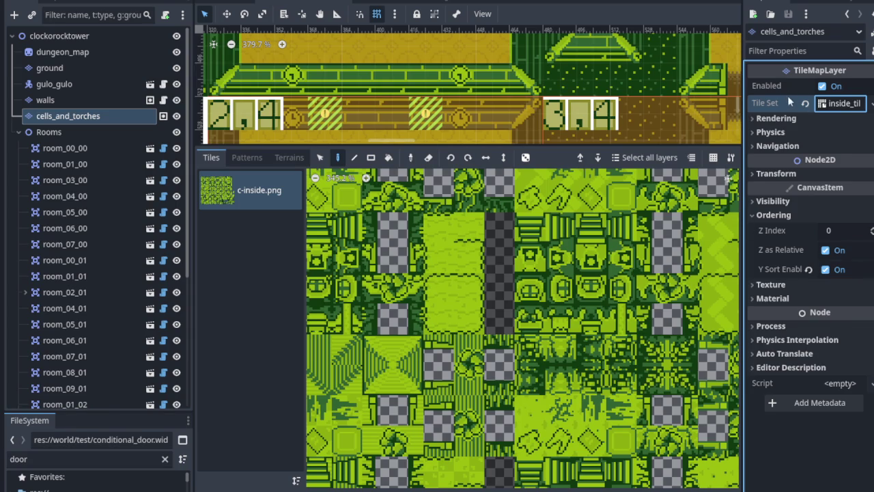
{"action": "left_click", "coordinate": [845, 104]}
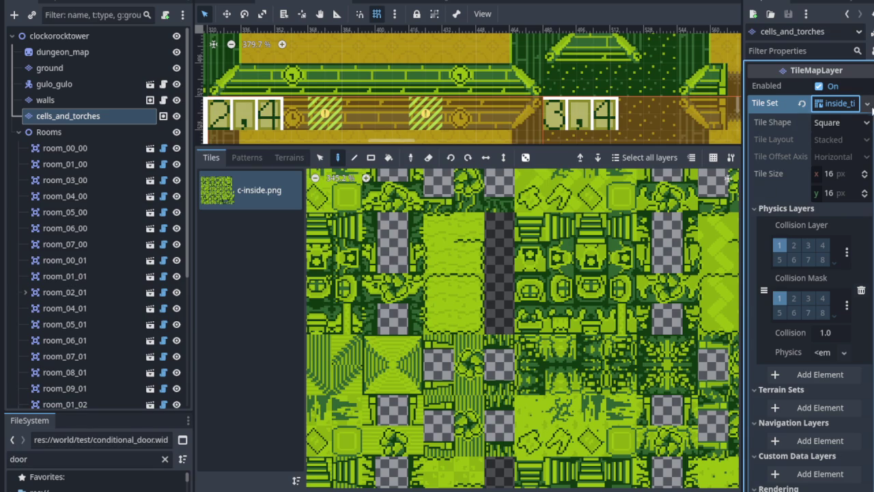
{"action": "left_click", "coordinate": [867, 104]}
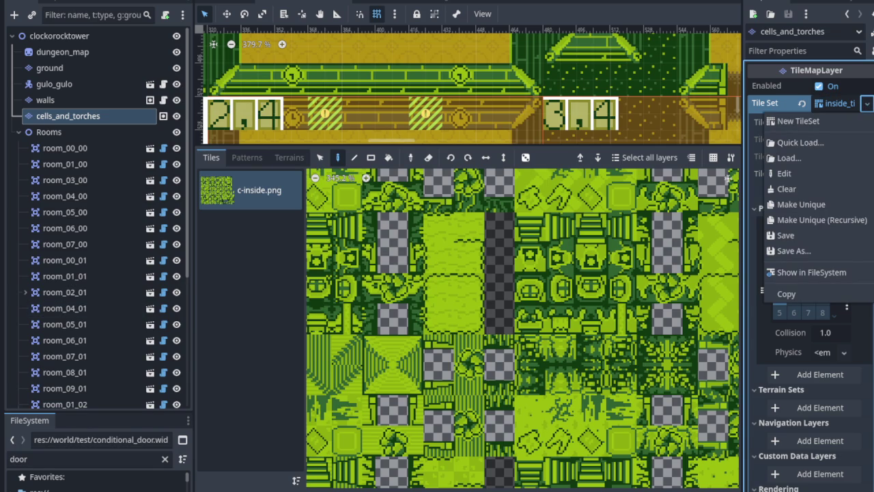
Step: Reset the layer's Tile Set property to <empty> with its revert arrow
{"action": "key", "text": "Escape"}
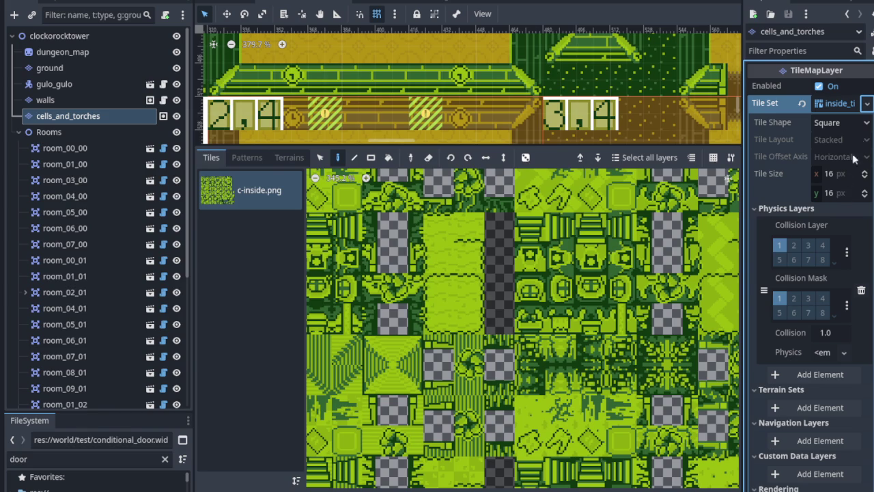
{"action": "left_click", "coordinate": [867, 104]}
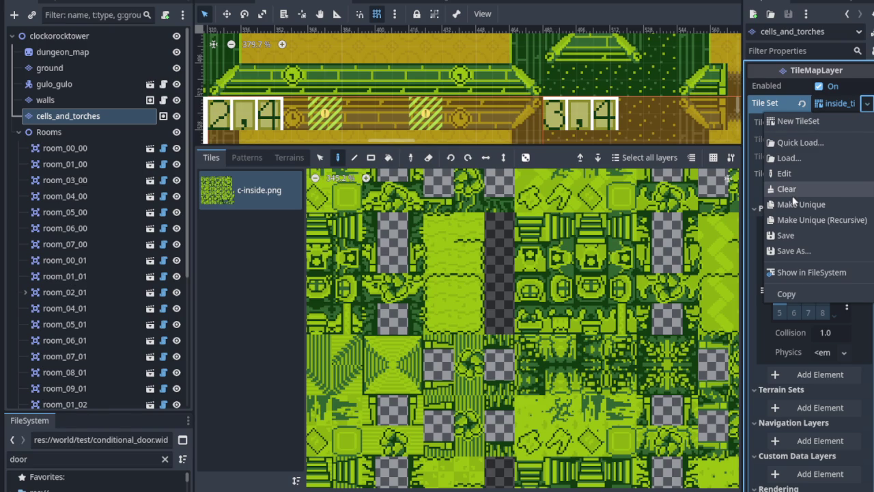
{"action": "left_click", "coordinate": [802, 104]}
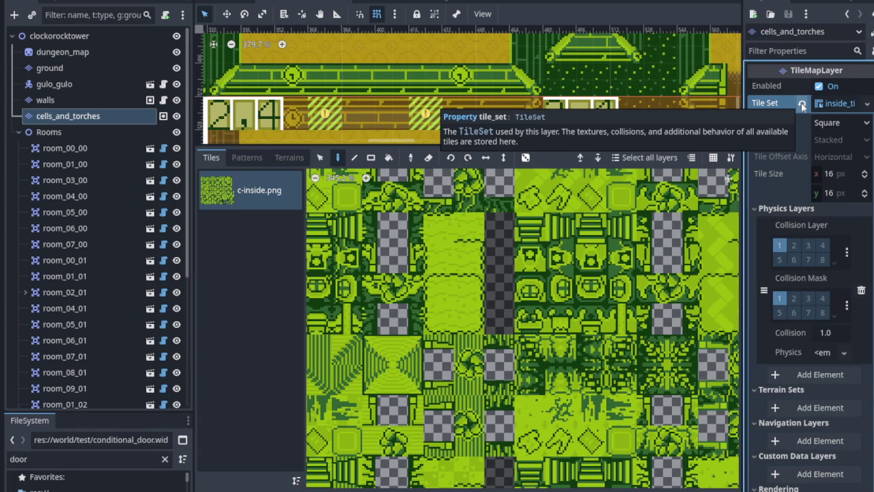
{"action": "left_click", "coordinate": [802, 103]}
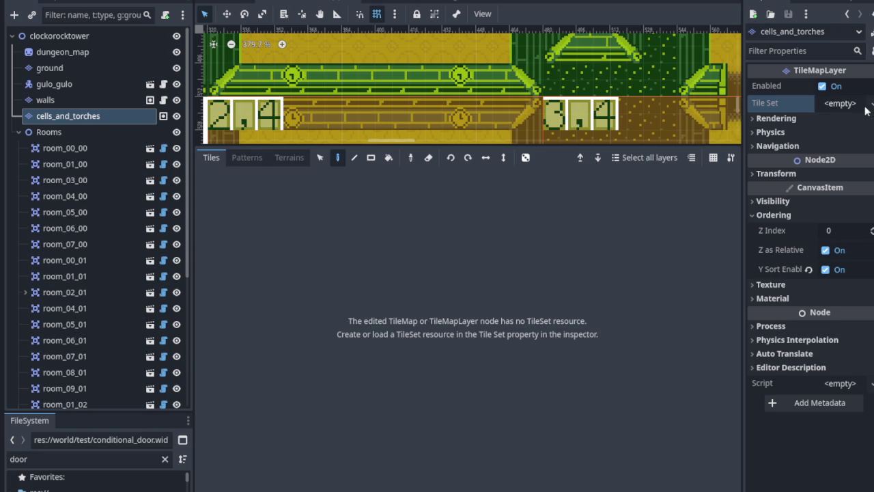
Step: Assign a new TileSet resource to the cells_and_torches layer's Tile Set property
{"action": "left_click", "coordinate": [868, 107]}
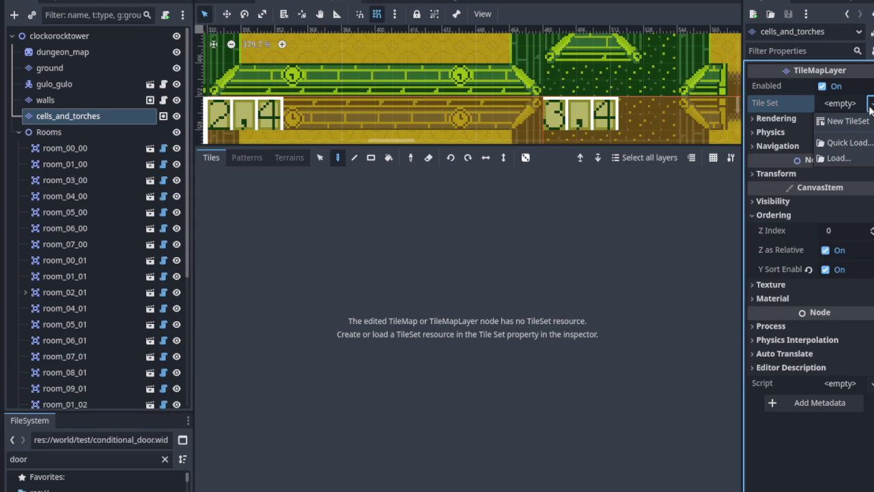
{"action": "left_click", "coordinate": [869, 107]}
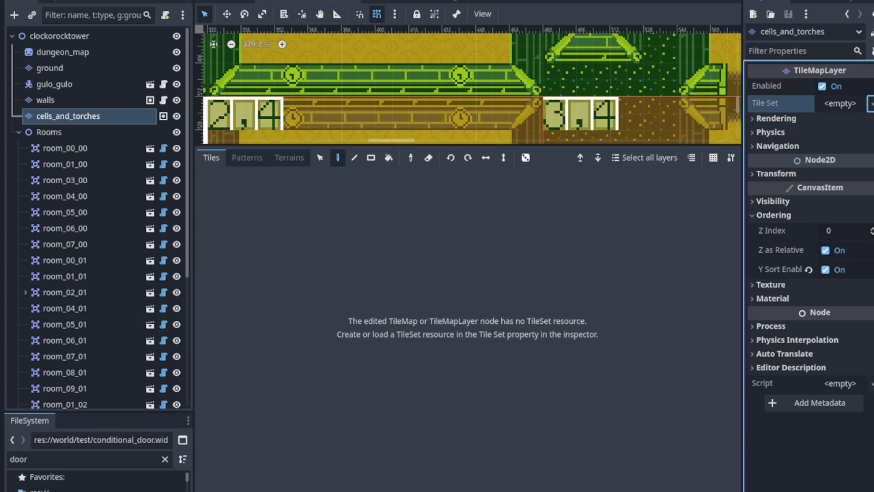
{"action": "left_click", "coordinate": [838, 103]}
{"action": "left_click", "coordinate": [847, 122]}
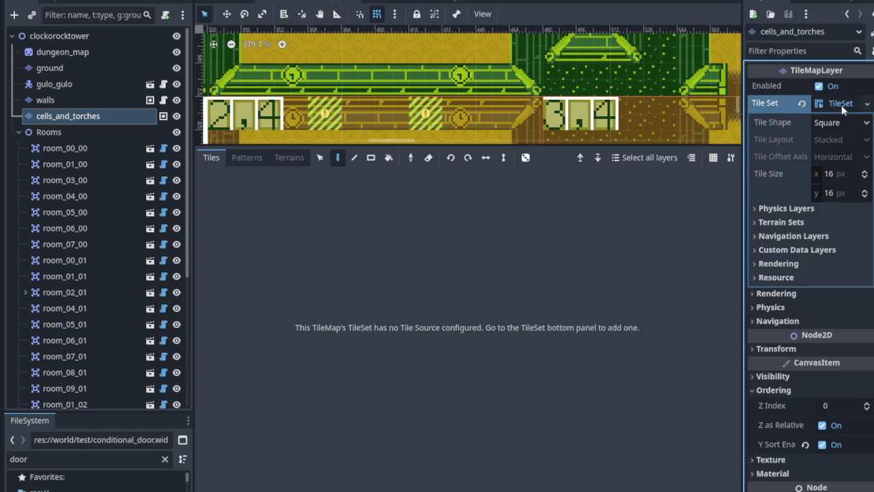
Step: Bring up the TileSet editor panel for the new empty 16×16 tile set
{"action": "left_click", "coordinate": [844, 106]}
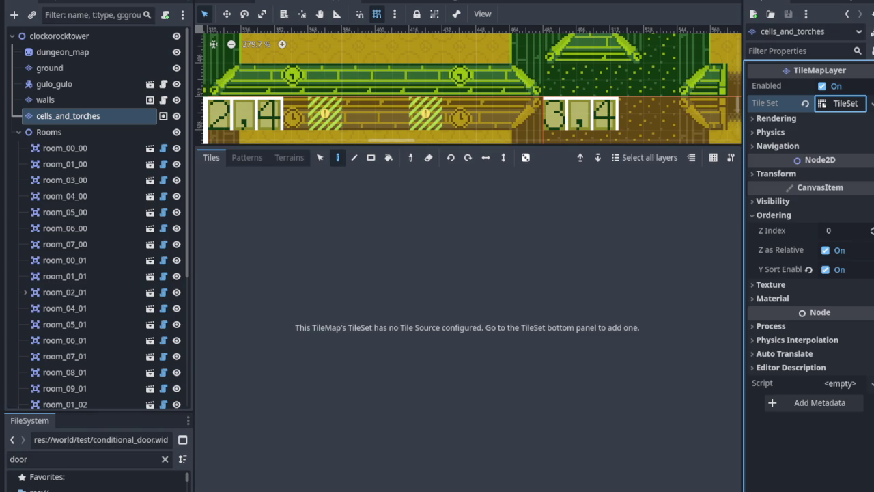
{"action": "left_click", "coordinate": [856, 109]}
{"action": "left_click", "coordinate": [866, 104]}
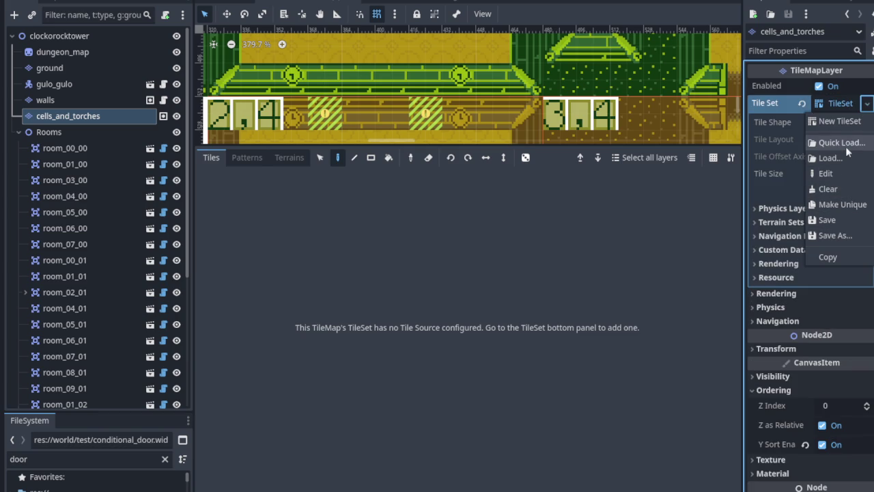
{"action": "left_click", "coordinate": [850, 124]}
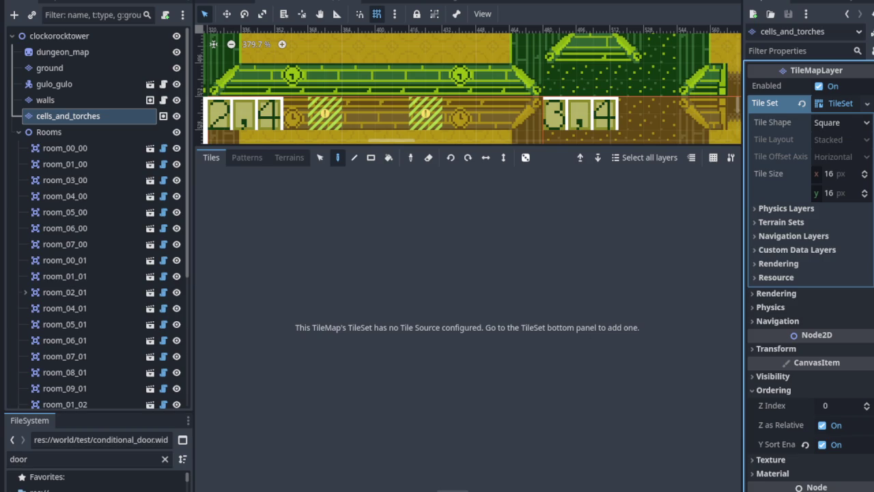
{"action": "left_click", "coordinate": [452, 490]}
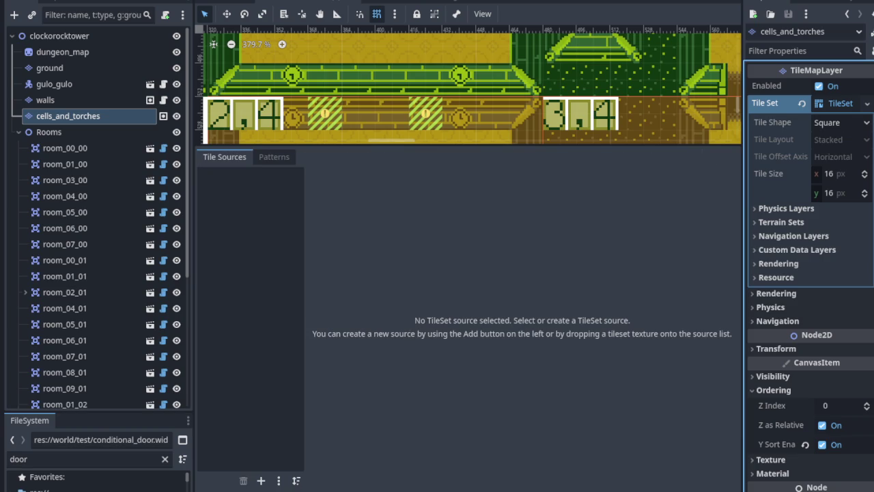
Step: Start adding an atlas source, cancel the image picker, and collapse the TileSet panel
{"action": "left_click", "coordinate": [261, 481]}
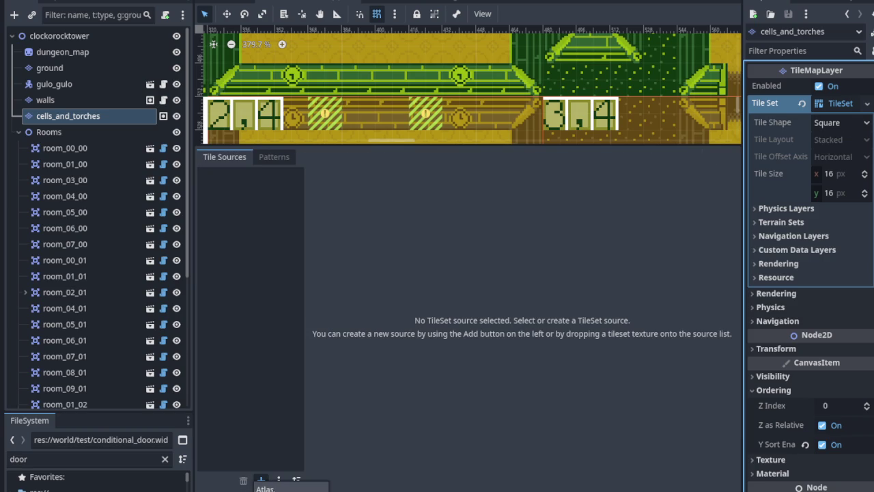
{"action": "left_click", "coordinate": [265, 489]}
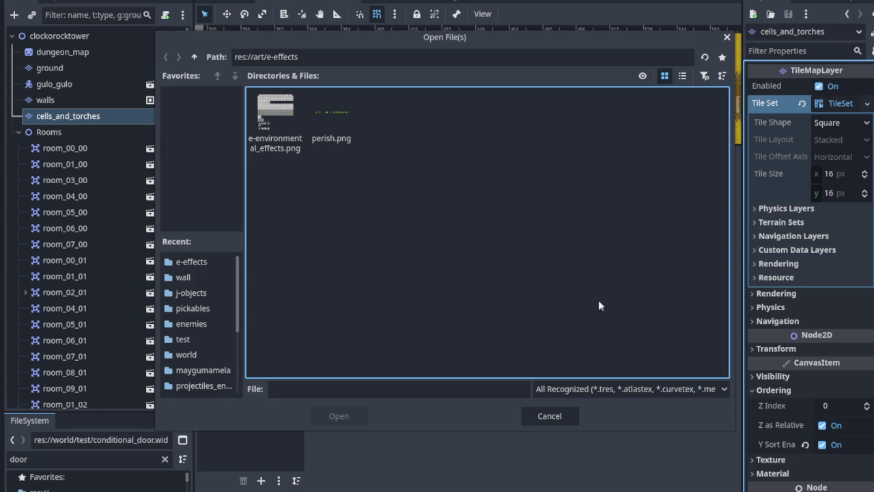
{"action": "left_click", "coordinate": [549, 416]}
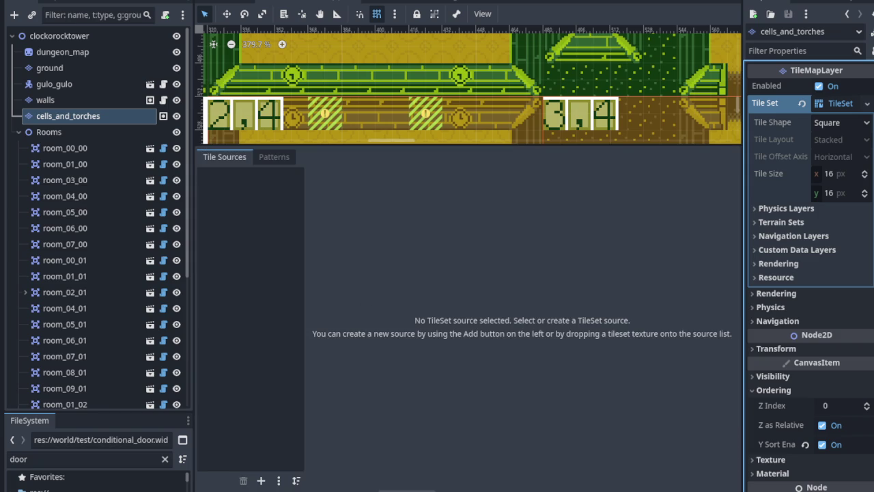
{"action": "left_click", "coordinate": [407, 490]}
{"action": "scroll", "coordinate": [326, 316], "scroll_direction": "up", "scroll_amount": 5}
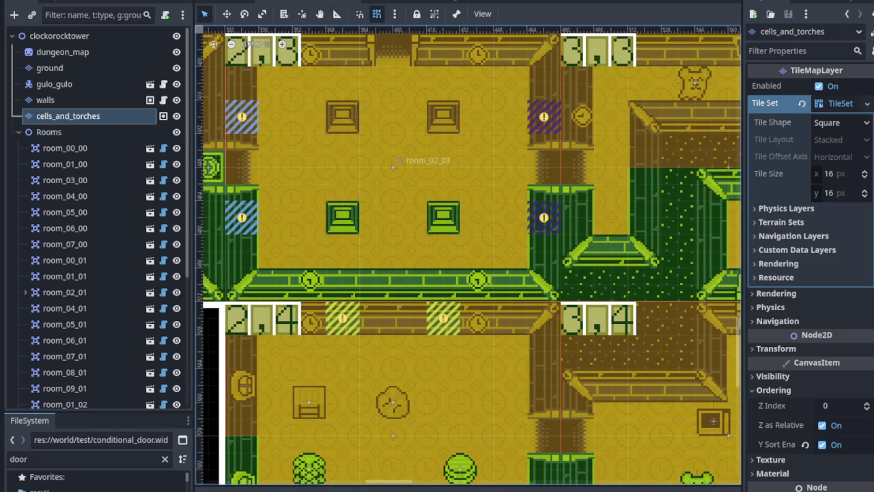
{"action": "scroll", "coordinate": [466, 238], "scroll_direction": "left", "scroll_amount": 5}
{"action": "scroll", "coordinate": [371, 239], "scroll_direction": "up", "scroll_amount": 4}
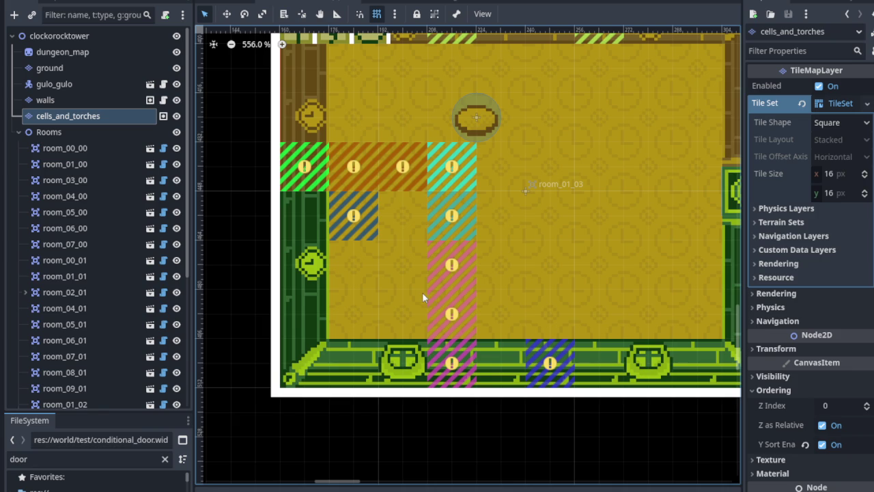
{"action": "scroll", "coordinate": [436, 292], "scroll_direction": "down", "scroll_amount": 4}
{"action": "mouse_move", "coordinate": [478, 157]}
{"action": "left_mouse_down"}
{"action": "mouse_move", "coordinate": [488, 246]}
{"action": "mouse_move", "coordinate": [469, 317]}
{"action": "mouse_move", "coordinate": [415, 332]}
{"action": "left_mouse_up"}
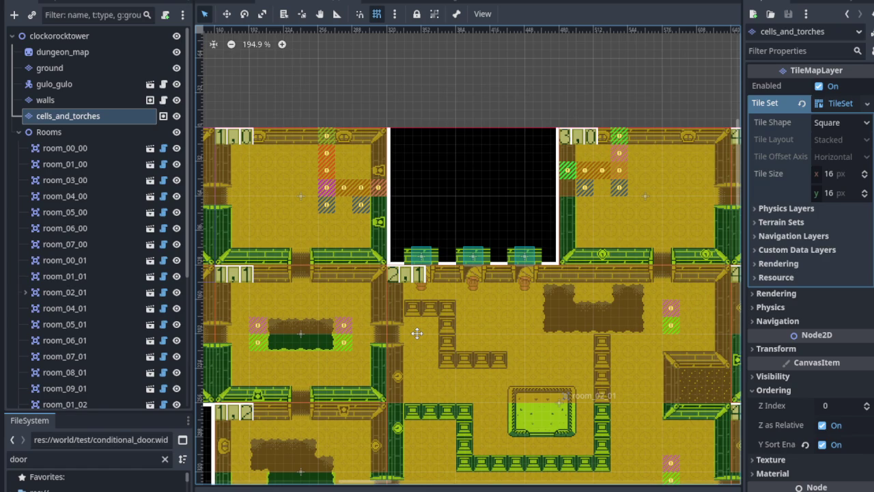
{"action": "left_click_drag", "start_coordinate": [416, 333], "coordinate": [416, 333]}
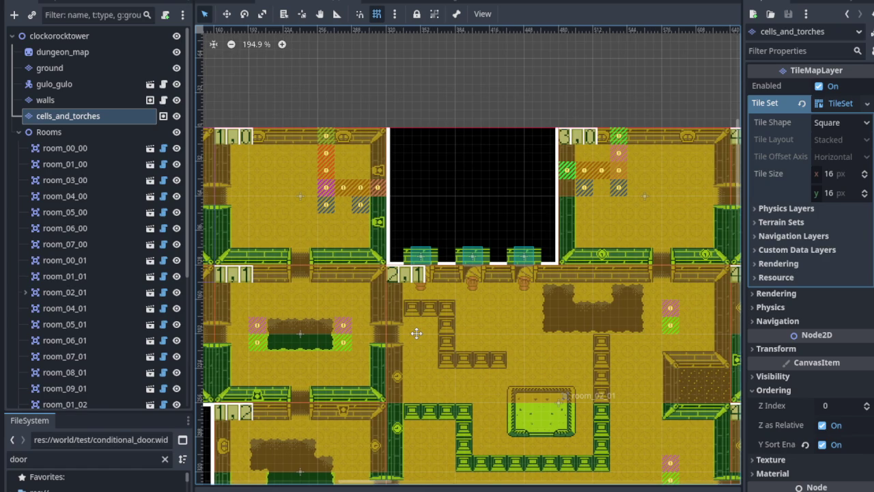
{"action": "scroll", "coordinate": [415, 333], "scroll_direction": "down", "scroll_amount": 10}
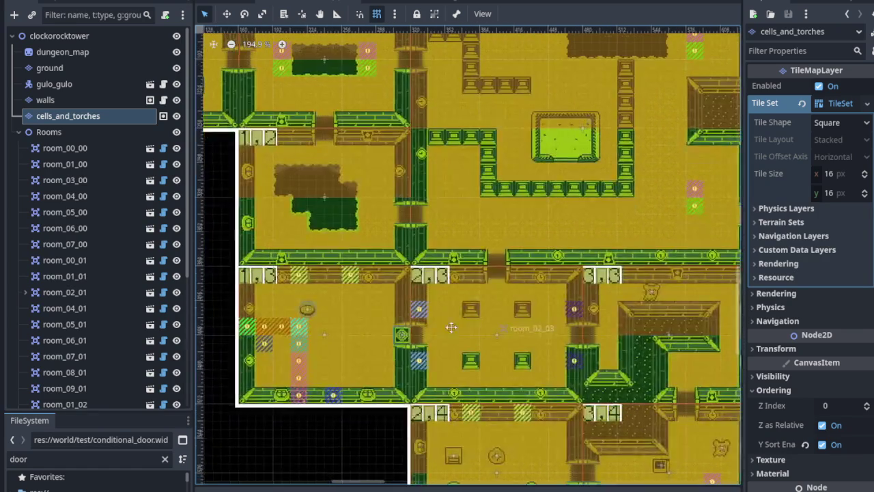
{"action": "scroll", "coordinate": [451, 329], "scroll_direction": "down", "scroll_amount": 6}
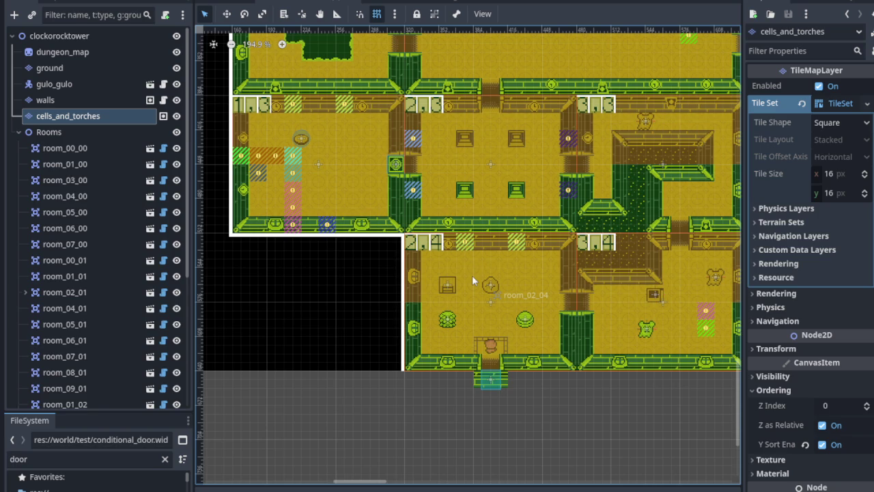
{"action": "scroll", "coordinate": [547, 337], "scroll_direction": "up", "scroll_amount": 4}
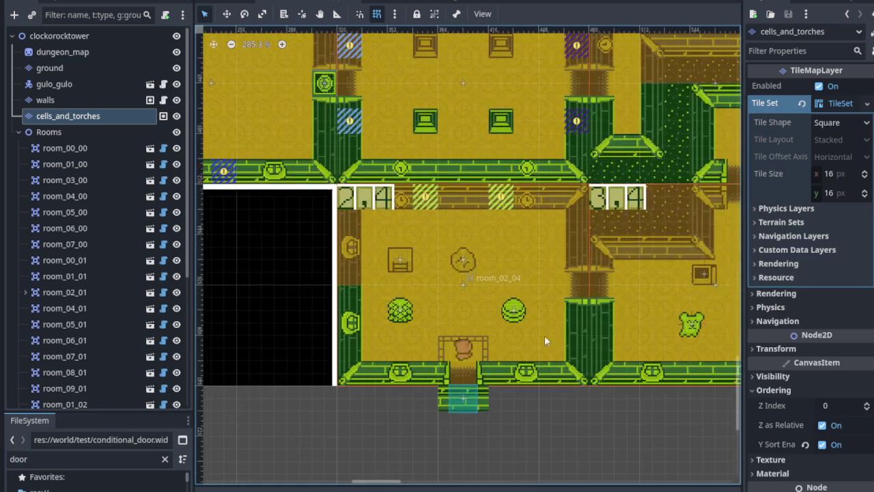
{"action": "scroll", "coordinate": [547, 337], "scroll_direction": "down", "scroll_amount": 2}
{"action": "scroll", "coordinate": [547, 337], "scroll_direction": "right", "scroll_amount": 3}
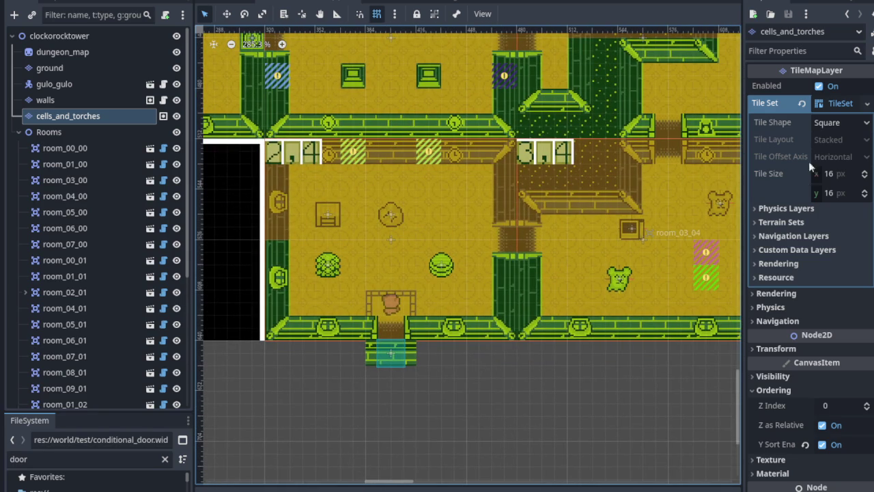
Step: Save the layer's tile set as animation_tile_set.tres in res://world/wall
{"action": "left_click", "coordinate": [841, 104]}
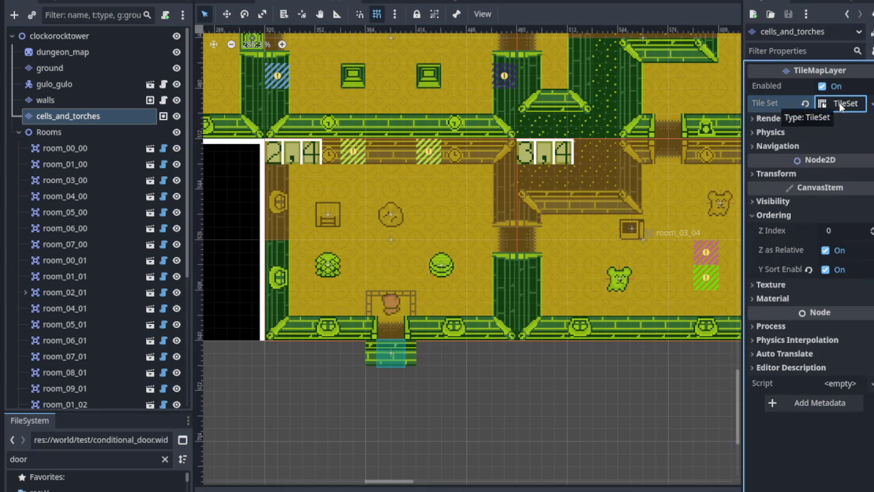
{"action": "left_click", "coordinate": [841, 104]}
{"action": "left_click", "coordinate": [866, 103]}
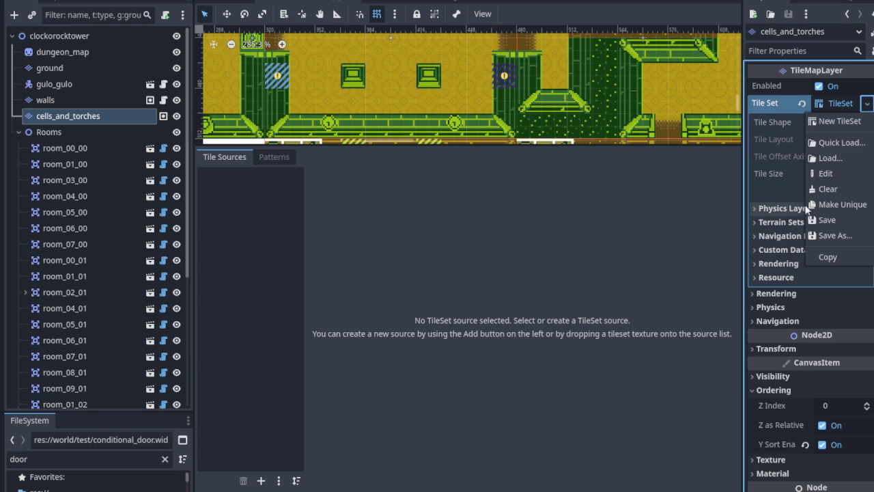
{"action": "left_click", "coordinate": [828, 236]}
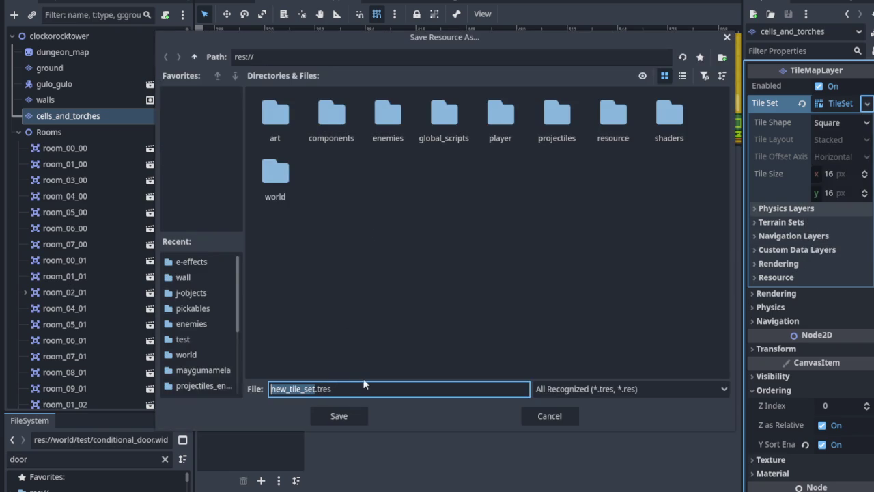
{"action": "type", "text": "animation_"}
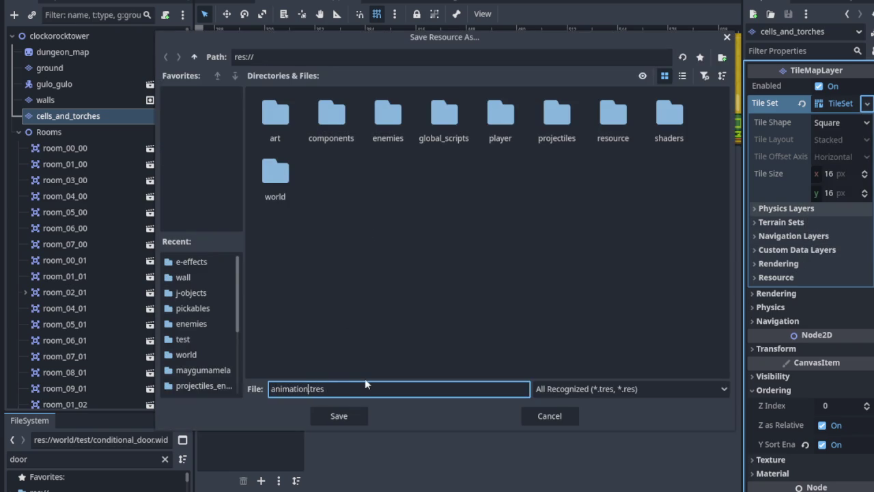
{"action": "type", "text": "tile_s"}
{"action": "type", "text": "et"}
{"action": "double_click", "coordinate": [275, 163]}
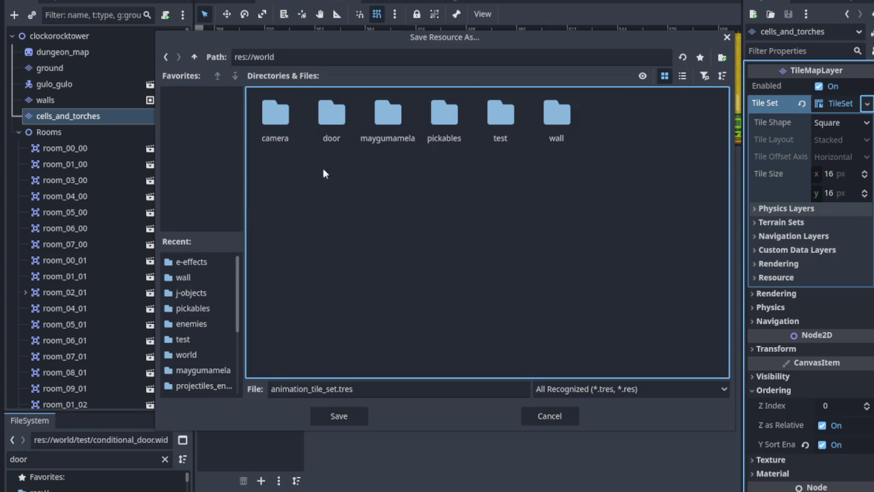
{"action": "double_click", "coordinate": [574, 125]}
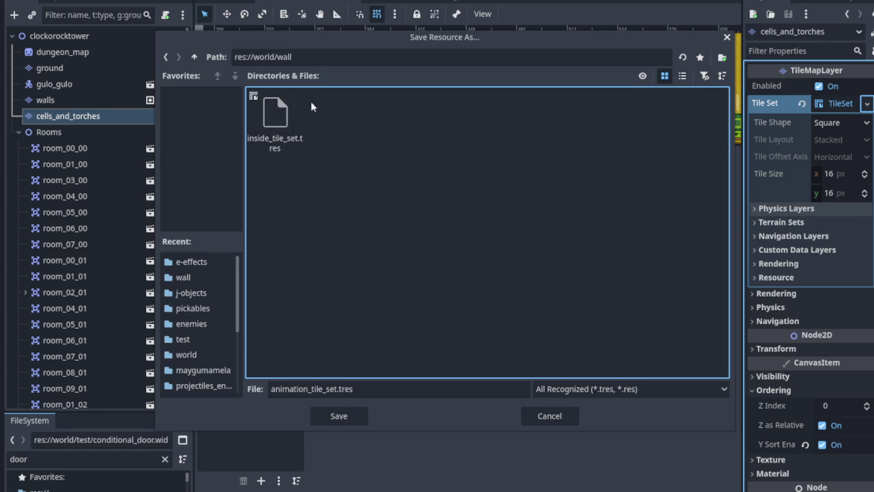
{"action": "left_click", "coordinate": [348, 415]}
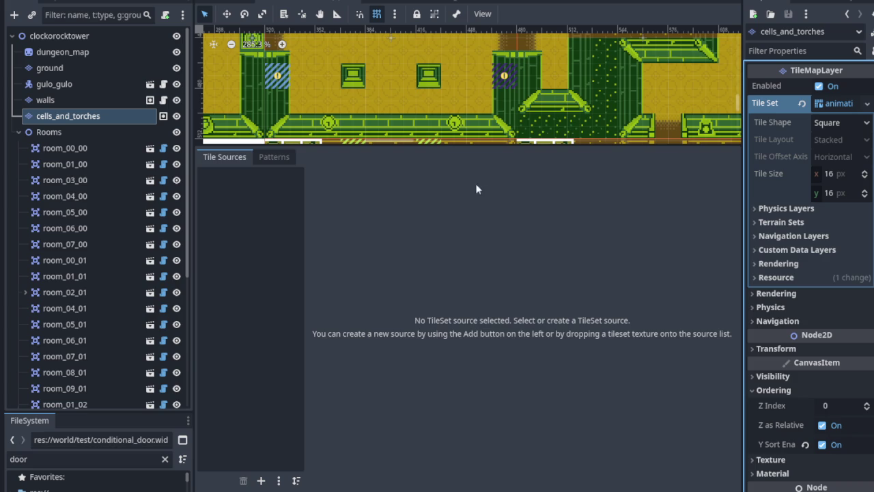
Step: Add an Atlas tile source to animation_tile_set using art/e-effects/e-environmental_effects.png
{"action": "left_click", "coordinate": [262, 481]}
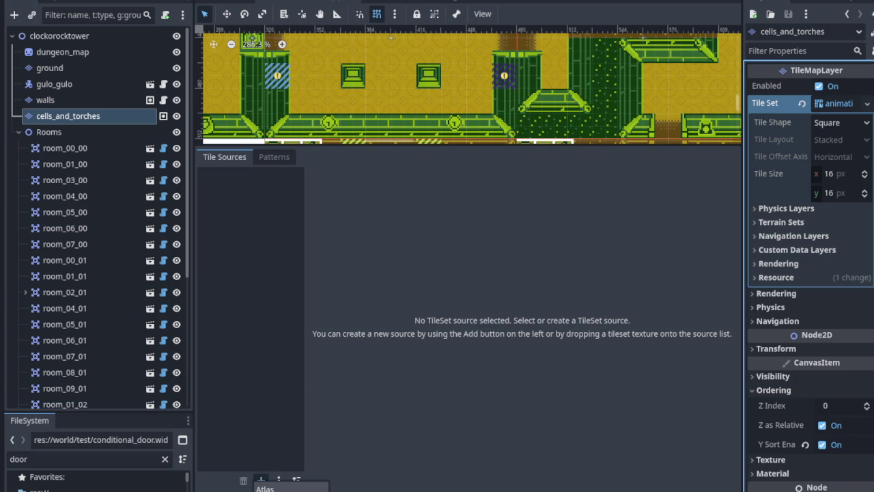
{"action": "left_click", "coordinate": [265, 487]}
{"action": "left_click", "coordinate": [300, 145]}
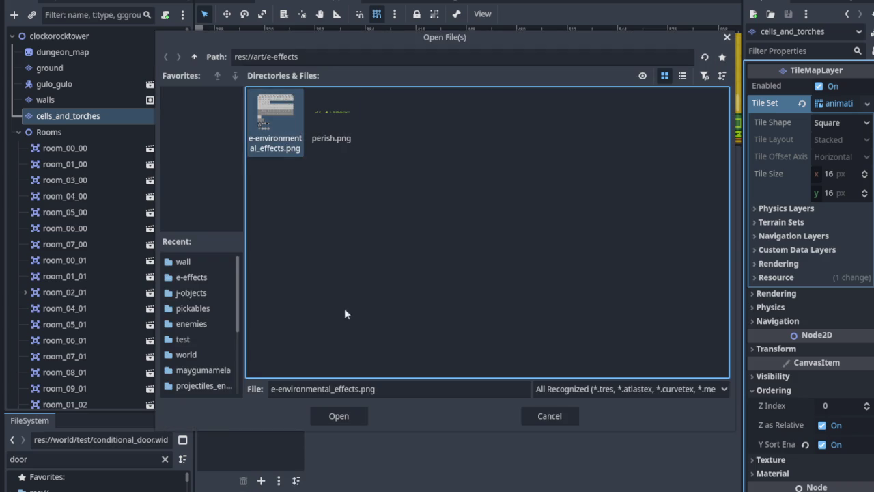
{"action": "left_click", "coordinate": [339, 414]}
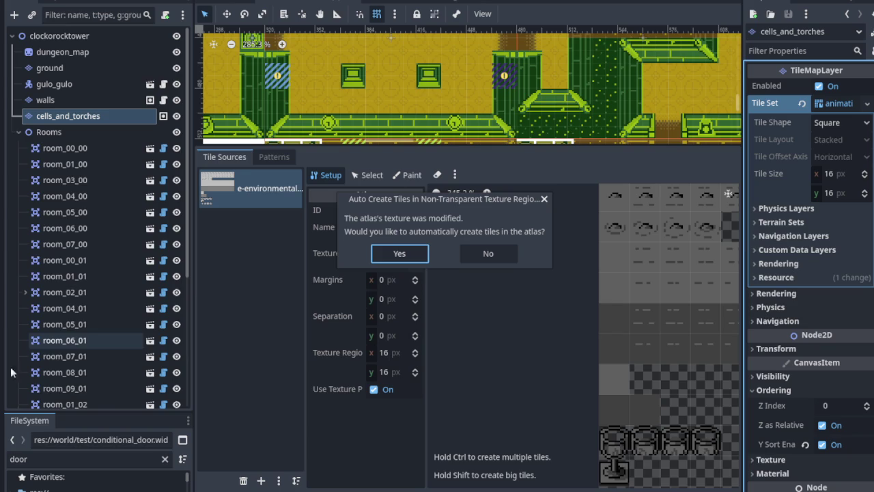
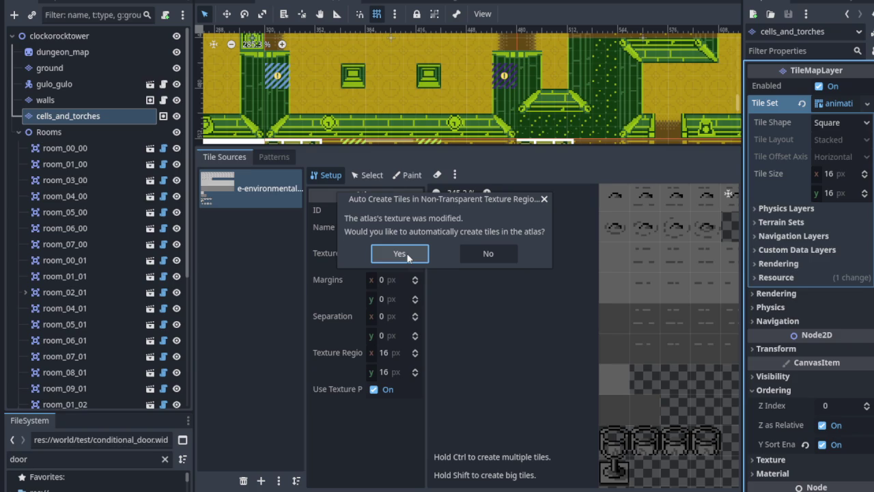
Step: Decline automatic tile creation for the new atlas and zoom in on the lamp tiles
{"action": "left_click", "coordinate": [481, 251]}
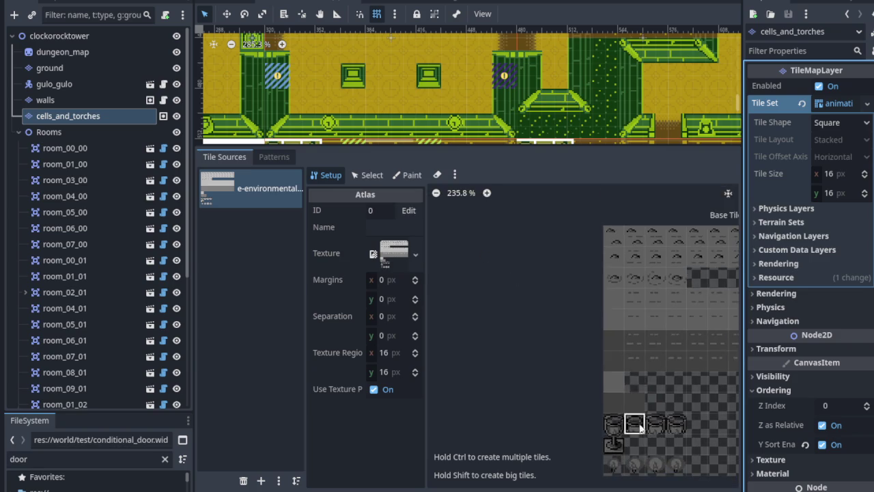
{"action": "scroll", "coordinate": [624, 289], "scroll_direction": "up", "scroll_amount": 5}
{"action": "mouse_move", "coordinate": [594, 312]}
{"action": "left_mouse_down"}
{"action": "mouse_move", "coordinate": [468, 346]}
{"action": "mouse_move", "coordinate": [223, 329]}
{"action": "left_mouse_up"}
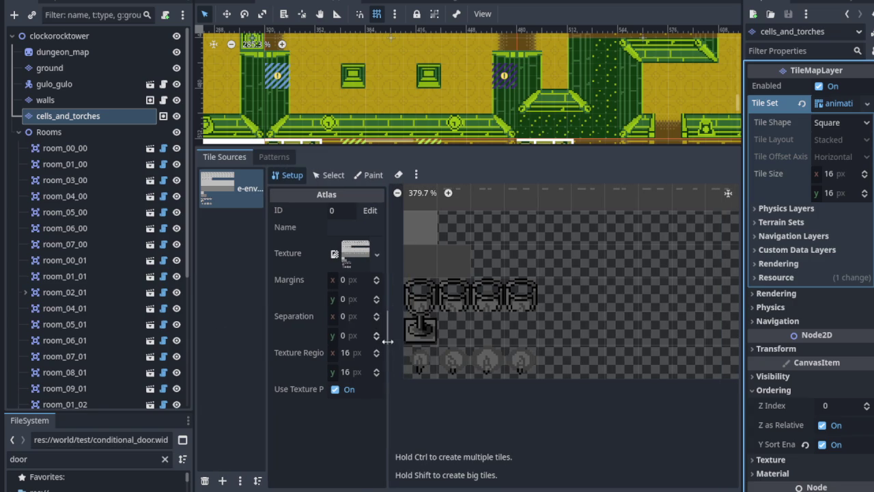
{"action": "scroll", "coordinate": [426, 366], "scroll_direction": "up", "scroll_amount": 1}
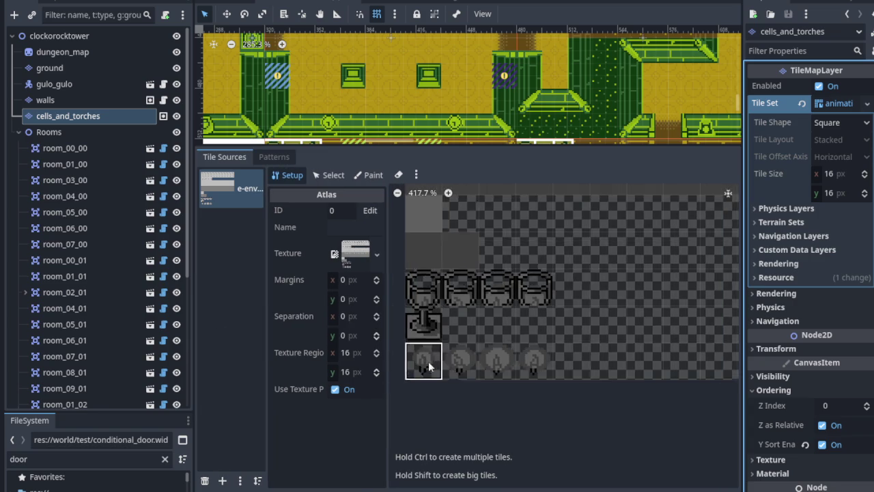
{"action": "scroll", "coordinate": [427, 366], "scroll_direction": "up", "scroll_amount": 4}
Step: Create only the first lamp tile at atlas coordinates (0, 11) and switch to Select mode
{"action": "left_click", "coordinate": [433, 354]}
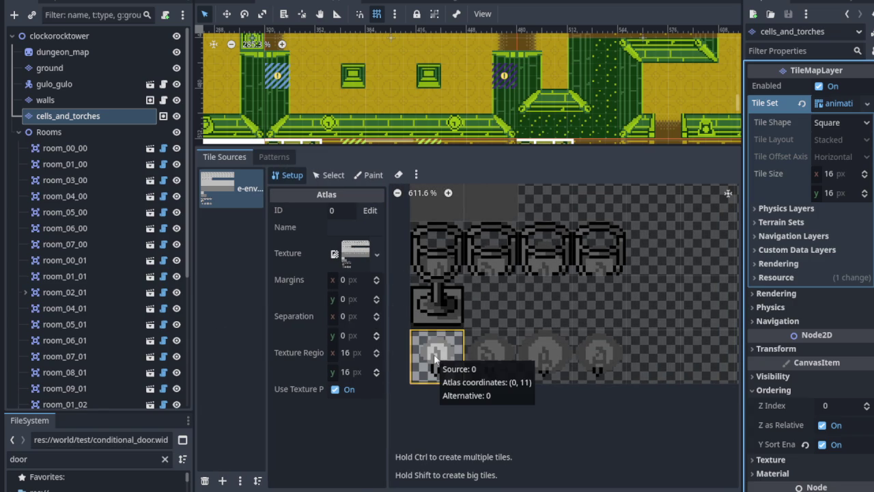
{"action": "left_click", "coordinate": [330, 175]}
{"action": "left_click", "coordinate": [294, 176]}
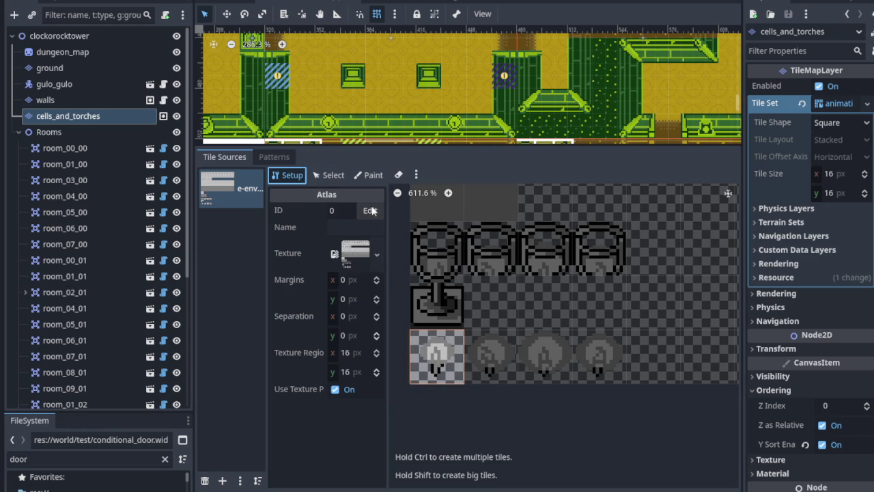
{"action": "left_click", "coordinate": [333, 176]}
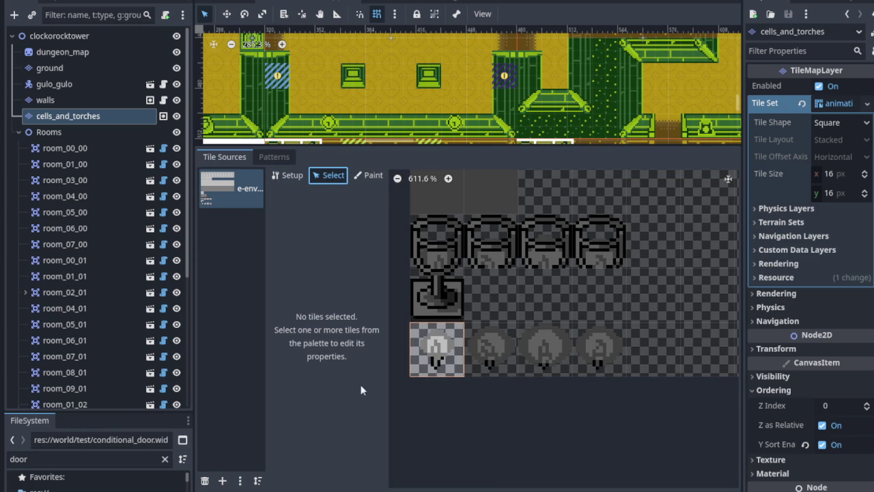
Step: Select the lamp tile at (0, 11) and expand its Animation and Frames settings, keeping Default mode
{"action": "left_click", "coordinate": [430, 345]}
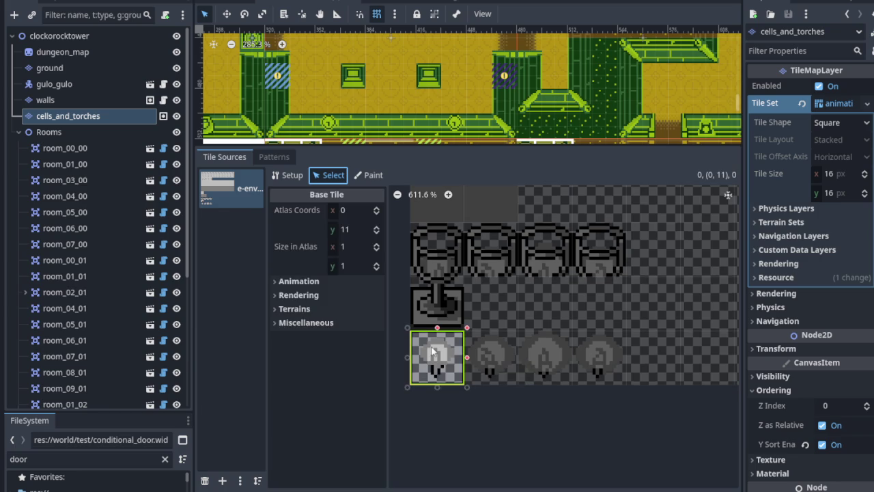
{"action": "left_click", "coordinate": [280, 281]}
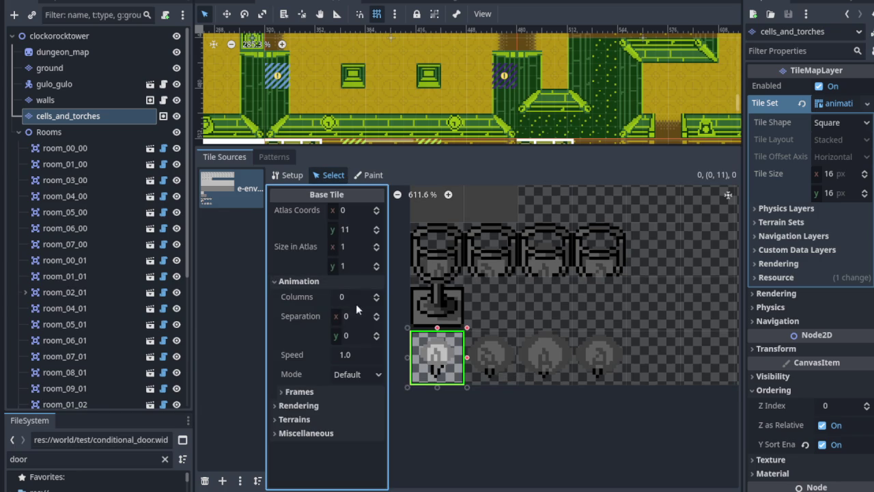
{"action": "left_click", "coordinate": [377, 374]}
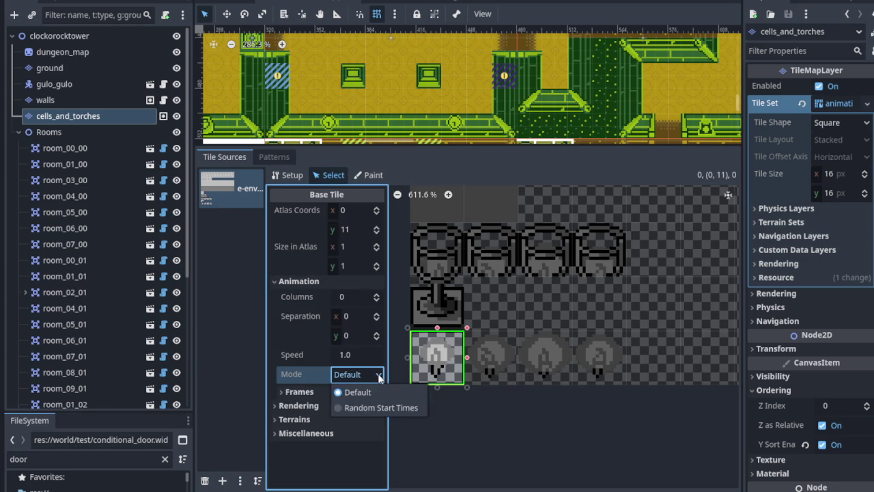
{"action": "left_click", "coordinate": [379, 376]}
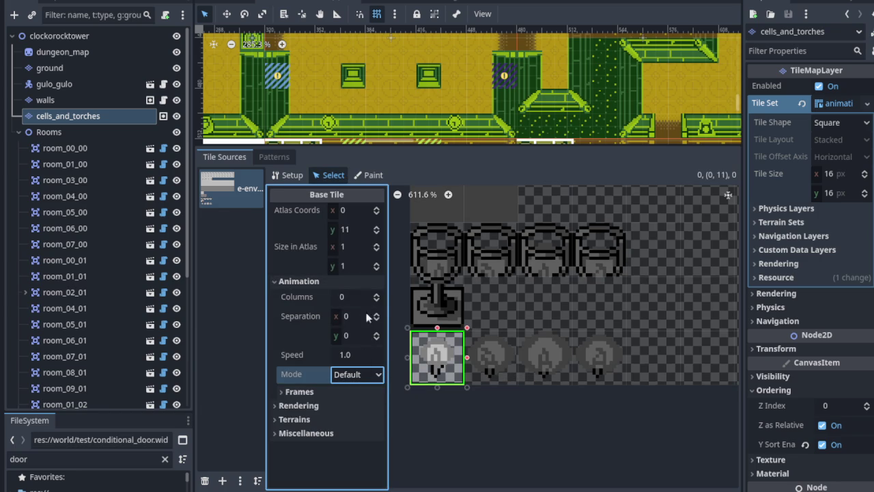
{"action": "left_click", "coordinate": [376, 294]}
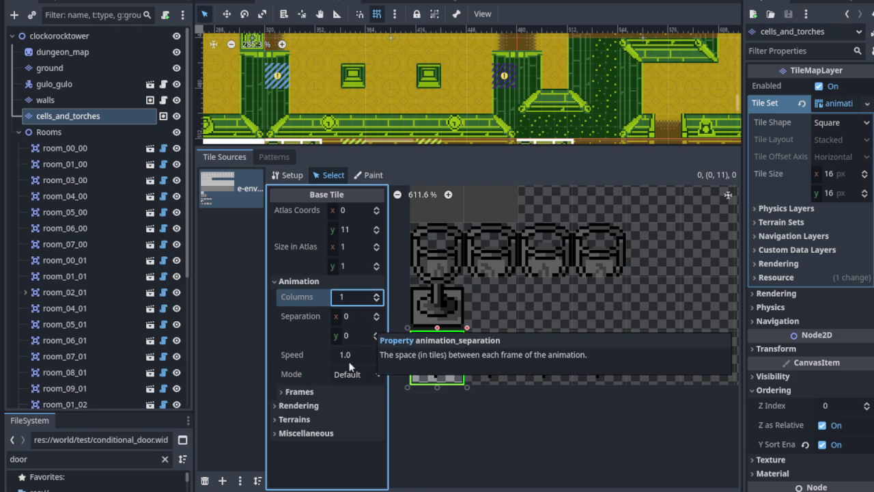
{"action": "left_click", "coordinate": [295, 393]}
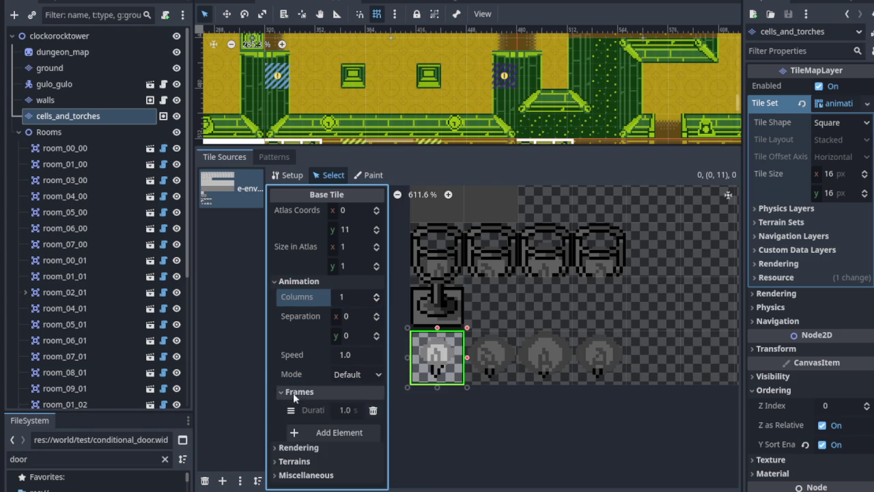
{"action": "left_click", "coordinate": [298, 431]}
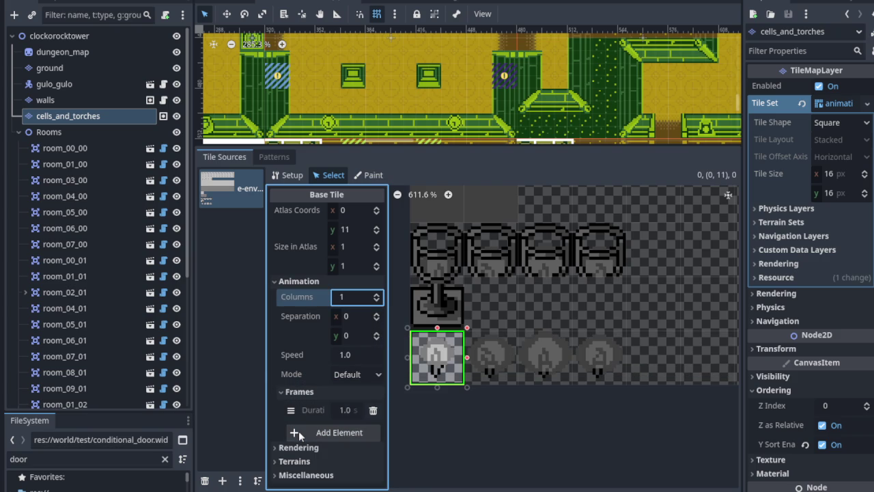
Step: Set the animation columns to 4 and add frames up to four, each lasting 1.0
{"action": "left_click", "coordinate": [376, 296]}
{"action": "left_click", "coordinate": [376, 296]}
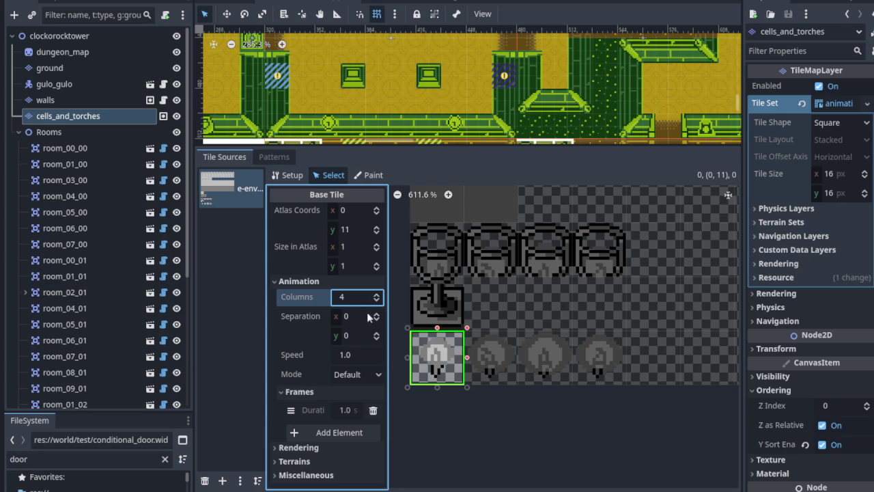
{"action": "left_click", "coordinate": [295, 434]}
{"action": "left_click", "coordinate": [295, 434]}
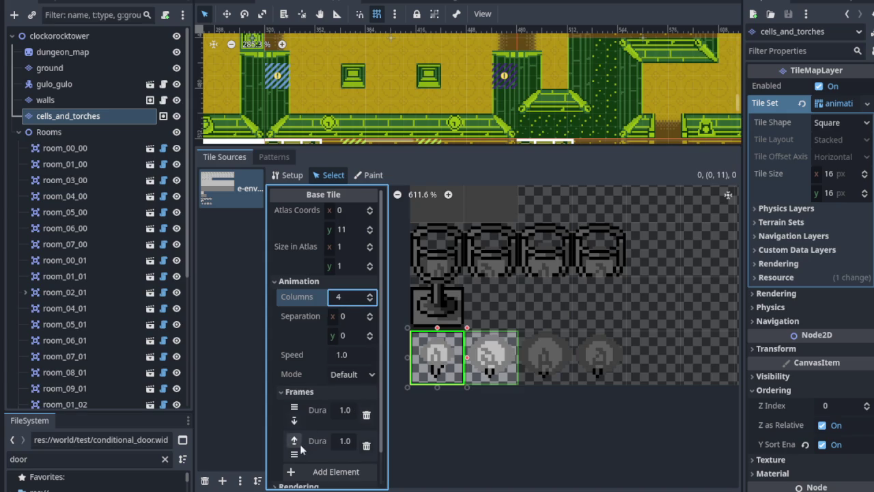
{"action": "left_click", "coordinate": [292, 469]}
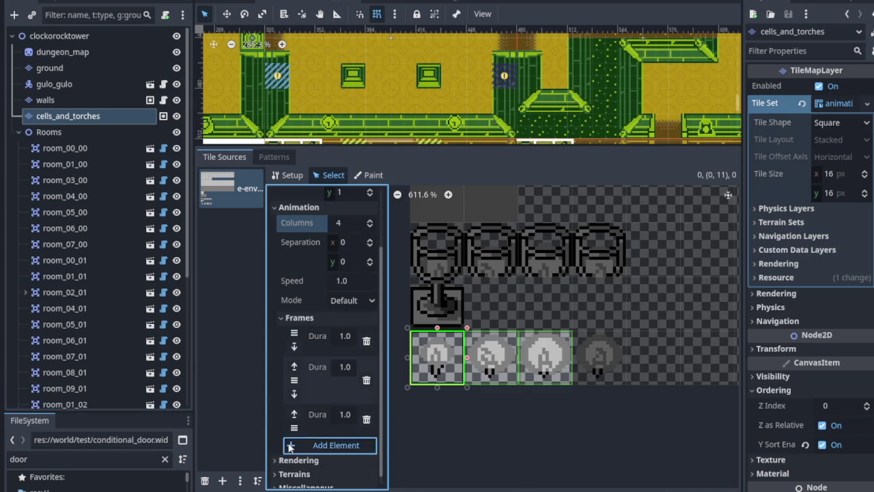
{"action": "left_click", "coordinate": [289, 445]}
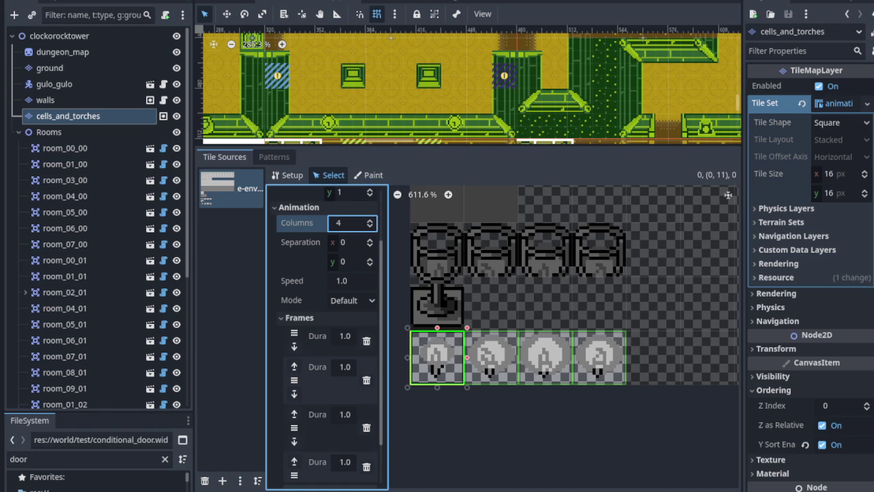
Step: Review the animated lamp tiles in the atlas, then clear the tile selection
{"action": "scroll", "coordinate": [507, 306], "scroll_direction": "down", "scroll_amount": 5}
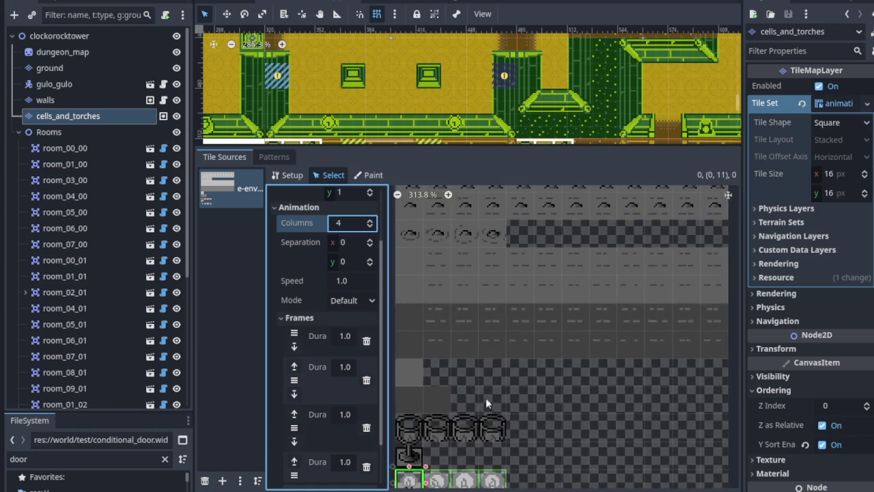
{"action": "left_click_drag", "start_coordinate": [518, 351], "coordinate": [422, 367]}
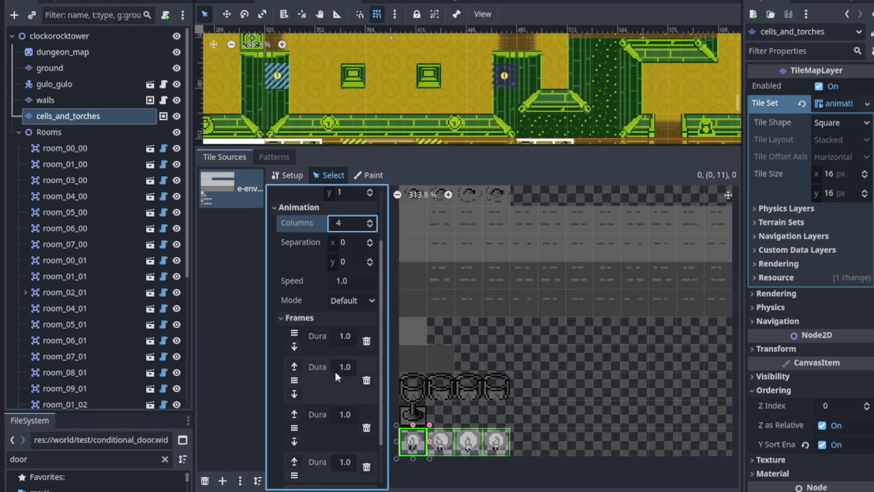
{"action": "scroll", "coordinate": [440, 411], "scroll_direction": "up", "scroll_amount": 4}
{"action": "scroll", "coordinate": [437, 318], "scroll_direction": "up", "scroll_amount": 1}
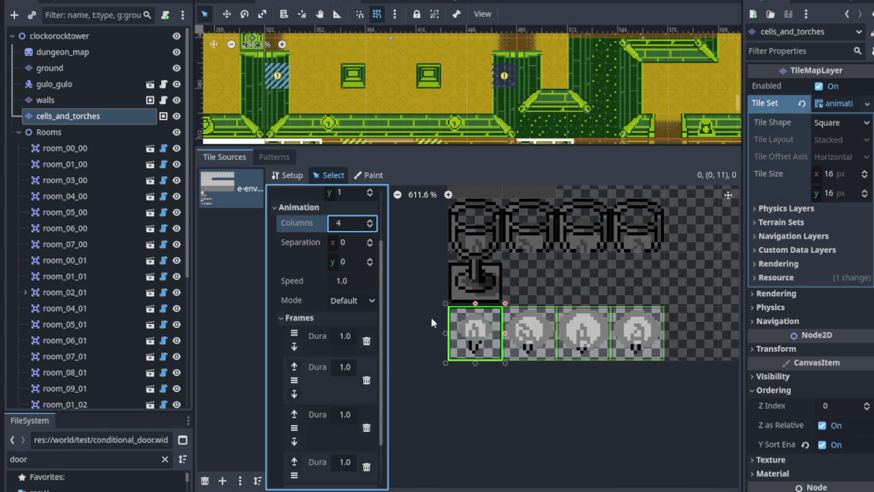
{"action": "scroll", "coordinate": [451, 321], "scroll_direction": "up", "scroll_amount": 1}
{"action": "scroll", "coordinate": [538, 303], "scroll_direction": "down", "scroll_amount": 3}
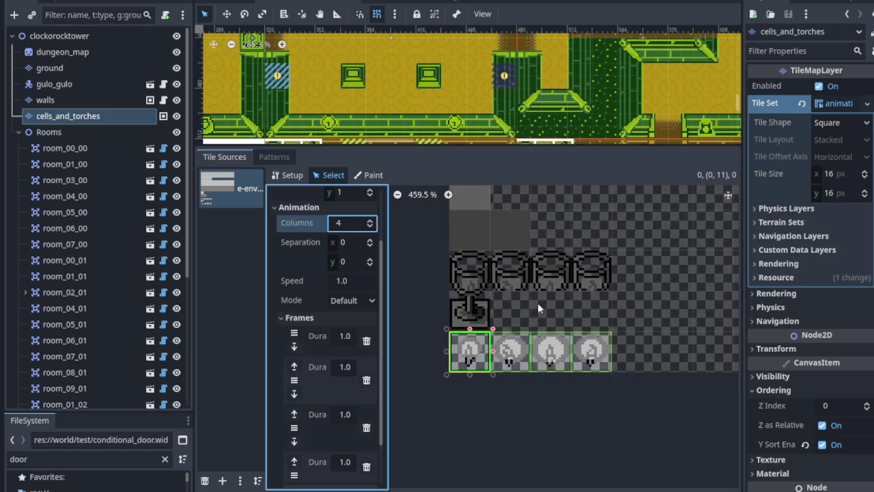
{"action": "scroll", "coordinate": [334, 372], "scroll_direction": "down", "scroll_amount": 2}
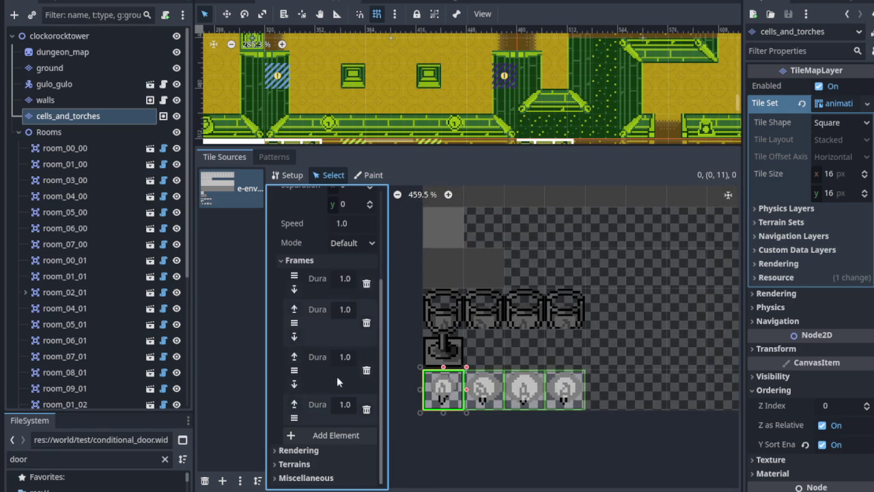
{"action": "left_click_drag", "start_coordinate": [490, 329], "coordinate": [482, 390]}
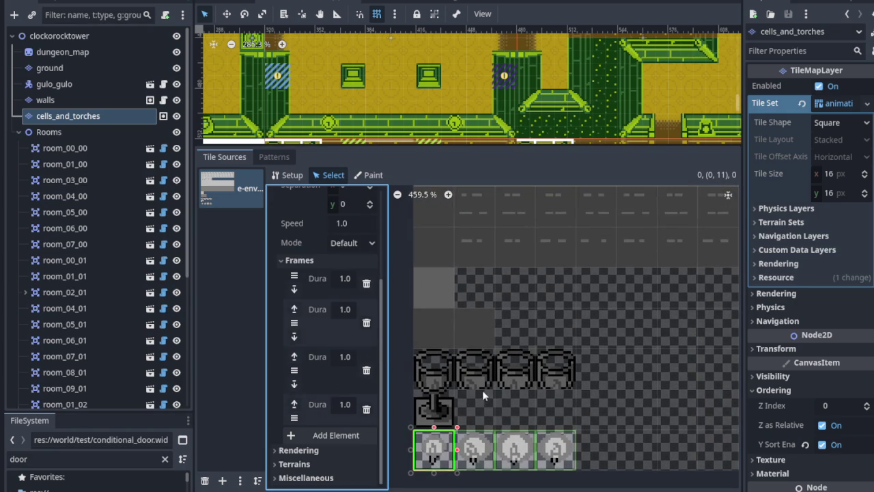
{"action": "scroll", "coordinate": [484, 379], "scroll_direction": "down", "scroll_amount": 9}
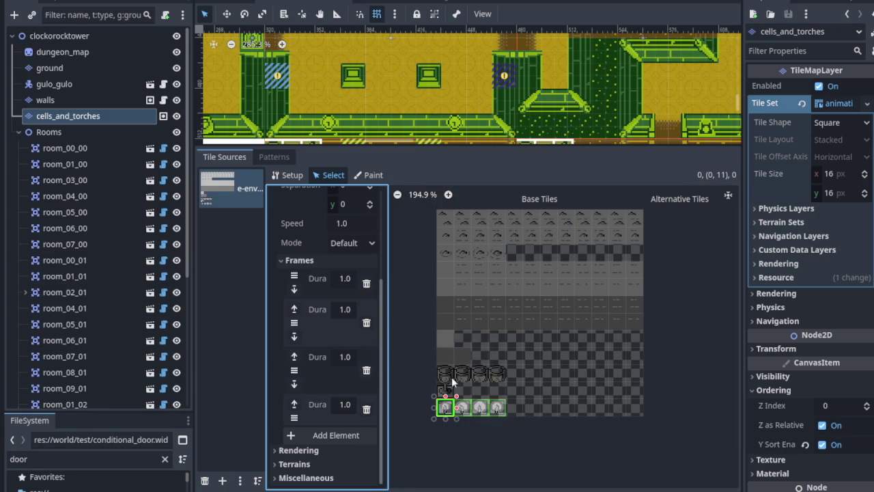
{"action": "scroll", "coordinate": [369, 138], "scroll_direction": "down", "scroll_amount": 2}
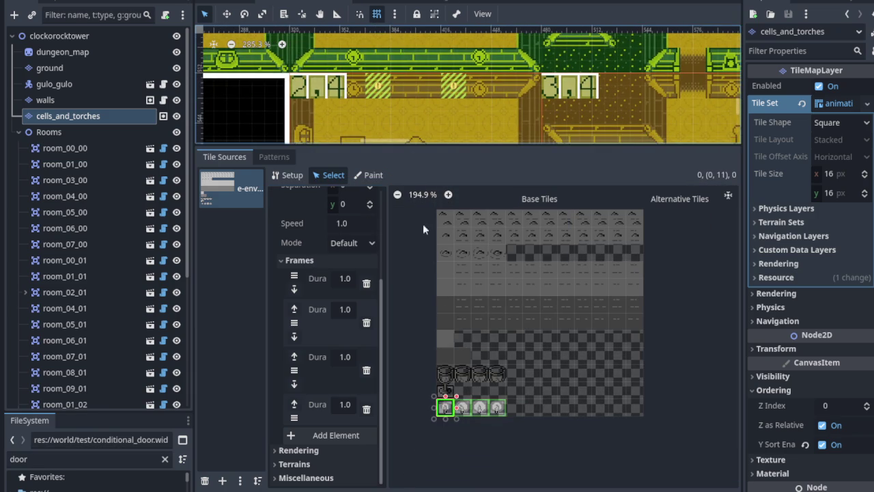
{"action": "scroll", "coordinate": [447, 408], "scroll_direction": "up", "scroll_amount": 1}
{"action": "scroll", "coordinate": [449, 404], "scroll_direction": "up", "scroll_amount": 3}
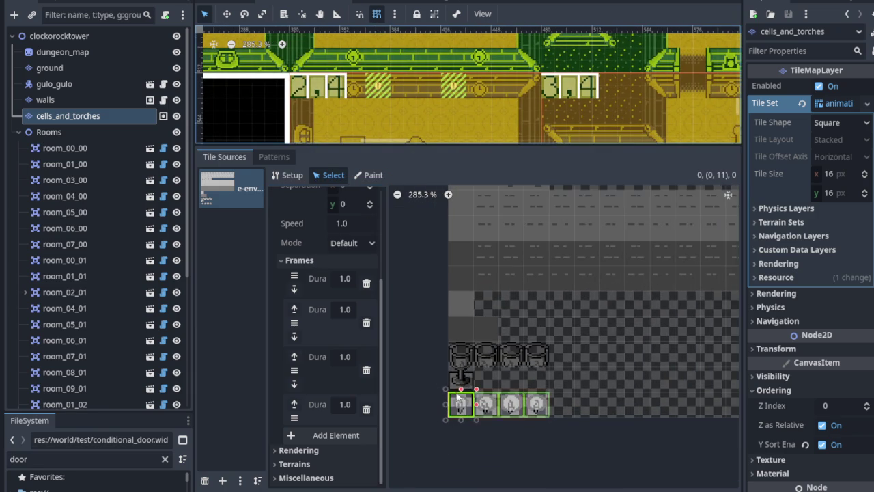
{"action": "scroll", "coordinate": [470, 362], "scroll_direction": "up", "scroll_amount": 5}
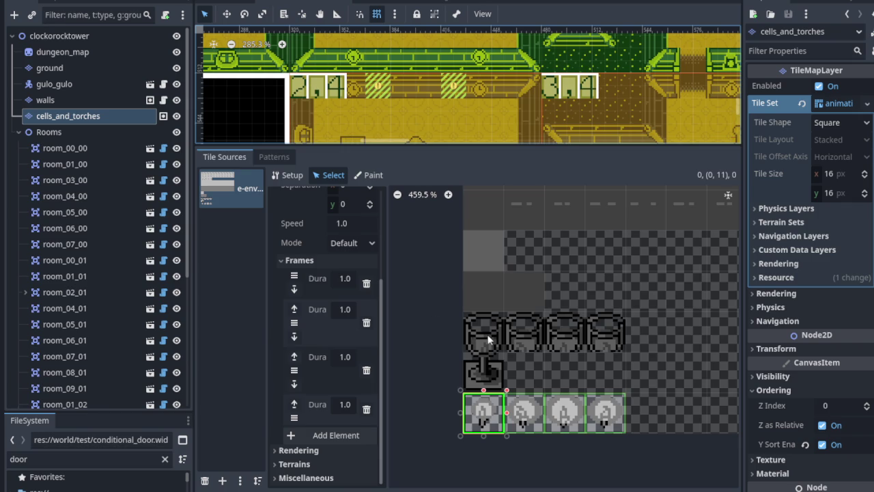
{"action": "left_click", "coordinate": [486, 339]}
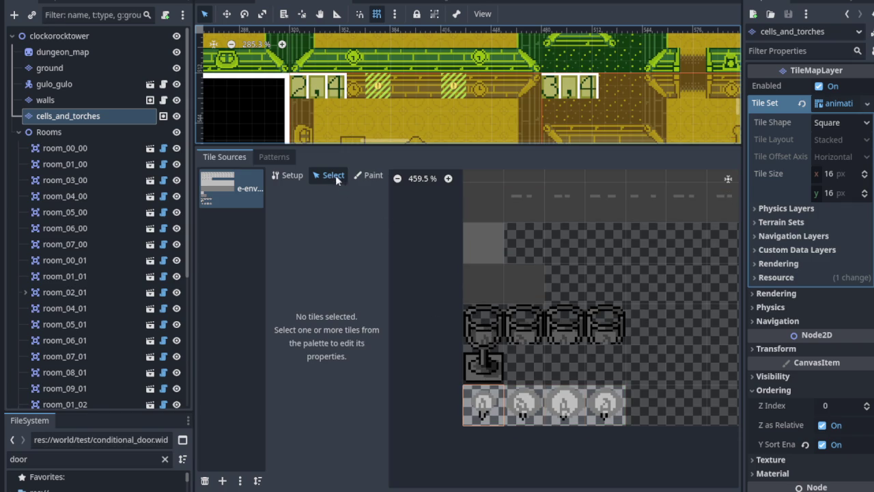
Step: Create the lamp-post tile and the first cell-bars tile in atlas Setup mode
{"action": "left_click", "coordinate": [289, 176]}
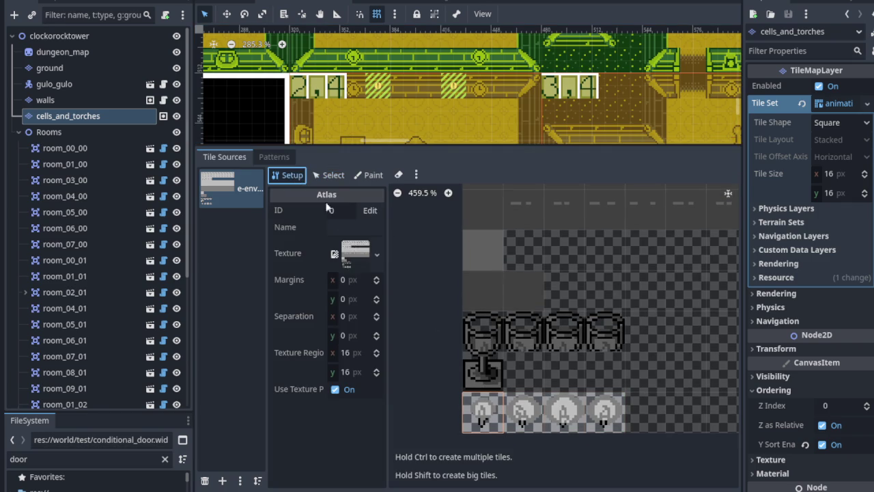
{"action": "left_click", "coordinate": [483, 372]}
{"action": "left_click", "coordinate": [488, 338]}
{"action": "left_click", "coordinate": [488, 345]}
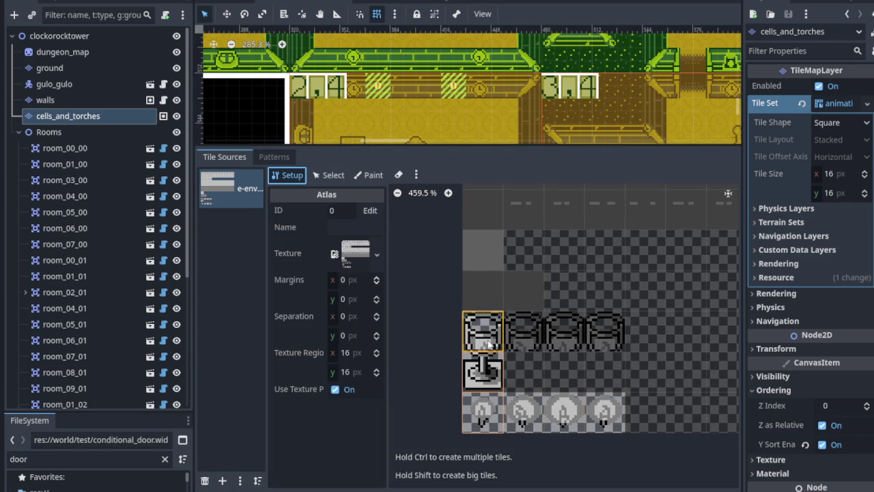
{"action": "left_click", "coordinate": [343, 178]}
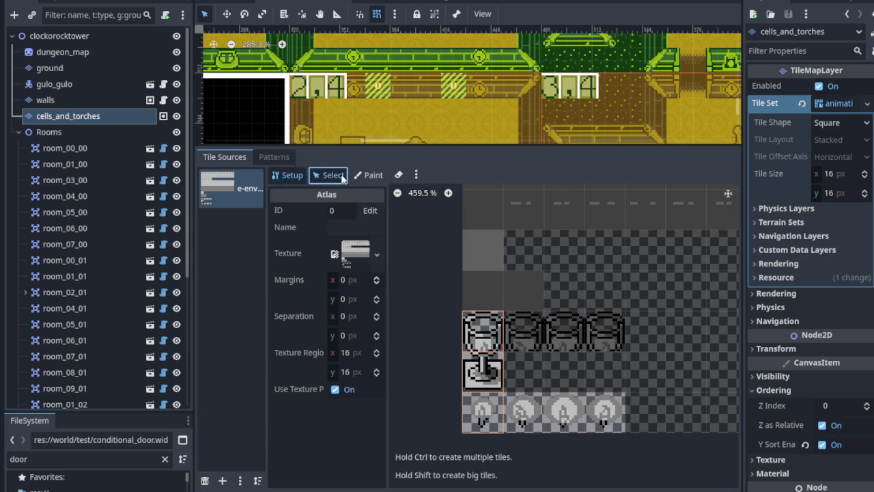
Step: Give the goblet tile a 4-column animation with four 1.0-second frames
{"action": "left_click", "coordinate": [485, 331]}
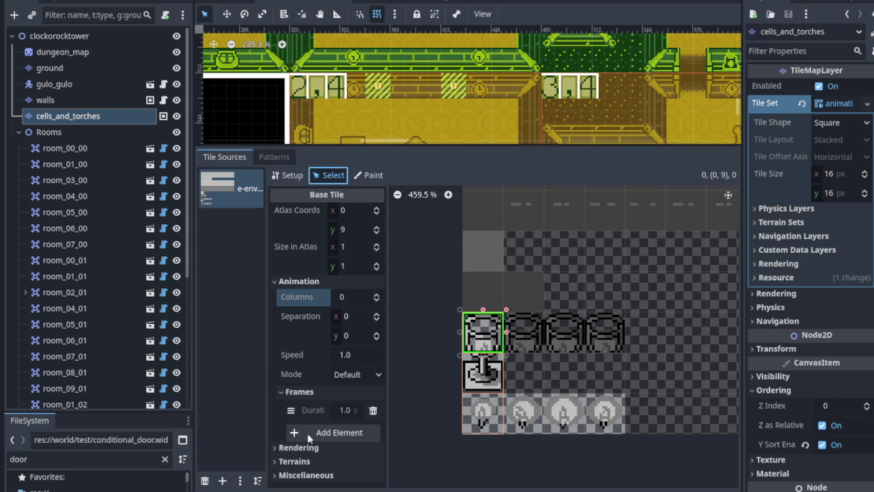
{"action": "left_click", "coordinate": [376, 294]}
{"action": "left_click", "coordinate": [375, 294]}
{"action": "left_click", "coordinate": [376, 296]}
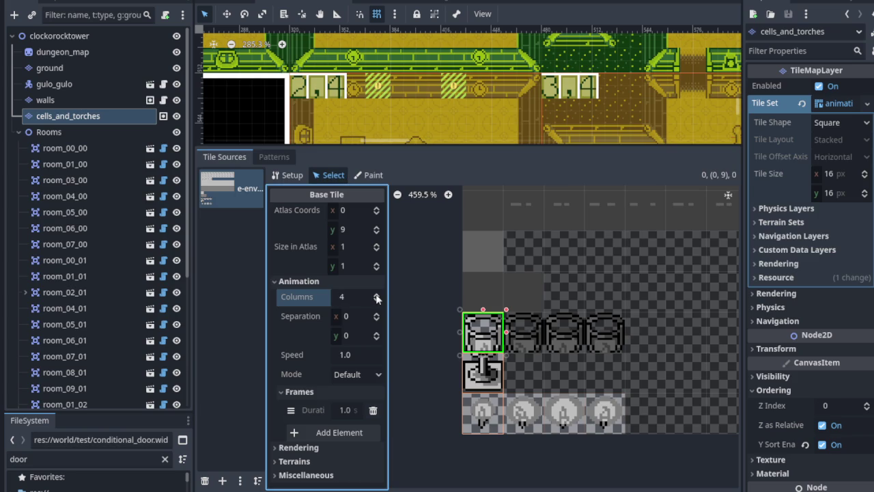
{"action": "left_click", "coordinate": [321, 432]}
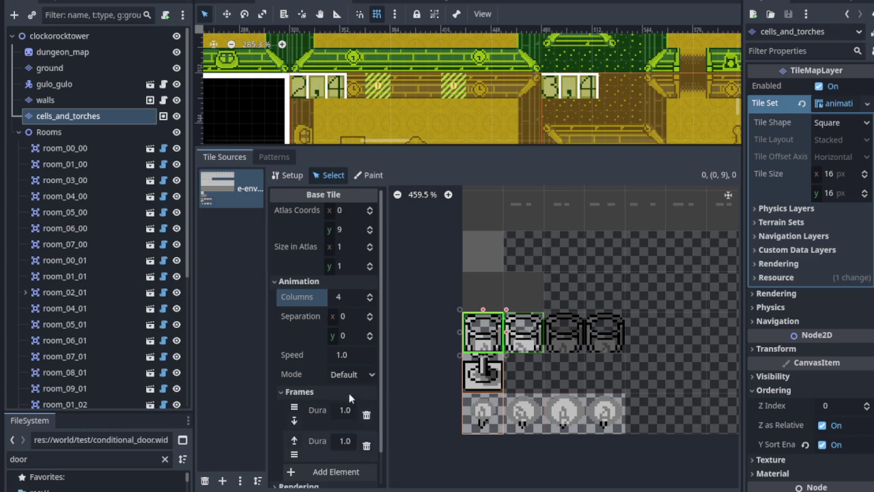
{"action": "left_click", "coordinate": [295, 471]}
{"action": "left_click", "coordinate": [307, 445]}
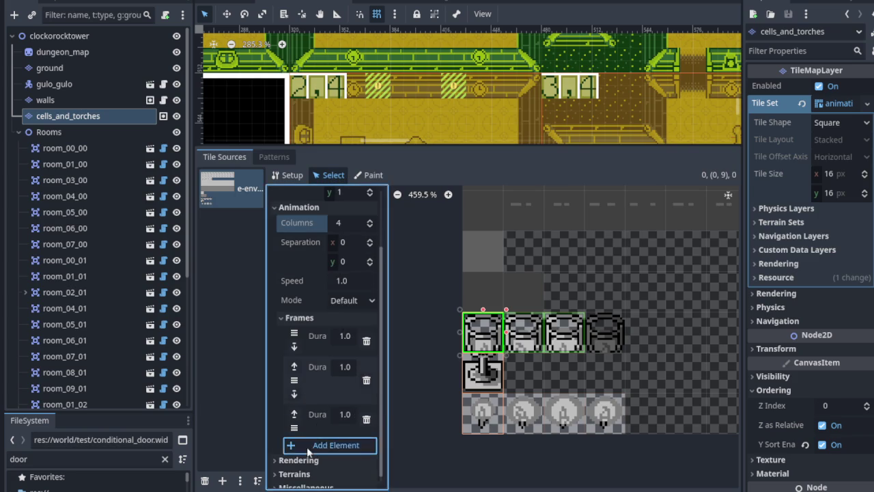
Step: Save the scene with Ctrl+S and enlarge the map view
{"action": "scroll", "coordinate": [544, 273], "scroll_direction": "down", "scroll_amount": 4}
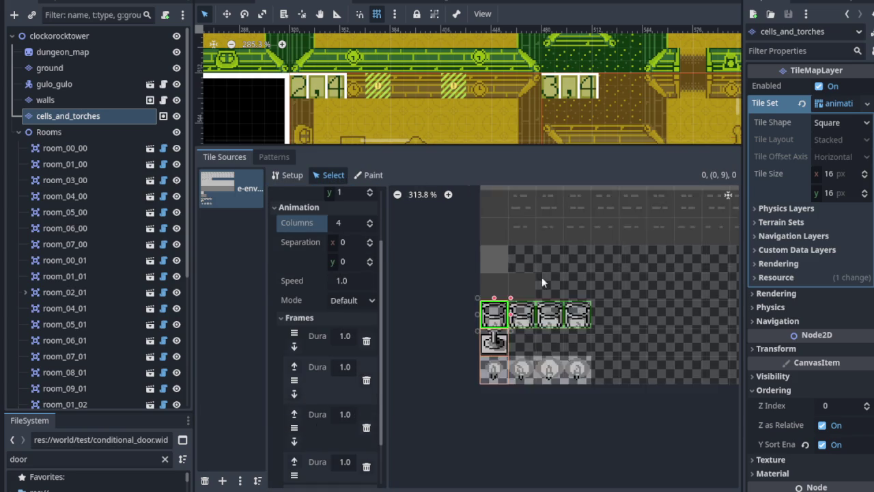
{"action": "scroll", "coordinate": [581, 287], "scroll_direction": "left", "scroll_amount": 3}
{"action": "scroll", "coordinate": [581, 287], "scroll_direction": "down", "scroll_amount": 2}
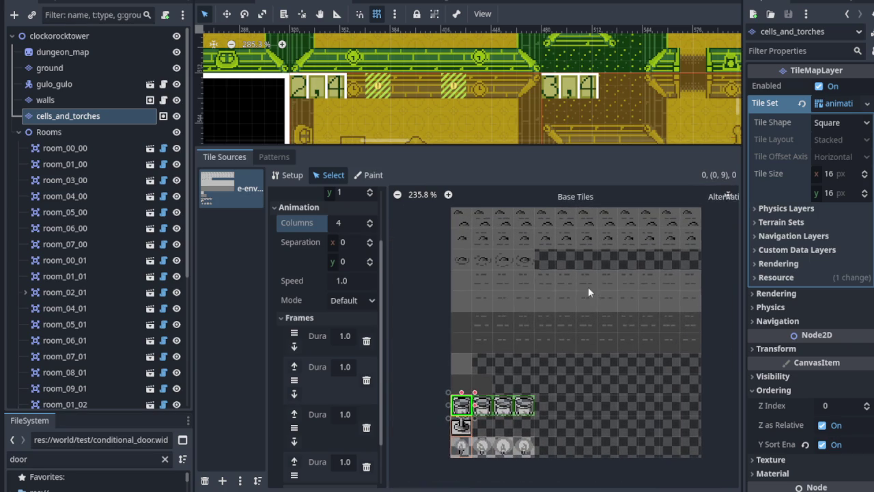
{"action": "scroll", "coordinate": [603, 301], "scroll_direction": "up", "scroll_amount": 1}
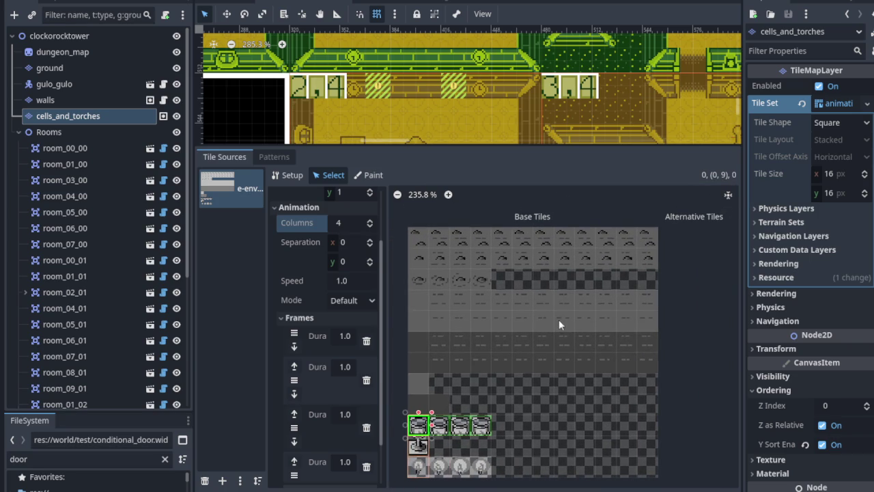
{"action": "scroll", "coordinate": [464, 253], "scroll_direction": "up", "scroll_amount": 1}
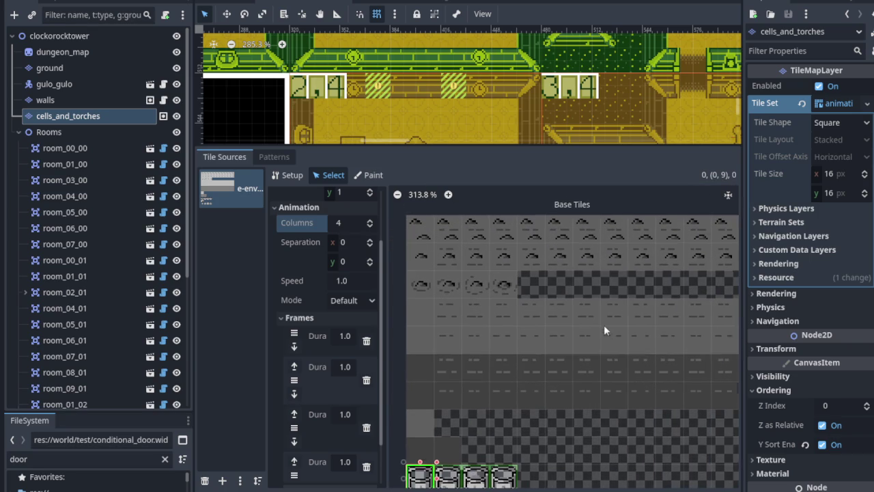
{"action": "scroll", "coordinate": [604, 314], "scroll_direction": "down", "scroll_amount": 2}
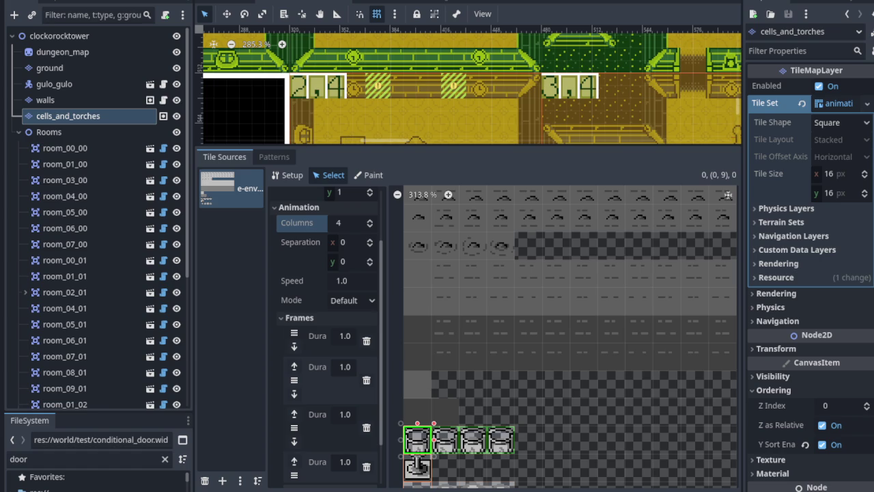
{"action": "scroll", "coordinate": [529, 280], "scroll_direction": "down", "scroll_amount": 2}
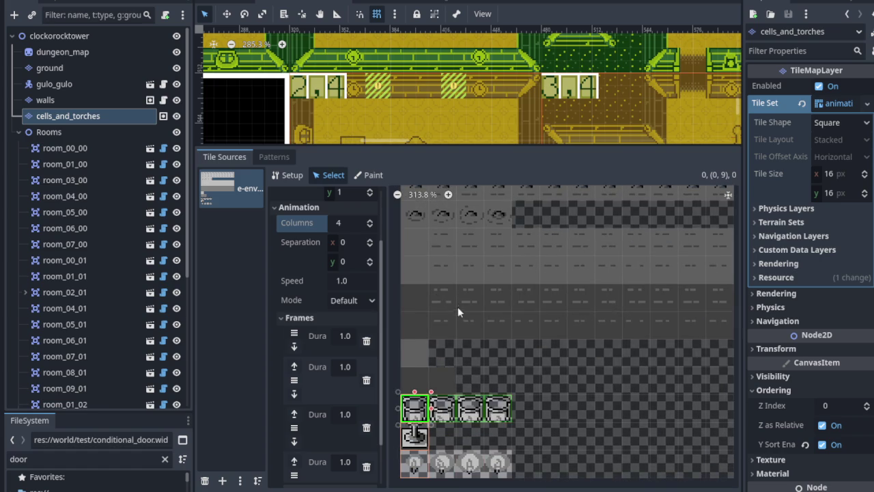
{"action": "scroll", "coordinate": [460, 304], "scroll_direction": "down", "scroll_amount": 3}
{"action": "key", "text": "ctrl+s"}
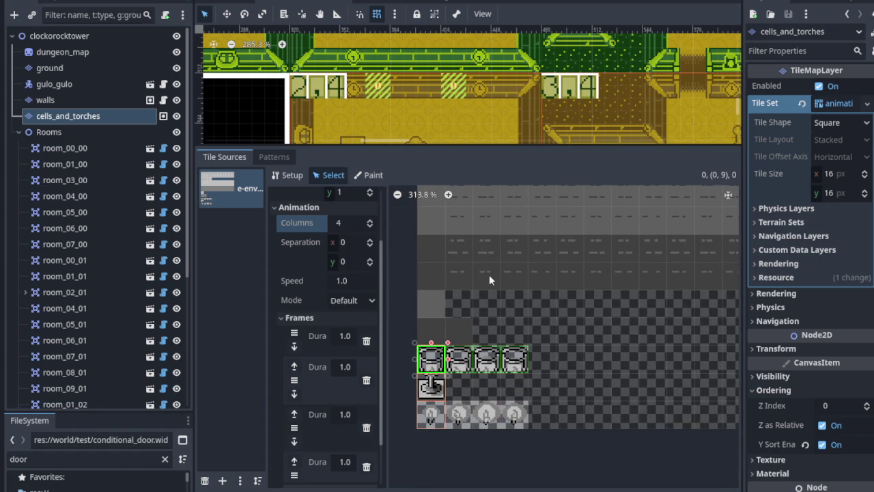
{"action": "left_click_drag", "start_coordinate": [431, 147], "coordinate": [426, 303]}
Step: Make cells_and_torches the active layer and pick the animated goblet tile for painting
{"action": "right_click", "coordinate": [101, 116]}
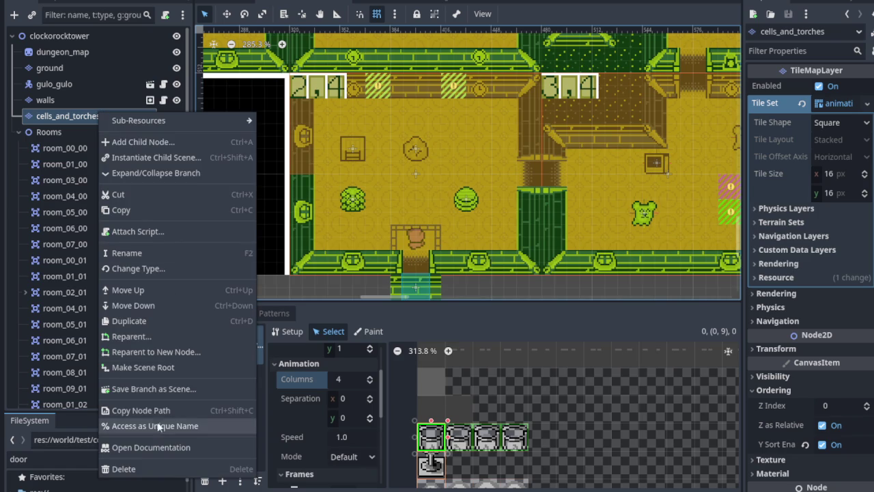
{"action": "left_click", "coordinate": [408, 312]}
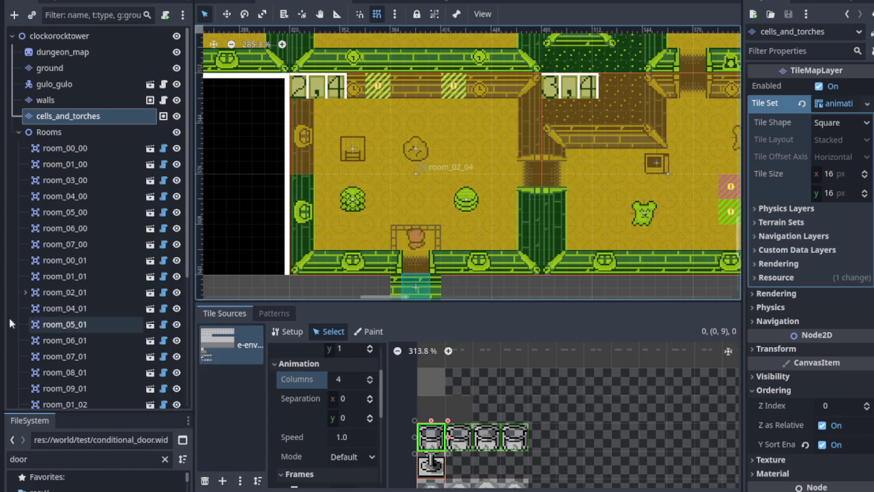
{"action": "left_click", "coordinate": [125, 119]}
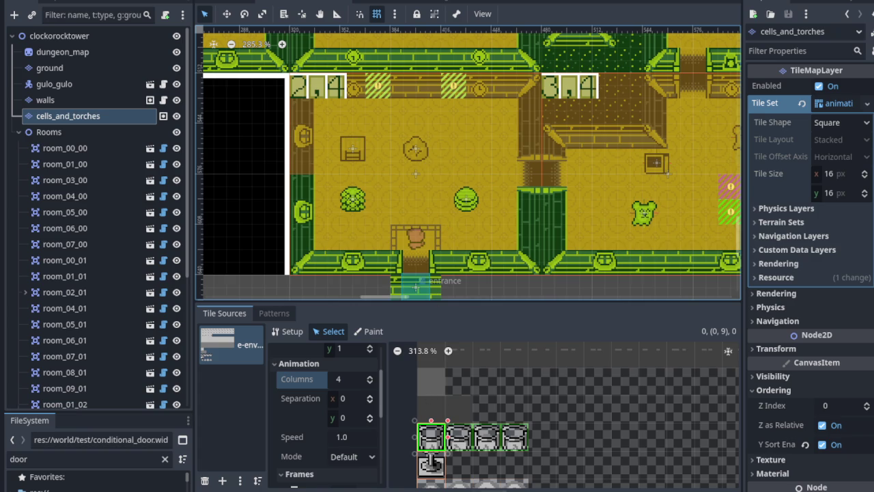
{"action": "left_click", "coordinate": [403, 456]}
Step: Paint goblets into room_03_04 and the neighbouring rooms of the dungeon map
{"action": "scroll", "coordinate": [620, 195], "scroll_direction": "right", "scroll_amount": 5}
{"action": "left_click", "coordinate": [509, 197]}
{"action": "scroll", "coordinate": [481, 232], "scroll_direction": "up", "scroll_amount": 1}
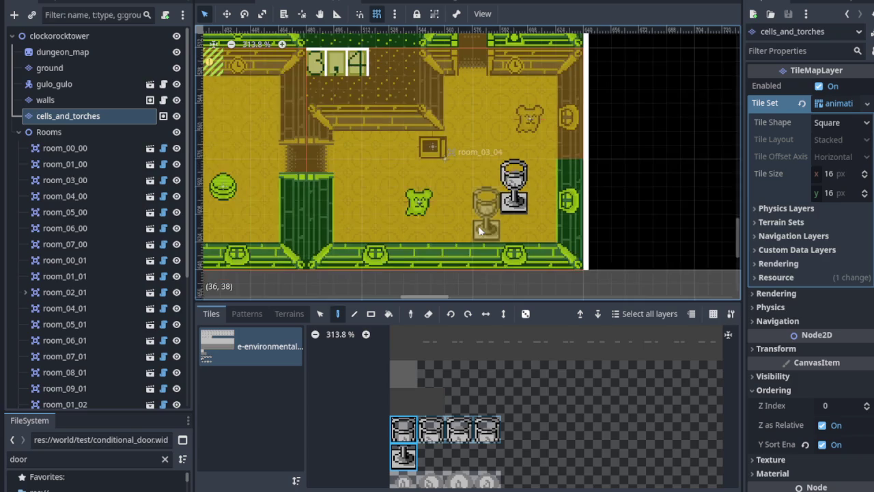
{"action": "scroll", "coordinate": [464, 146], "scroll_direction": "up", "scroll_amount": 5}
{"action": "scroll", "coordinate": [476, 72], "scroll_direction": "left", "scroll_amount": 4}
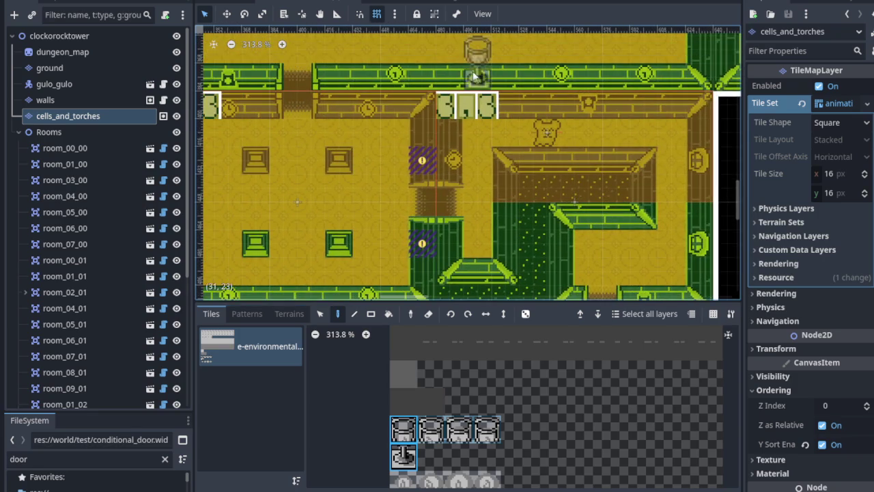
{"action": "scroll", "coordinate": [477, 136], "scroll_direction": "up", "scroll_amount": 5}
{"action": "scroll", "coordinate": [457, 170], "scroll_direction": "right", "scroll_amount": 4}
{"action": "left_click", "coordinate": [477, 149]}
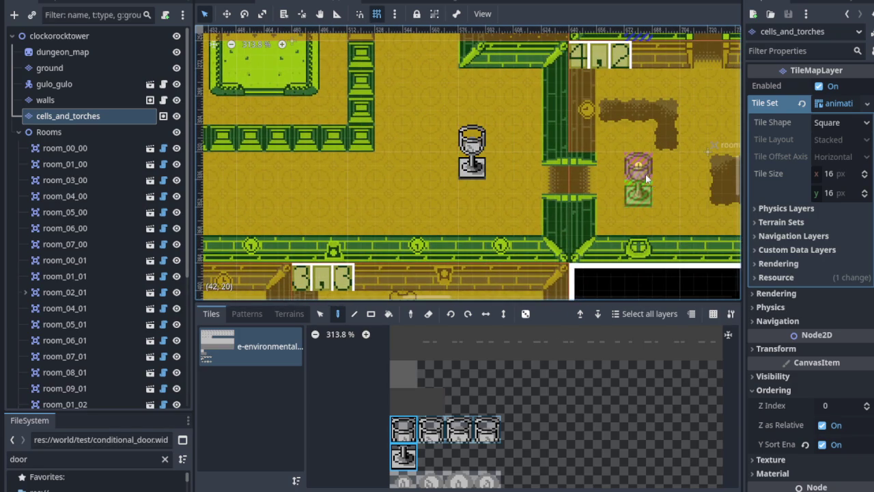
{"action": "left_click", "coordinate": [645, 174]}
{"action": "scroll", "coordinate": [645, 174], "scroll_direction": "down", "scroll_amount": 5}
{"action": "scroll", "coordinate": [478, 150], "scroll_direction": "right", "scroll_amount": 3}
{"action": "scroll", "coordinate": [333, 102], "scroll_direction": "up", "scroll_amount": 4}
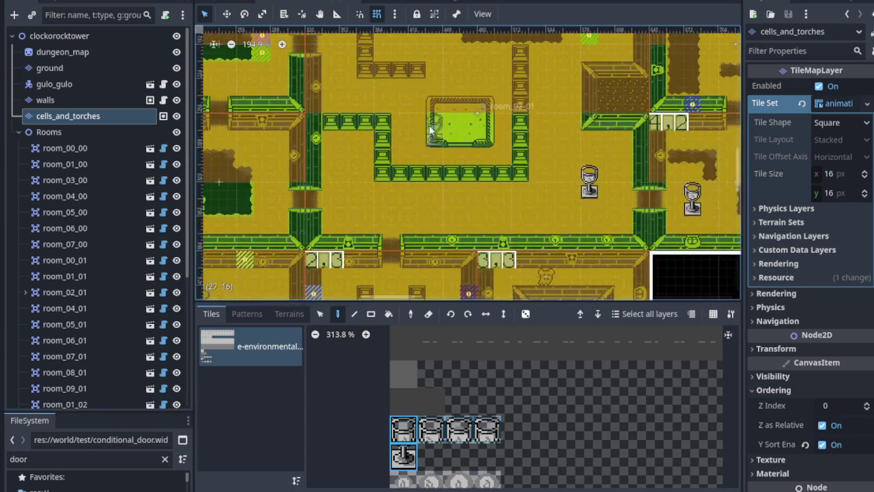
{"action": "scroll", "coordinate": [430, 130], "scroll_direction": "up", "scroll_amount": 3}
{"action": "scroll", "coordinate": [424, 137], "scroll_direction": "left", "scroll_amount": 3}
{"action": "scroll", "coordinate": [410, 154], "scroll_direction": "up", "scroll_amount": 2}
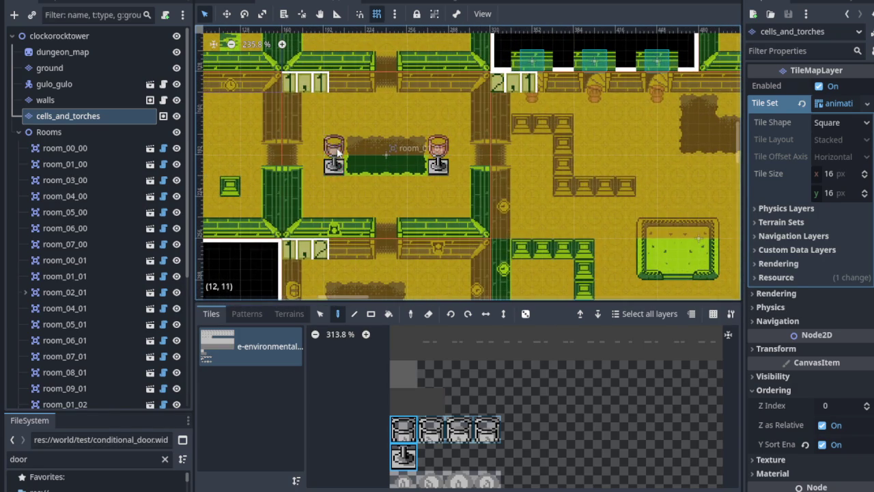
{"action": "scroll", "coordinate": [336, 153], "scroll_direction": "down", "scroll_amount": 4}
{"action": "scroll", "coordinate": [522, 130], "scroll_direction": "up", "scroll_amount": 3}
{"action": "scroll", "coordinate": [478, 150], "scroll_direction": "up", "scroll_amount": 1}
{"action": "scroll", "coordinate": [420, 168], "scroll_direction": "down", "scroll_amount": 1}
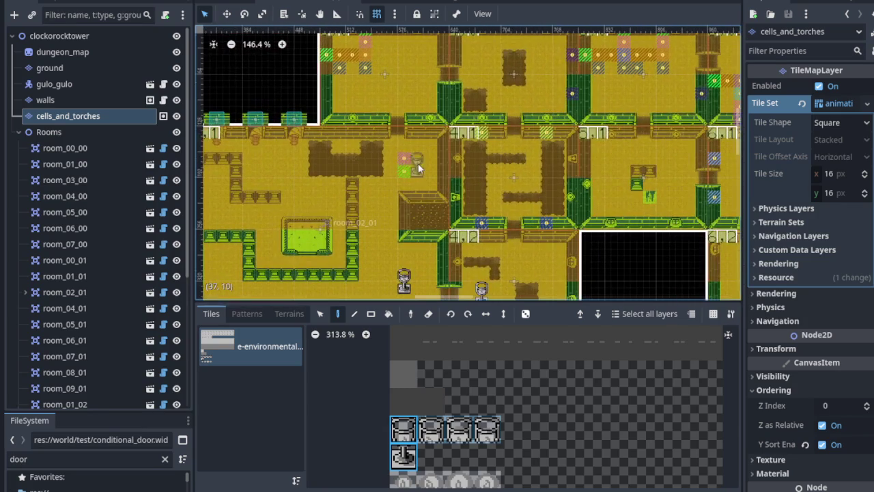
{"action": "scroll", "coordinate": [406, 167], "scroll_direction": "down", "scroll_amount": 2}
{"action": "scroll", "coordinate": [408, 171], "scroll_direction": "right", "scroll_amount": 4}
{"action": "scroll", "coordinate": [410, 181], "scroll_direction": "up", "scroll_amount": 2}
{"action": "scroll", "coordinate": [394, 106], "scroll_direction": "up", "scroll_amount": 3}
{"action": "scroll", "coordinate": [385, 178], "scroll_direction": "left", "scroll_amount": 2}
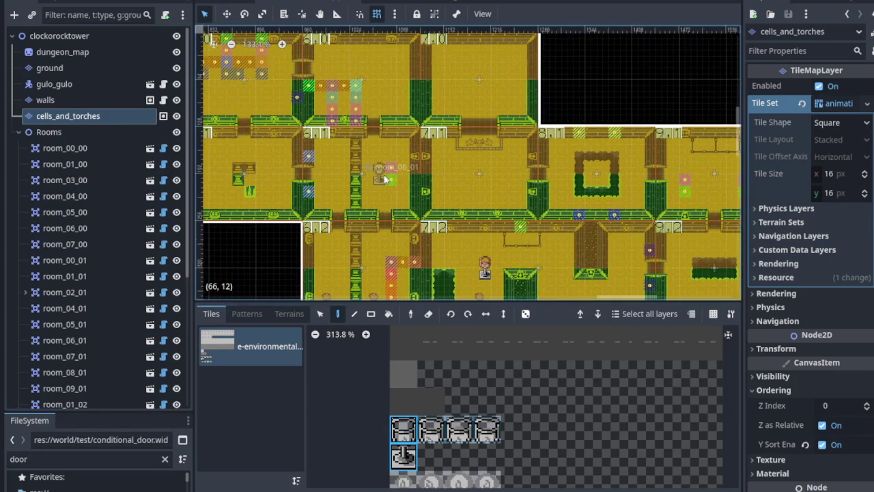
{"action": "scroll", "coordinate": [410, 163], "scroll_direction": "right", "scroll_amount": 8}
{"action": "scroll", "coordinate": [410, 164], "scroll_direction": "down", "scroll_amount": 2}
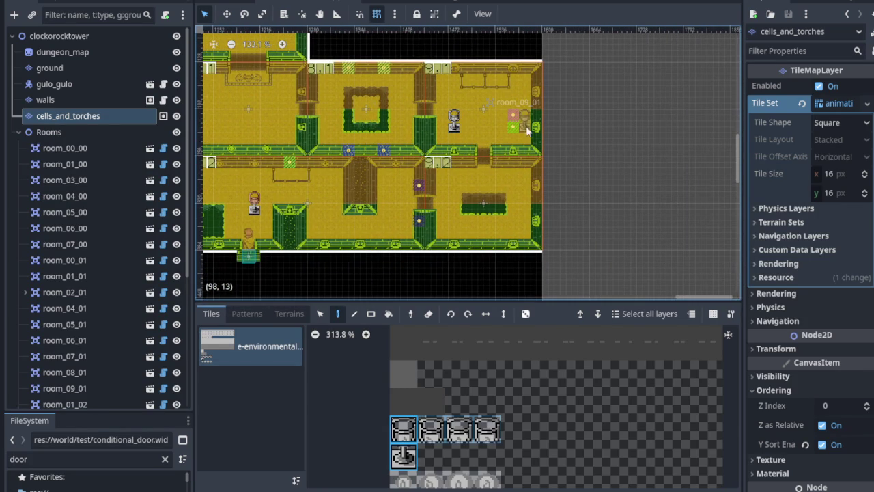
{"action": "scroll", "coordinate": [512, 126], "scroll_direction": "down", "scroll_amount": 4}
{"action": "scroll", "coordinate": [478, 205], "scroll_direction": "left", "scroll_amount": 2}
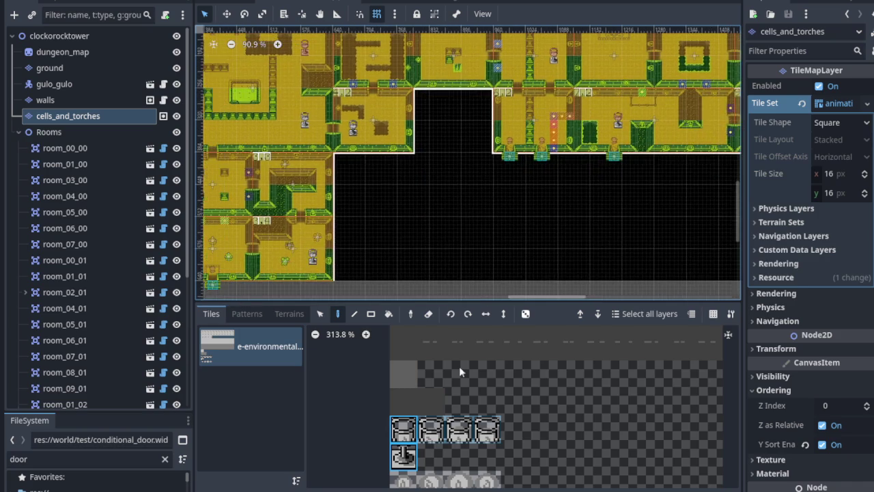
{"action": "scroll", "coordinate": [430, 486], "scroll_direction": "down", "scroll_amount": 1}
{"action": "scroll", "coordinate": [630, 156], "scroll_direction": "up", "scroll_amount": 4}
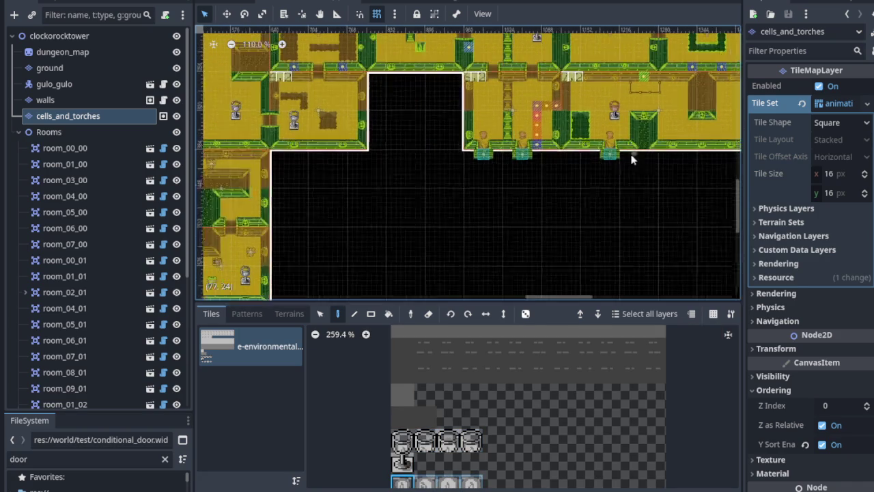
{"action": "scroll", "coordinate": [440, 189], "scroll_direction": "up", "scroll_amount": 3}
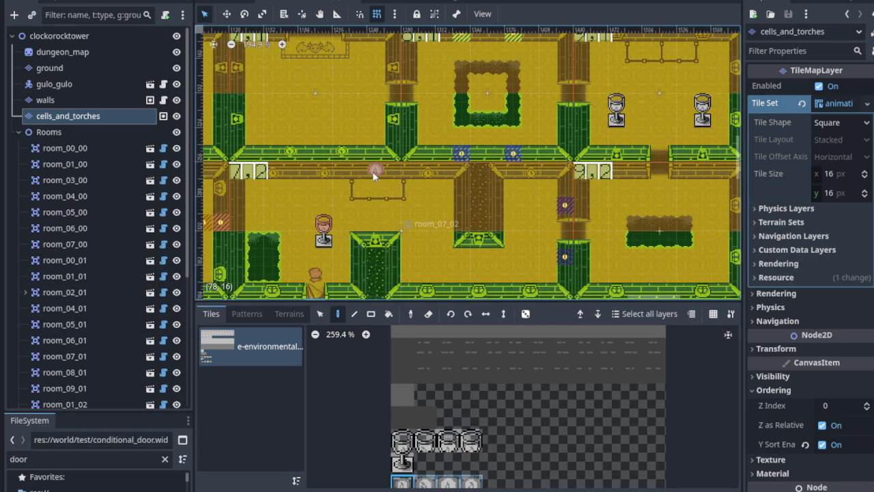
{"action": "scroll", "coordinate": [385, 189], "scroll_direction": "up", "scroll_amount": 4}
{"action": "scroll", "coordinate": [415, 146], "scroll_direction": "right", "scroll_amount": 2}
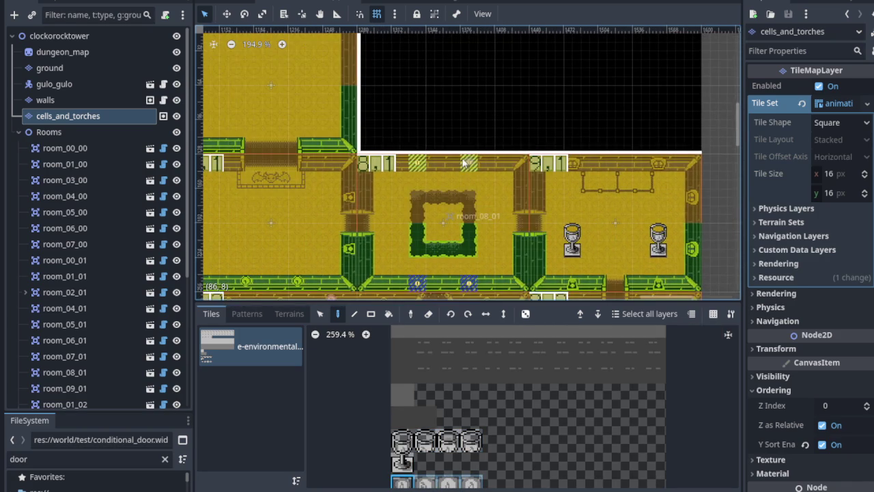
{"action": "scroll", "coordinate": [415, 173], "scroll_direction": "down", "scroll_amount": 2}
{"action": "scroll", "coordinate": [429, 225], "scroll_direction": "left", "scroll_amount": 5}
{"action": "scroll", "coordinate": [503, 238], "scroll_direction": "up", "scroll_amount": 2}
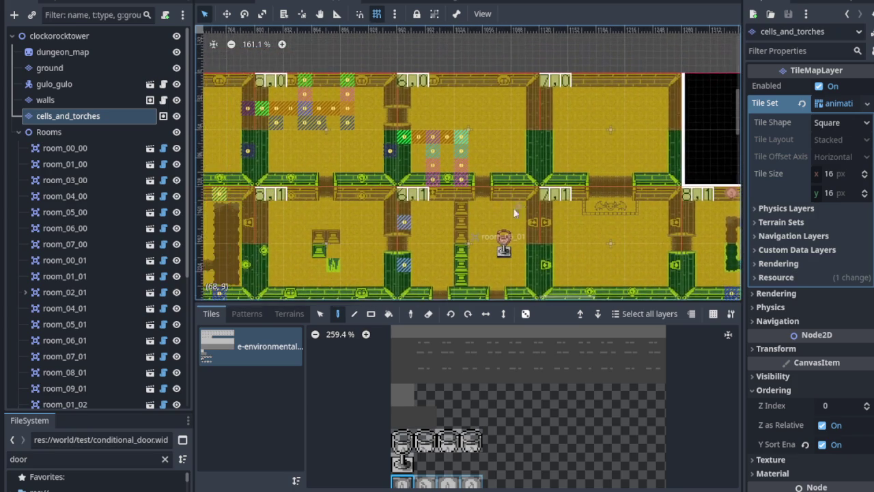
{"action": "scroll", "coordinate": [405, 159], "scroll_direction": "left", "scroll_amount": 10}
{"action": "scroll", "coordinate": [554, 142], "scroll_direction": "down", "scroll_amount": 1}
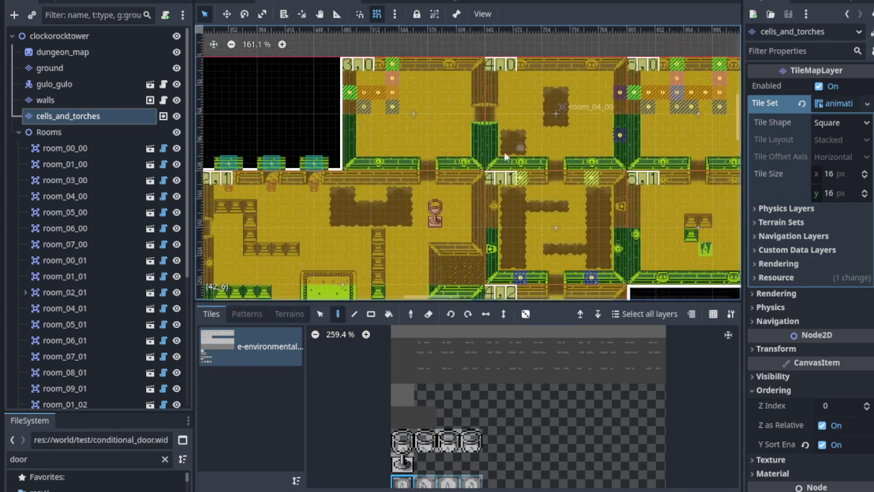
{"action": "scroll", "coordinate": [512, 253], "scroll_direction": "left", "scroll_amount": 6}
{"action": "scroll", "coordinate": [389, 224], "scroll_direction": "up", "scroll_amount": 1}
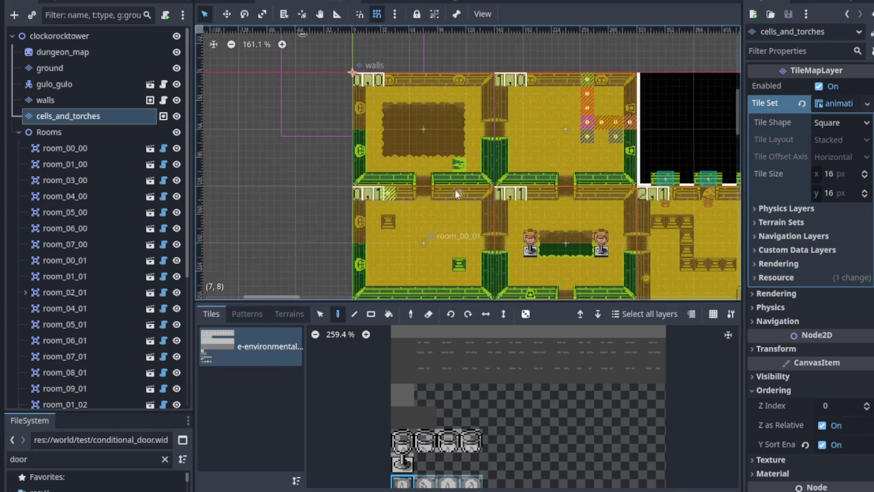
{"action": "scroll", "coordinate": [463, 216], "scroll_direction": "down", "scroll_amount": 1}
{"action": "scroll", "coordinate": [478, 198], "scroll_direction": "left", "scroll_amount": 1}
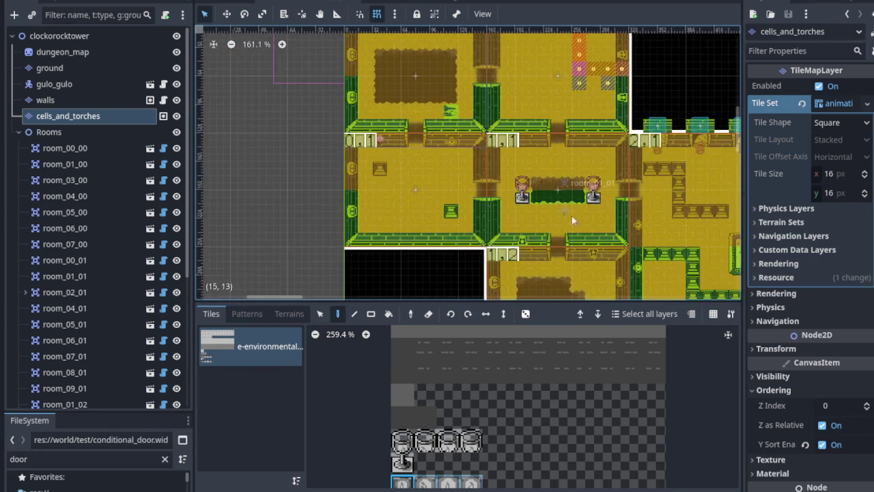
{"action": "scroll", "coordinate": [519, 204], "scroll_direction": "right", "scroll_amount": 3}
{"action": "scroll", "coordinate": [461, 144], "scroll_direction": "down", "scroll_amount": 3}
{"action": "scroll", "coordinate": [478, 198], "scroll_direction": "down", "scroll_amount": 3}
{"action": "scroll", "coordinate": [380, 167], "scroll_direction": "up", "scroll_amount": 1, "text": "ctrl"}
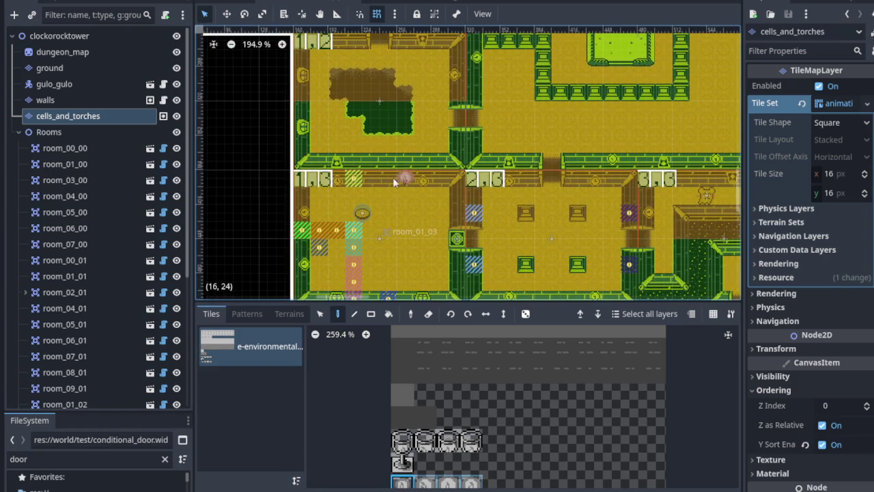
{"action": "scroll", "coordinate": [353, 181], "scroll_direction": "down", "scroll_amount": 3}
{"action": "scroll", "coordinate": [390, 173], "scroll_direction": "right", "scroll_amount": 3}
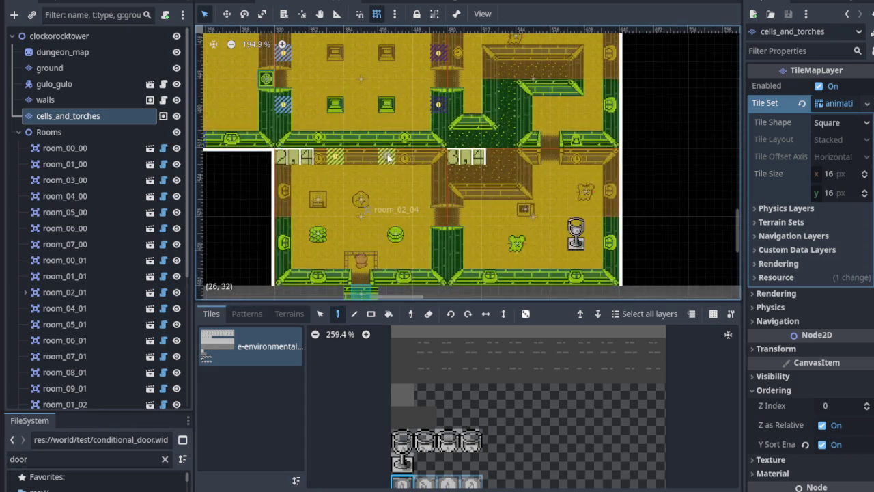
{"action": "scroll", "coordinate": [345, 164], "scroll_direction": "down", "scroll_amount": 1, "text": "ctrl"}
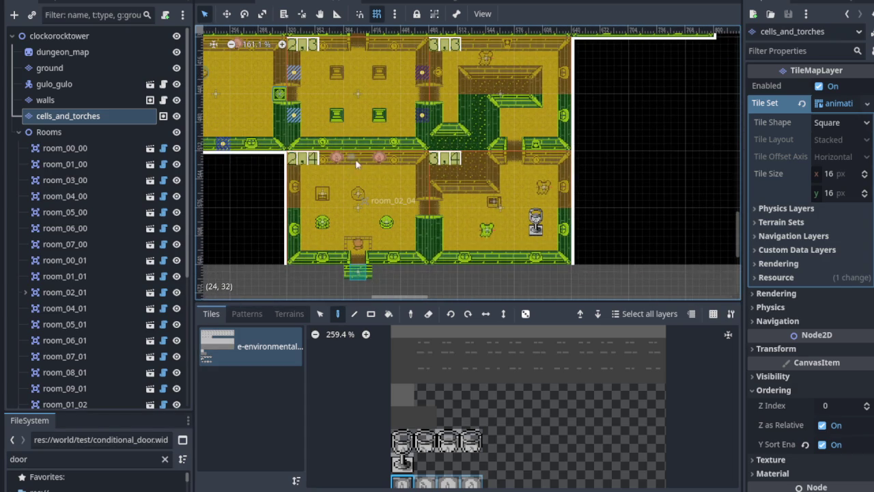
{"action": "scroll", "coordinate": [410, 219], "scroll_direction": "left", "scroll_amount": 1}
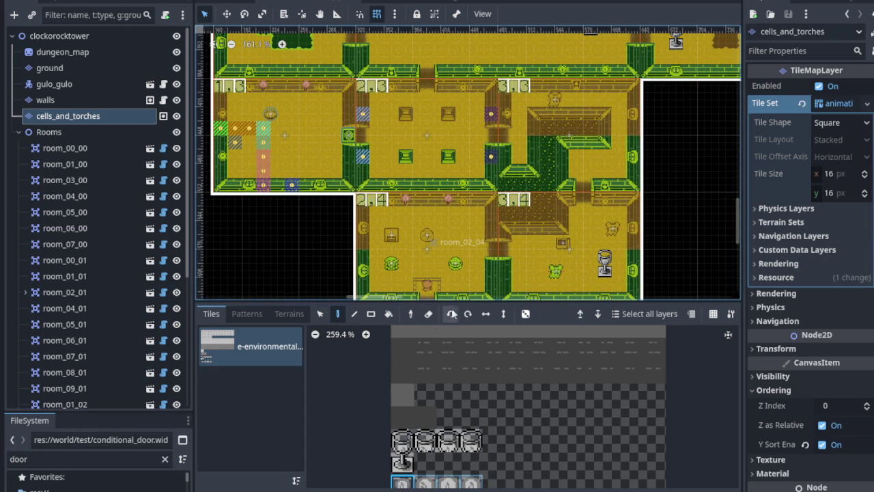
{"action": "scroll", "coordinate": [482, 165], "scroll_direction": "up", "scroll_amount": 5, "text": "ctrl"}
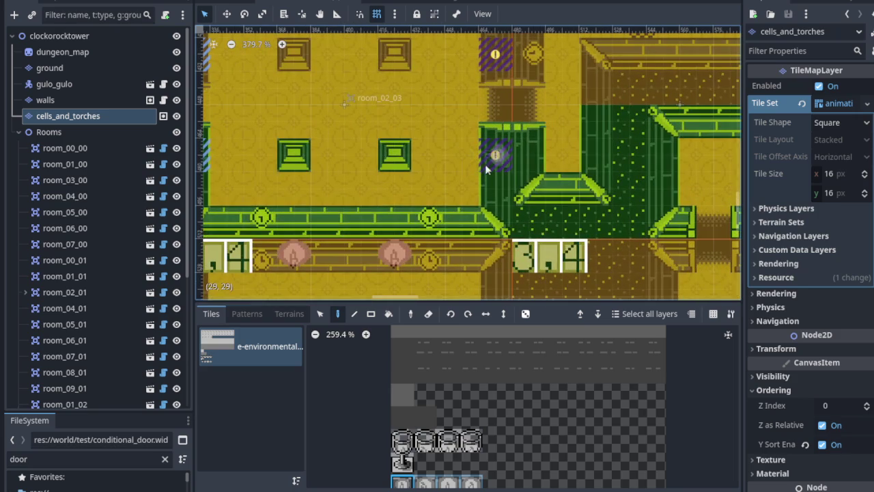
{"action": "scroll", "coordinate": [489, 68], "scroll_direction": "down", "scroll_amount": 3, "text": "ctrl"}
{"action": "scroll", "coordinate": [430, 141], "scroll_direction": "up", "scroll_amount": 3}
{"action": "scroll", "coordinate": [426, 215], "scroll_direction": "left", "scroll_amount": 3}
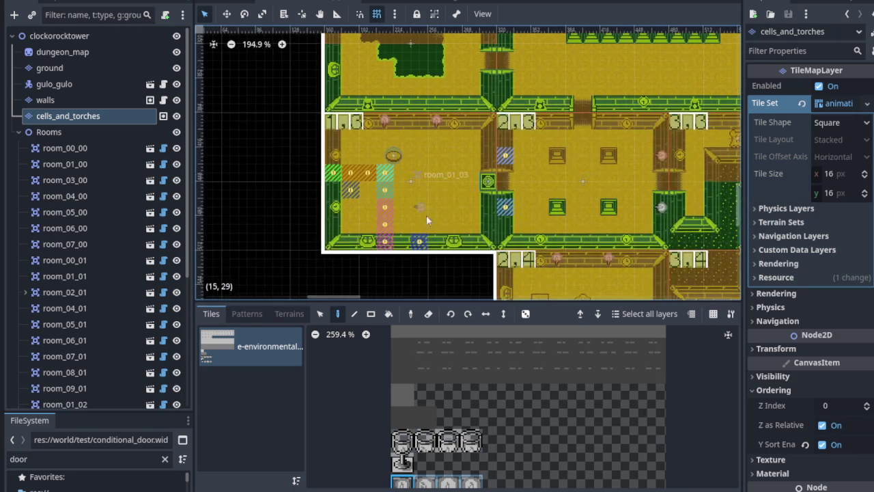
{"action": "scroll", "coordinate": [432, 277], "scroll_direction": "up", "scroll_amount": 4}
{"action": "scroll", "coordinate": [432, 277], "scroll_direction": "right", "scroll_amount": 1}
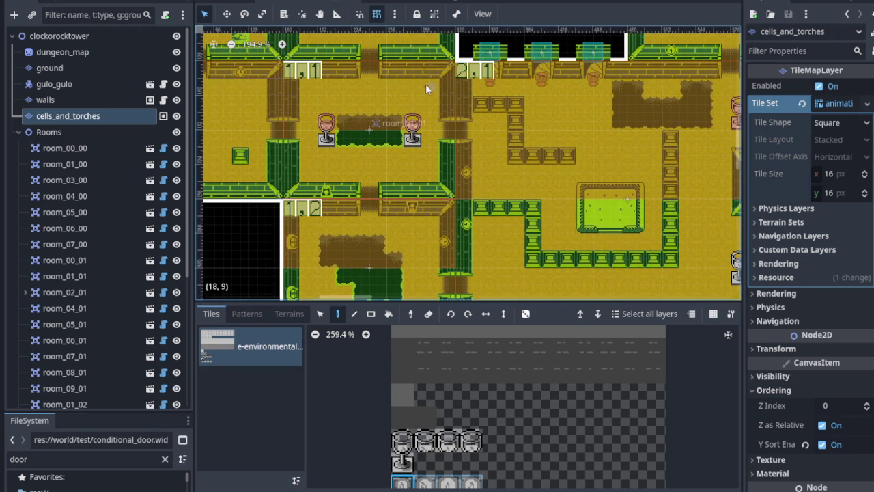
{"action": "scroll", "coordinate": [424, 81], "scroll_direction": "up", "scroll_amount": 5}
{"action": "scroll", "coordinate": [521, 188], "scroll_direction": "left", "scroll_amount": 3}
{"action": "scroll", "coordinate": [565, 187], "scroll_direction": "down", "scroll_amount": 3}
{"action": "scroll", "coordinate": [564, 187], "scroll_direction": "right", "scroll_amount": 15}
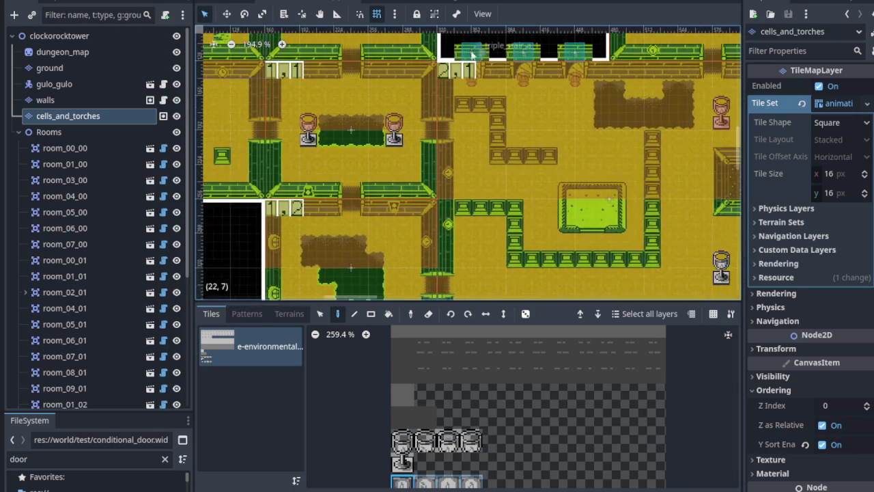
{"action": "scroll", "coordinate": [421, 120], "scroll_direction": "up", "scroll_amount": 2}
{"action": "scroll", "coordinate": [422, 120], "scroll_direction": "right", "scroll_amount": 2}
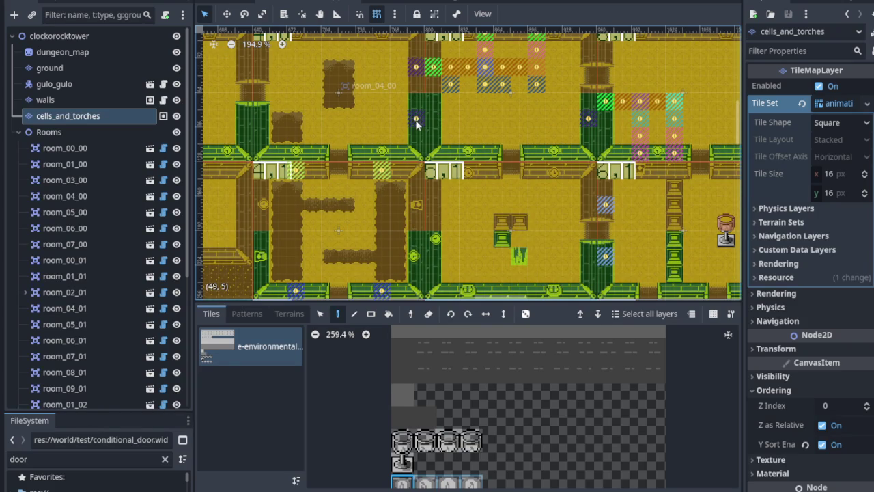
{"action": "scroll", "coordinate": [590, 117], "scroll_direction": "right", "scroll_amount": 10}
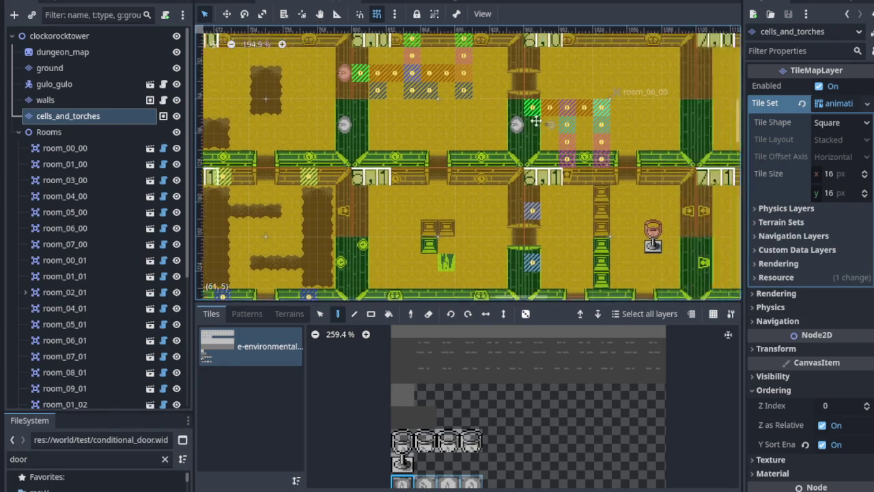
{"action": "scroll", "coordinate": [480, 209], "scroll_direction": "down", "scroll_amount": 2, "text": "ctrl"}
{"action": "scroll", "coordinate": [415, 87], "scroll_direction": "down", "scroll_amount": 3}
{"action": "scroll", "coordinate": [415, 88], "scroll_direction": "right", "scroll_amount": 2}
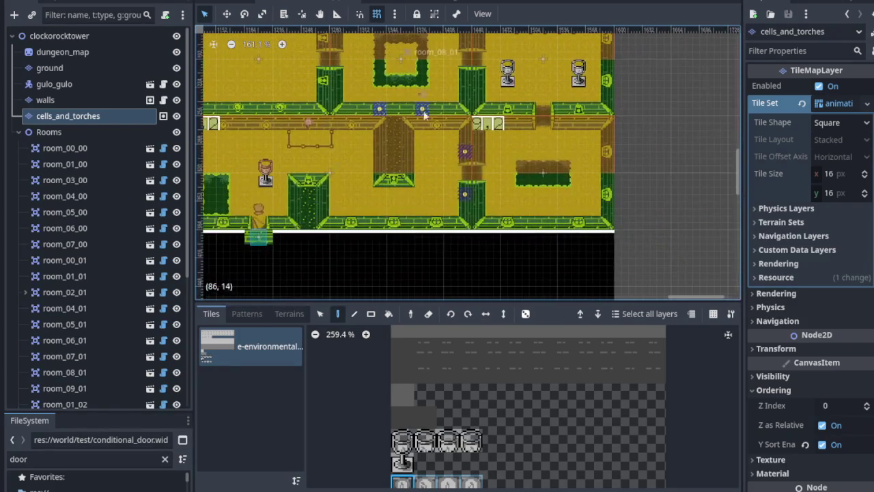
{"action": "scroll", "coordinate": [465, 194], "scroll_direction": "up", "scroll_amount": 3, "text": "ctrl"}
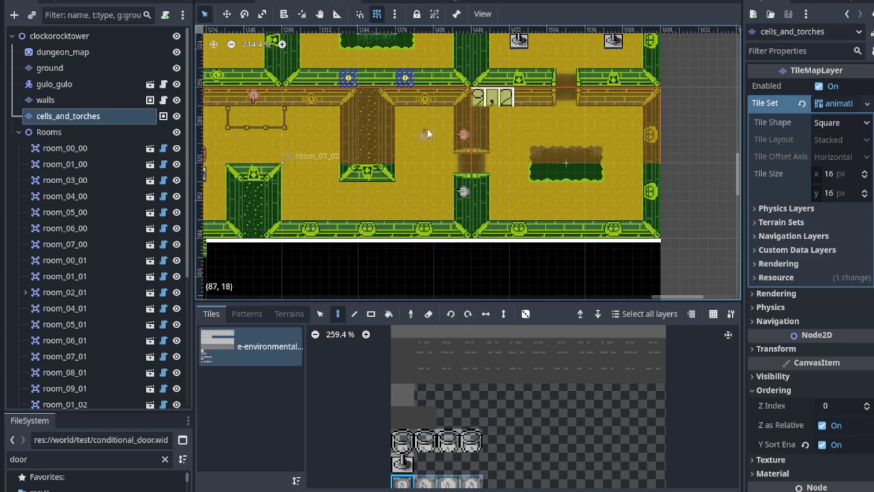
{"action": "scroll", "coordinate": [449, 191], "scroll_direction": "up", "scroll_amount": 3}
{"action": "scroll", "coordinate": [448, 191], "scroll_direction": "left", "scroll_amount": 1}
{"action": "scroll", "coordinate": [393, 195], "scroll_direction": "down", "scroll_amount": 3, "text": "ctrl"}
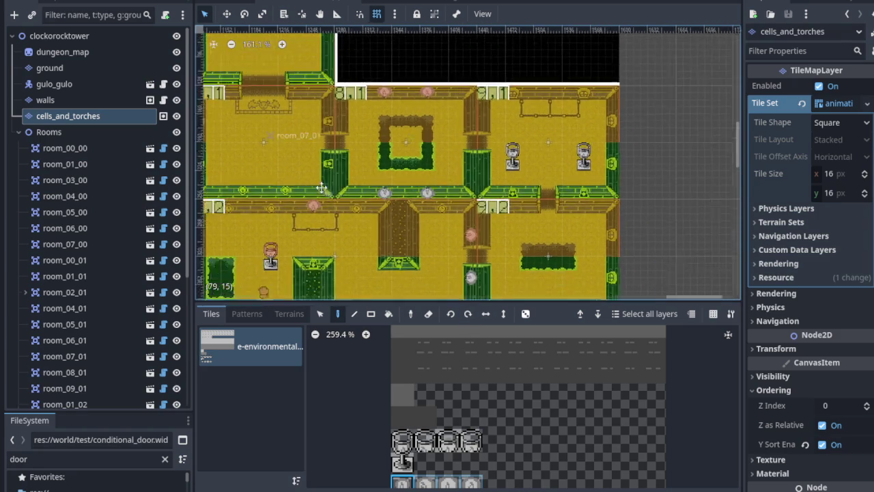
{"action": "scroll", "coordinate": [403, 197], "scroll_direction": "up", "scroll_amount": 2}
{"action": "scroll", "coordinate": [406, 198], "scroll_direction": "left", "scroll_amount": 2}
{"action": "scroll", "coordinate": [403, 205], "scroll_direction": "left", "scroll_amount": 7}
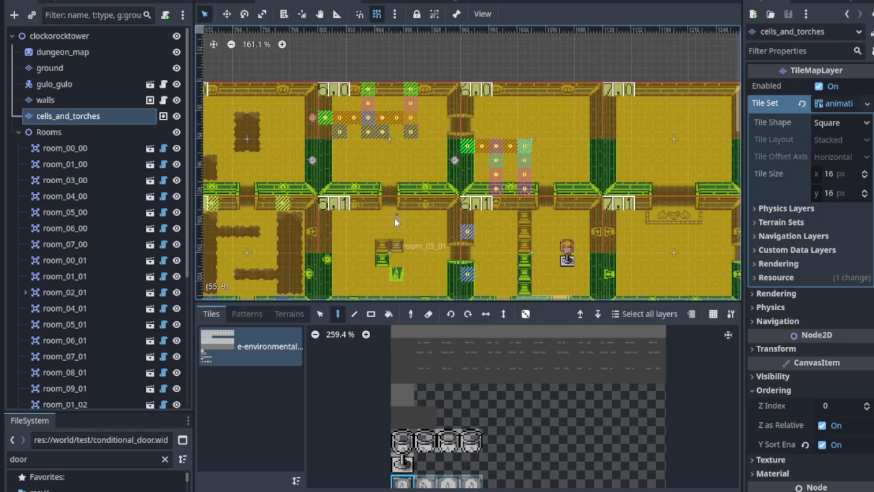
{"action": "scroll", "coordinate": [395, 217], "scroll_direction": "up", "scroll_amount": 1}
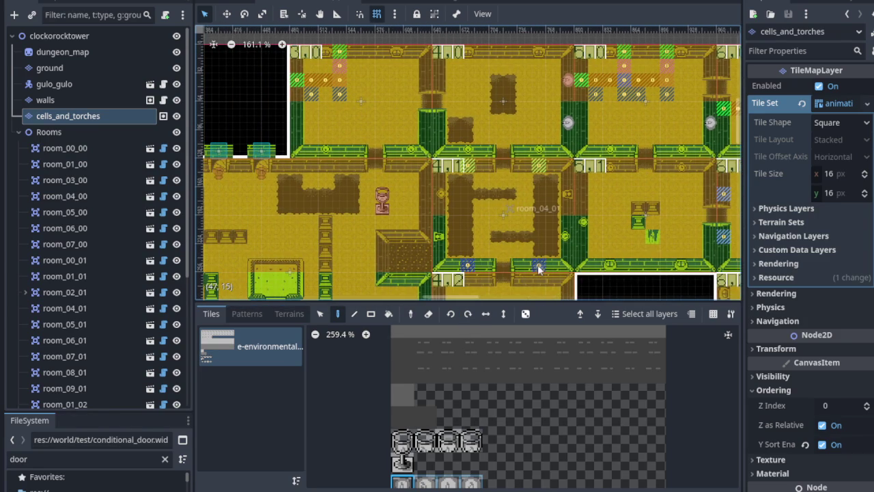
{"action": "scroll", "coordinate": [398, 217], "scroll_direction": "down", "scroll_amount": 2, "text": "ctrl"}
{"action": "scroll", "coordinate": [465, 198], "scroll_direction": "left", "scroll_amount": 4}
{"action": "scroll", "coordinate": [492, 184], "scroll_direction": "up", "scroll_amount": 1}
{"action": "scroll", "coordinate": [522, 176], "scroll_direction": "down", "scroll_amount": 2}
{"action": "scroll", "coordinate": [522, 176], "scroll_direction": "down", "scroll_amount": 3}
{"action": "scroll", "coordinate": [478, 164], "scroll_direction": "down", "scroll_amount": 2}
{"action": "scroll", "coordinate": [341, 121], "scroll_direction": "up", "scroll_amount": 1, "text": "ctrl"}
{"action": "scroll", "coordinate": [343, 121], "scroll_direction": "down", "scroll_amount": 1, "text": "ctrl"}
{"action": "scroll", "coordinate": [382, 171], "scroll_direction": "up", "scroll_amount": 2}
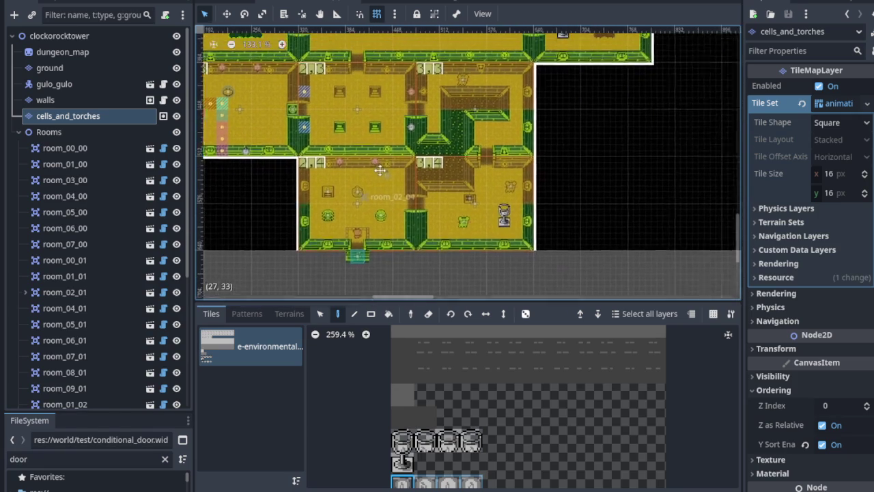
{"action": "scroll", "coordinate": [382, 205], "scroll_direction": "up", "scroll_amount": 2}
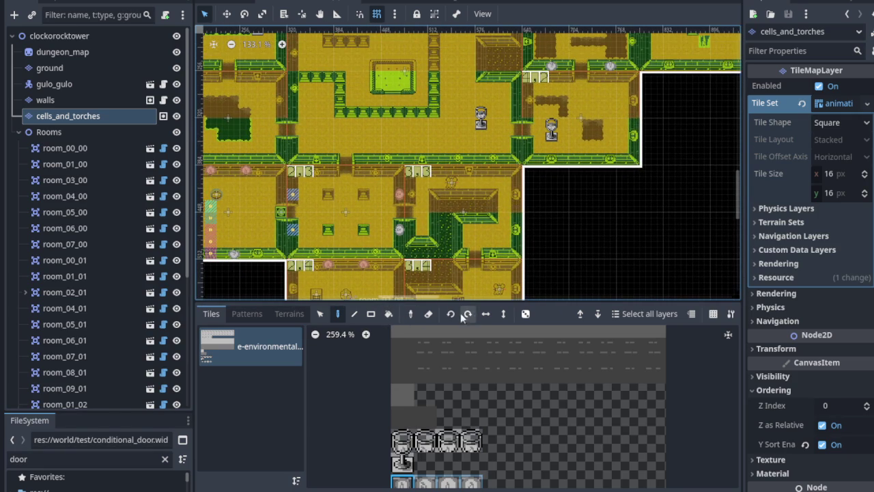
{"action": "scroll", "coordinate": [300, 213], "scroll_direction": "up", "scroll_amount": 2, "text": "ctrl"}
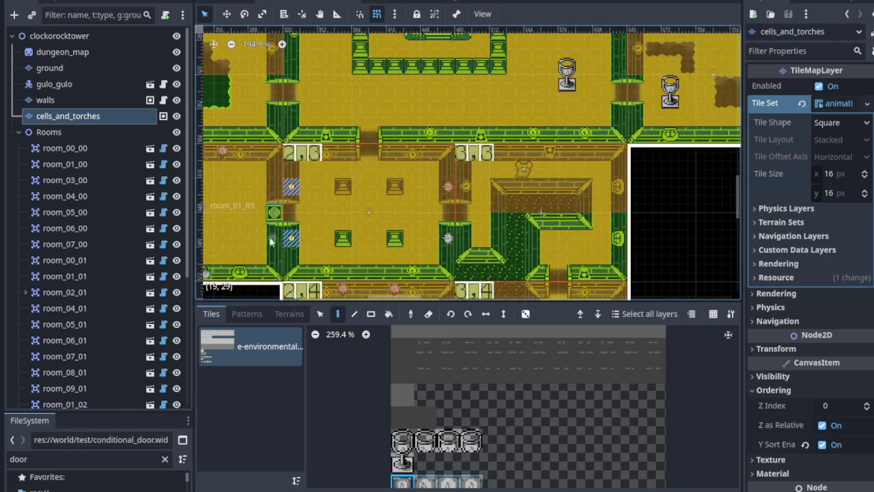
{"action": "scroll", "coordinate": [296, 213], "scroll_direction": "up", "scroll_amount": 1, "text": "ctrl"}
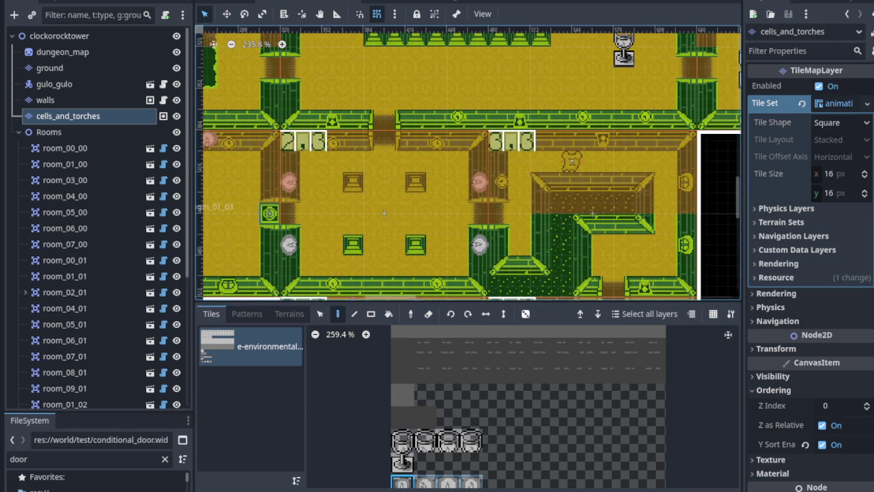
{"action": "scroll", "coordinate": [405, 201], "scroll_direction": "left", "scroll_amount": 5}
{"action": "scroll", "coordinate": [423, 198], "scroll_direction": "down", "scroll_amount": 2, "text": "ctrl"}
{"action": "scroll", "coordinate": [415, 188], "scroll_direction": "up", "scroll_amount": 1, "text": "ctrl"}
{"action": "scroll", "coordinate": [414, 188], "scroll_direction": "up", "scroll_amount": 5, "text": "ctrl"}
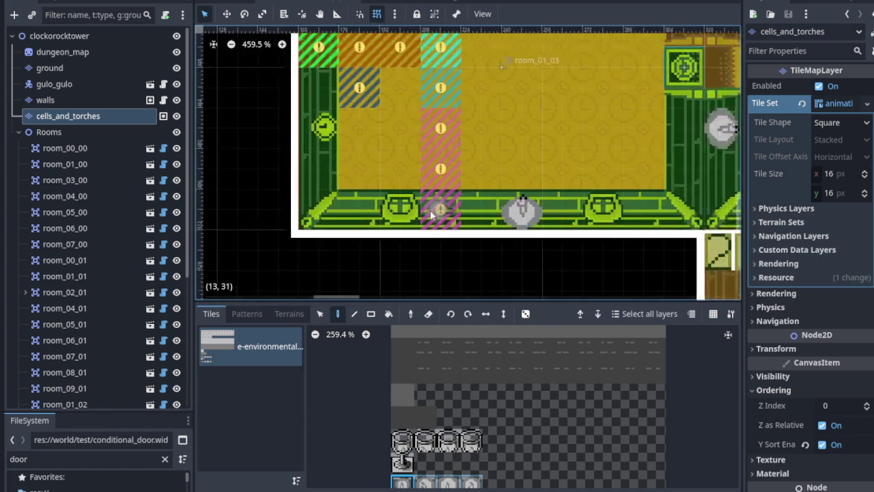
{"action": "scroll", "coordinate": [444, 213], "scroll_direction": "down", "scroll_amount": 7, "text": "ctrl"}
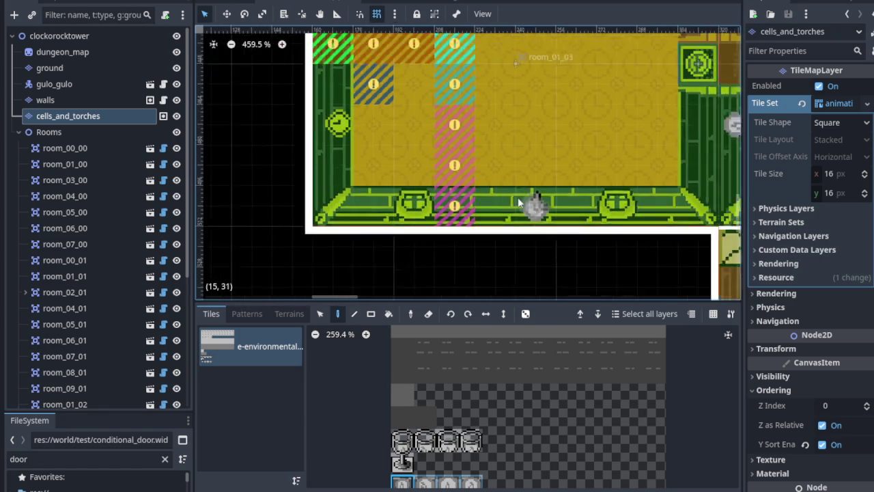
{"action": "scroll", "coordinate": [419, 170], "scroll_direction": "right", "scroll_amount": 4}
{"action": "scroll", "coordinate": [382, 172], "scroll_direction": "up", "scroll_amount": 2}
{"action": "scroll", "coordinate": [344, 176], "scroll_direction": "down", "scroll_amount": 1, "text": "ctrl"}
{"action": "scroll", "coordinate": [460, 190], "scroll_direction": "left", "scroll_amount": 2}
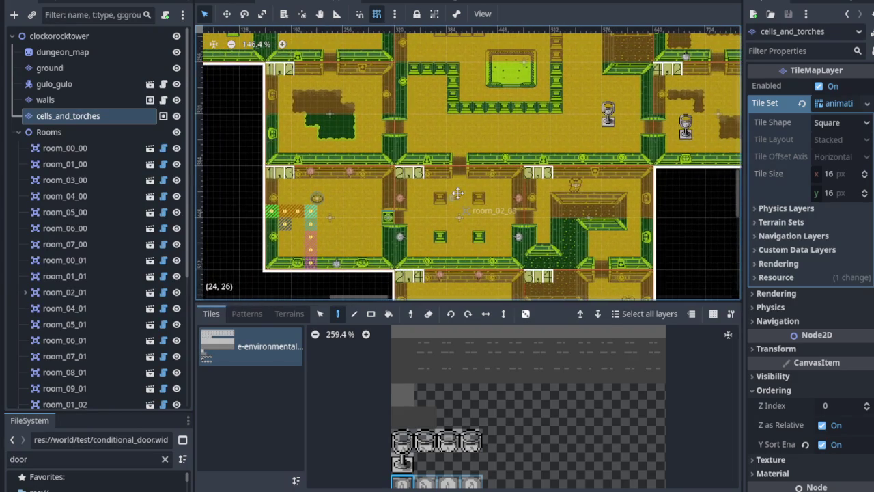
{"action": "scroll", "coordinate": [368, 267], "scroll_direction": "up", "scroll_amount": 4}
{"action": "scroll", "coordinate": [383, 266], "scroll_direction": "up", "scroll_amount": 2}
{"action": "scroll", "coordinate": [423, 266], "scroll_direction": "right", "scroll_amount": 5}
{"action": "scroll", "coordinate": [526, 198], "scroll_direction": "right", "scroll_amount": 6}
{"action": "scroll", "coordinate": [478, 178], "scroll_direction": "down", "scroll_amount": 2}
{"action": "scroll", "coordinate": [411, 143], "scroll_direction": "up", "scroll_amount": 2, "text": "ctrl"}
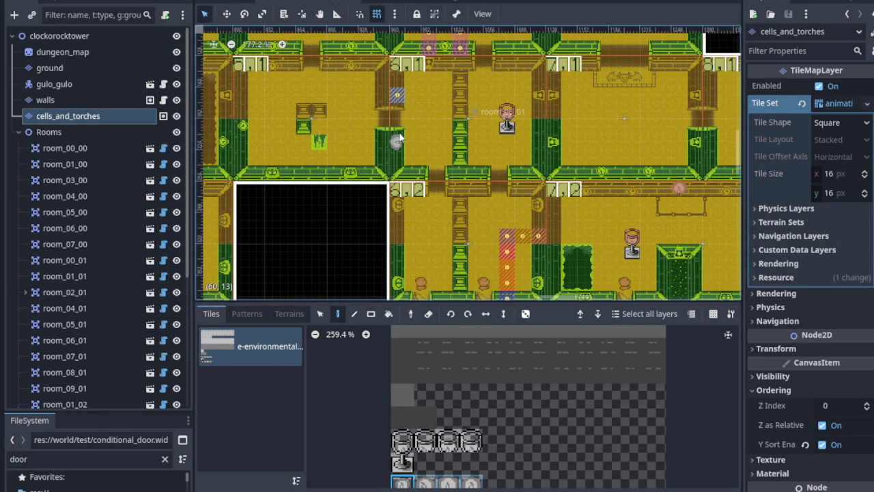
{"action": "scroll", "coordinate": [398, 100], "scroll_direction": "down", "scroll_amount": 3, "text": "ctrl"}
{"action": "scroll", "coordinate": [406, 137], "scroll_direction": "up", "scroll_amount": 3}
{"action": "scroll", "coordinate": [410, 164], "scroll_direction": "right", "scroll_amount": 3}
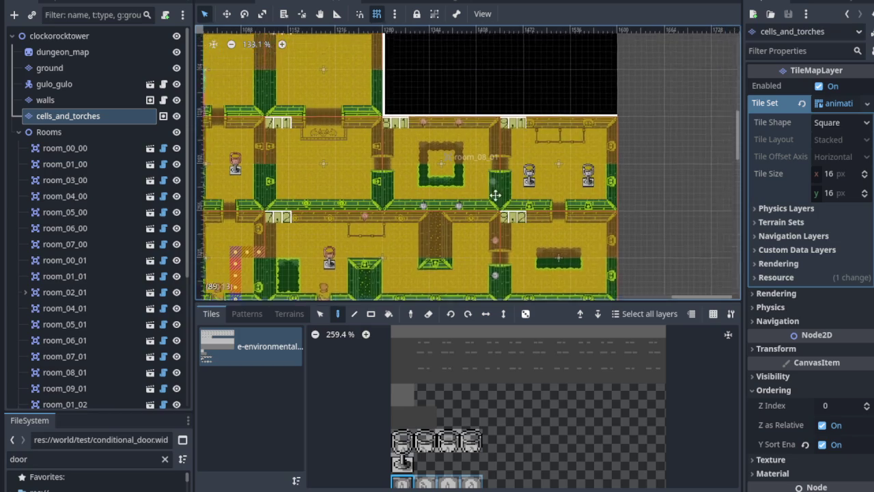
{"action": "mouse_move", "coordinate": [414, 179]}
{"action": "left_mouse_down"}
{"action": "mouse_move", "coordinate": [448, 210]}
{"action": "mouse_move", "coordinate": [496, 165]}
{"action": "left_mouse_up"}
{"action": "scroll", "coordinate": [458, 164], "scroll_direction": "down", "scroll_amount": 3}
{"action": "left_click_drag", "start_coordinate": [312, 179], "coordinate": [370, 171]}
{"action": "scroll", "coordinate": [370, 171], "scroll_direction": "left", "scroll_amount": 5}
{"action": "scroll", "coordinate": [465, 201], "scroll_direction": "down", "scroll_amount": 5}
{"action": "scroll", "coordinate": [546, 170], "scroll_direction": "up", "scroll_amount": 2}
{"action": "scroll", "coordinate": [357, 197], "scroll_direction": "up", "scroll_amount": 4}
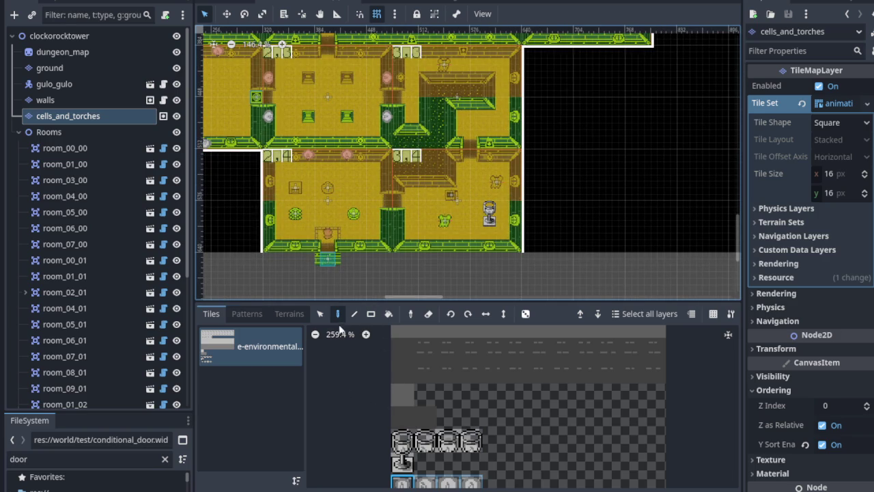
Step: Set the goblet tile's animation speed to 5.0 in the tile set
{"action": "left_click", "coordinate": [354, 486]}
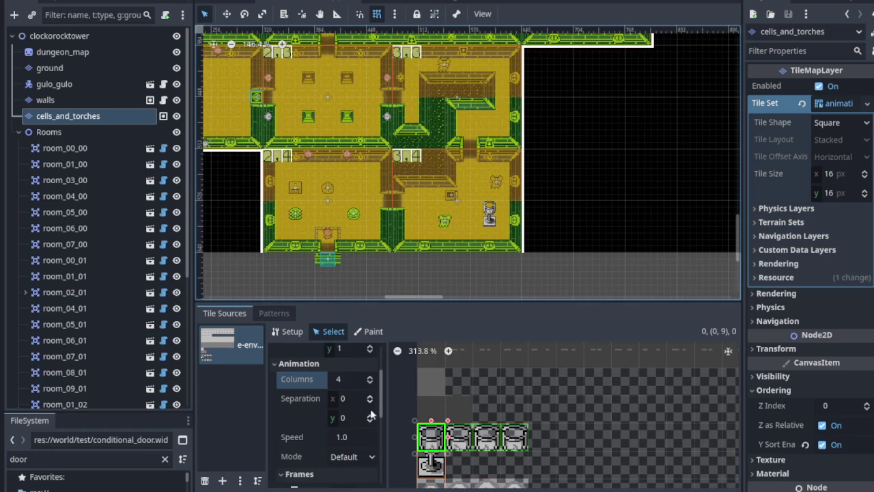
{"action": "scroll", "coordinate": [379, 400], "scroll_direction": "up", "scroll_amount": 1}
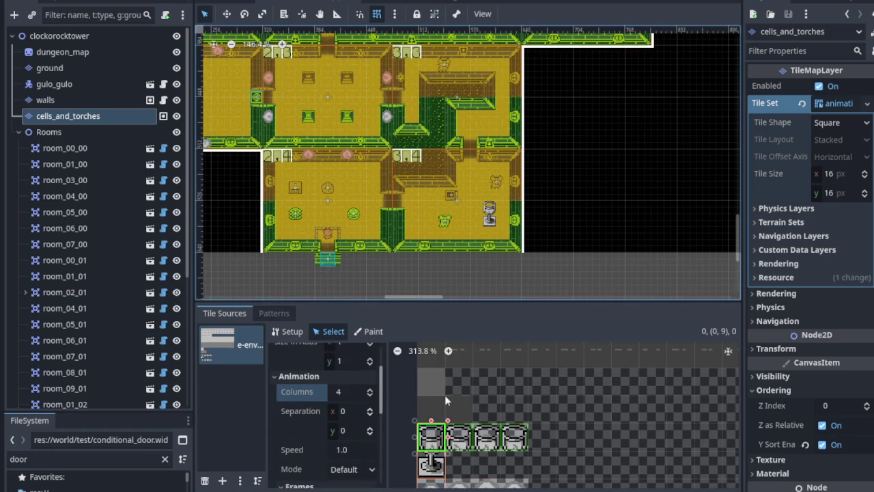
{"action": "scroll", "coordinate": [381, 397], "scroll_direction": "down", "scroll_amount": 5}
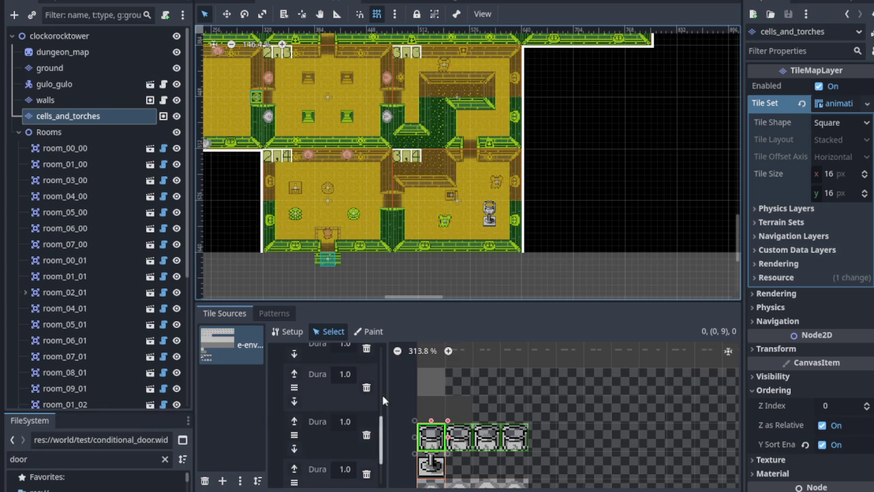
{"action": "left_click_drag", "start_coordinate": [386, 394], "coordinate": [511, 396]}
{"action": "scroll", "coordinate": [427, 409], "scroll_direction": "up", "scroll_amount": 2}
{"action": "scroll", "coordinate": [427, 413], "scroll_direction": "up", "scroll_amount": 1}
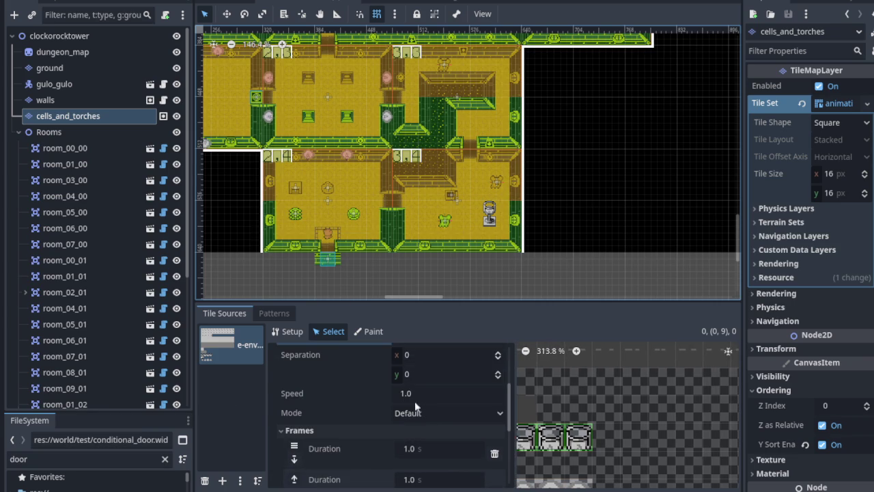
{"action": "scroll", "coordinate": [436, 190], "scroll_direction": "up", "scroll_amount": 6}
{"action": "scroll", "coordinate": [531, 246], "scroll_direction": "up", "scroll_amount": 3}
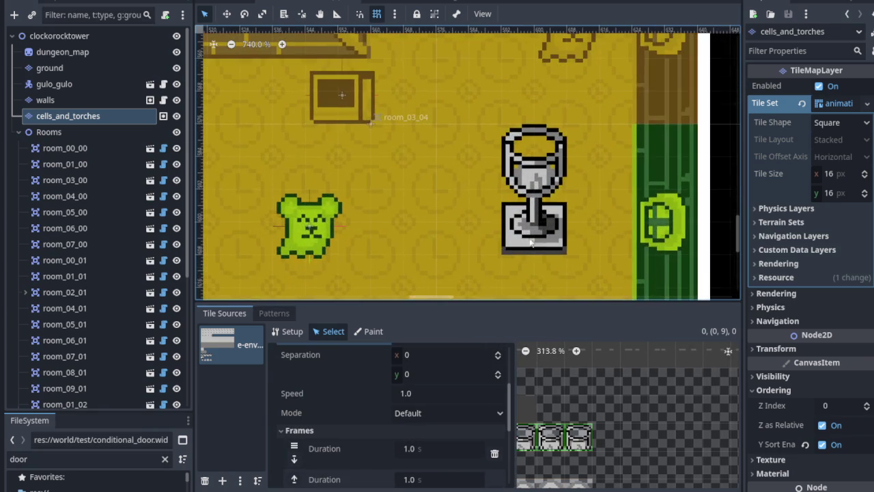
{"action": "left_click", "coordinate": [407, 397]}
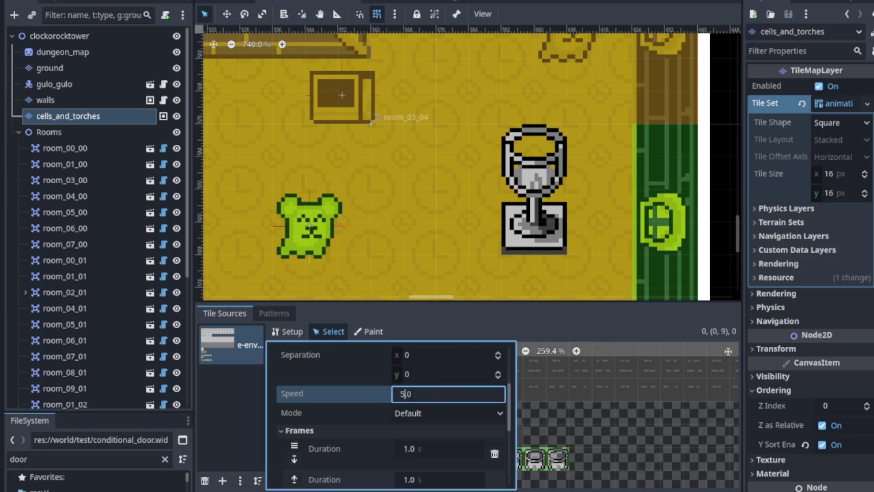
{"action": "key", "text": "Return"}
Step: Set the candle tile (0, 11) animation speed to 5.0 and view the flickering torches
{"action": "scroll", "coordinate": [443, 217], "scroll_direction": "down", "scroll_amount": 2}
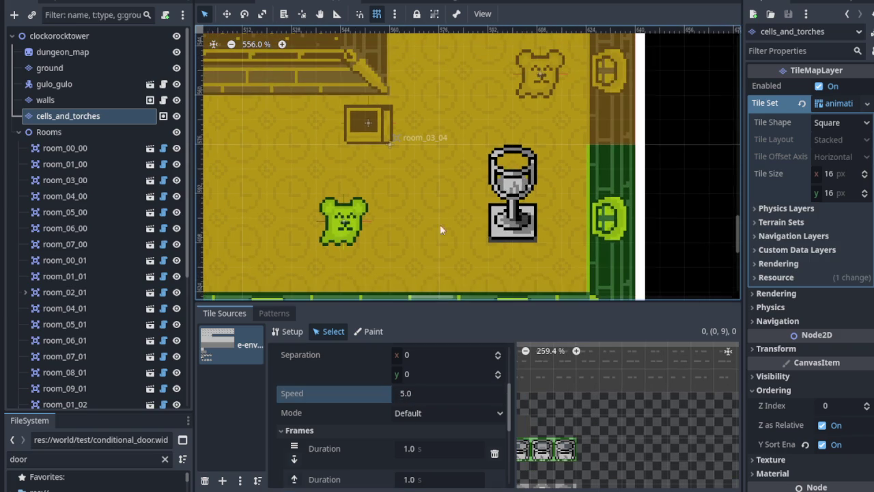
{"action": "scroll", "coordinate": [594, 411], "scroll_direction": "down", "scroll_amount": 2}
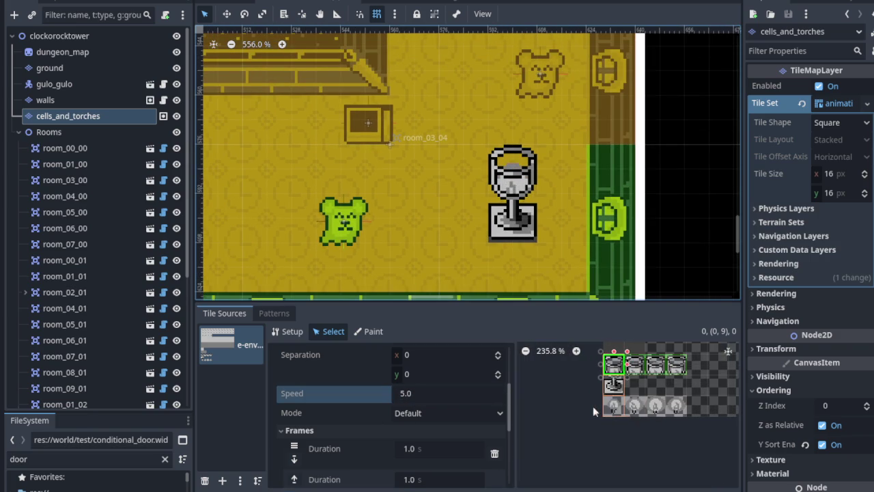
{"action": "left_click", "coordinate": [613, 407]}
{"action": "left_click", "coordinate": [407, 394]}
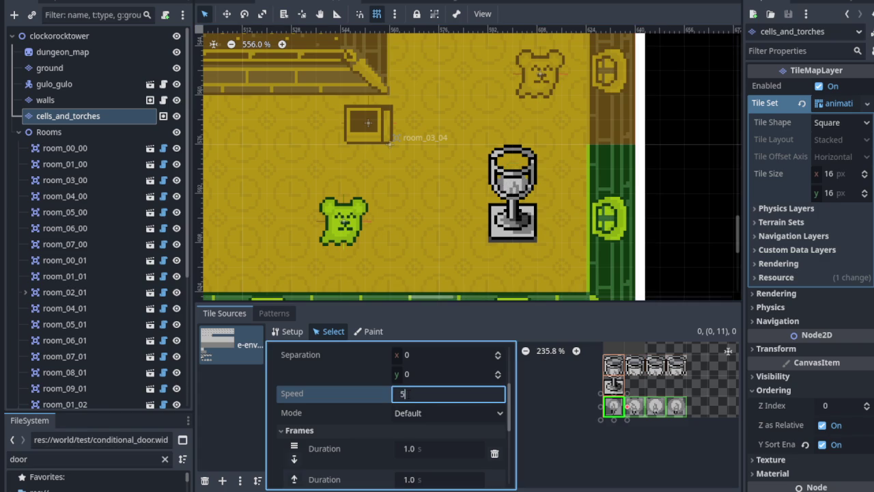
{"action": "key", "text": "Return"}
{"action": "scroll", "coordinate": [405, 189], "scroll_direction": "up", "scroll_amount": 5}
{"action": "scroll", "coordinate": [403, 177], "scroll_direction": "left", "scroll_amount": 10}
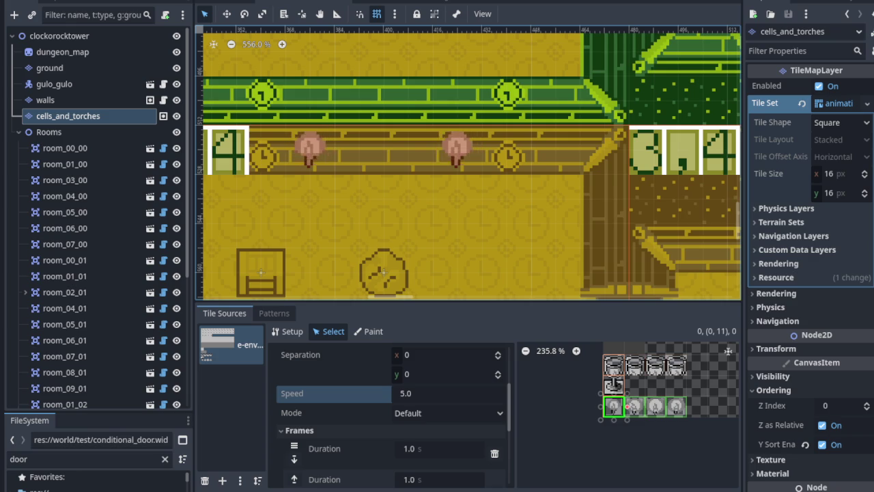
{"action": "scroll", "coordinate": [347, 249], "scroll_direction": "down", "scroll_amount": 8}
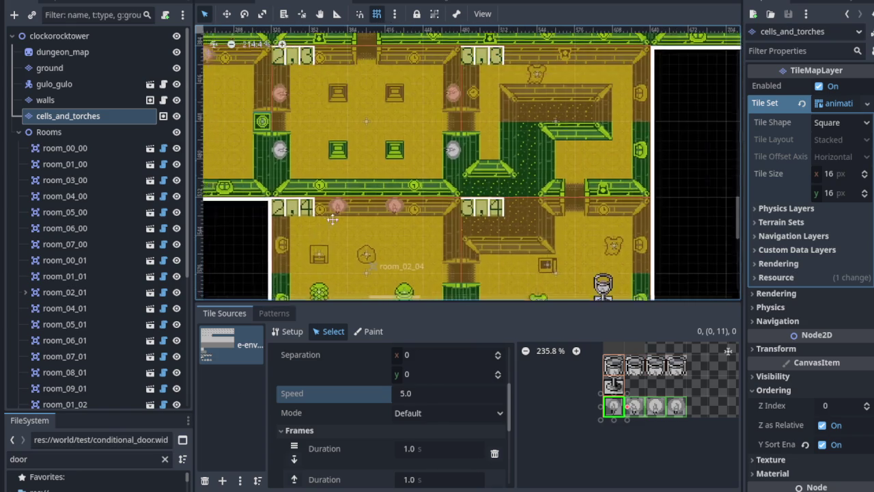
{"action": "scroll", "coordinate": [399, 265], "scroll_direction": "up", "scroll_amount": 3}
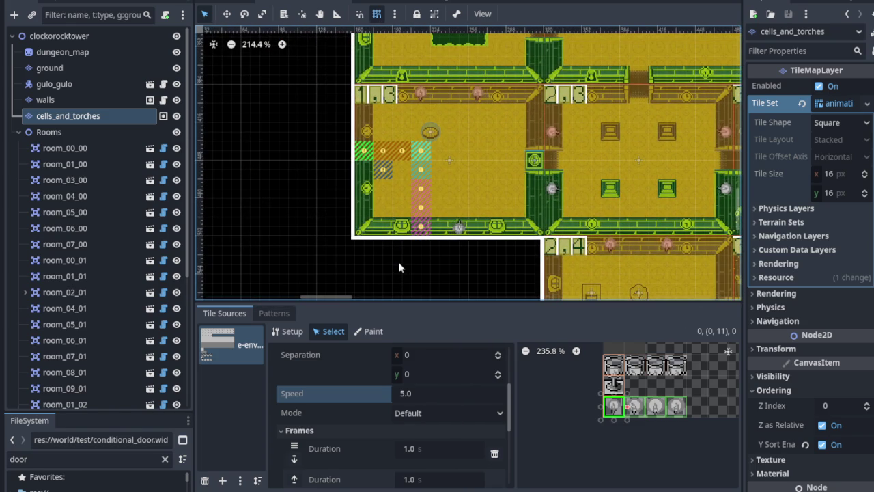
{"action": "scroll", "coordinate": [382, 232], "scroll_direction": "right", "scroll_amount": 5}
{"action": "scroll", "coordinate": [383, 232], "scroll_direction": "up", "scroll_amount": 2}
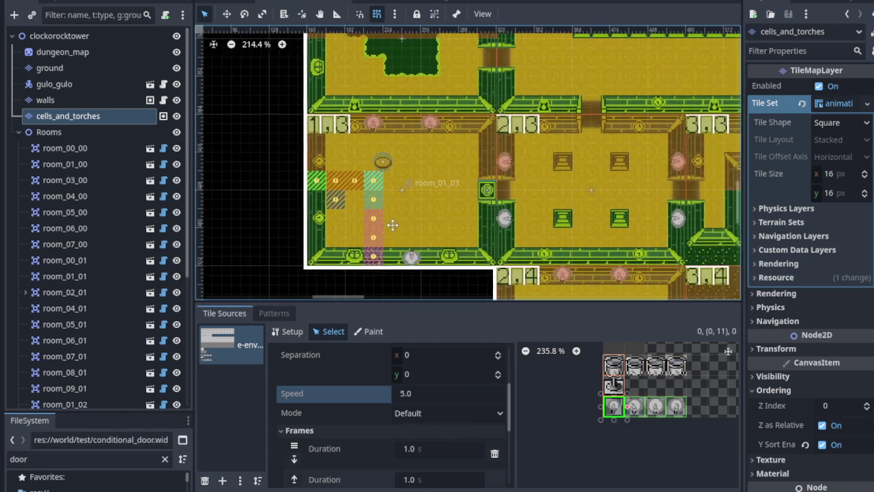
Step: Select the walls layer, enlarge the Tiles panel and browse c-inside.png for bar tiles
{"action": "left_click", "coordinate": [89, 101]}
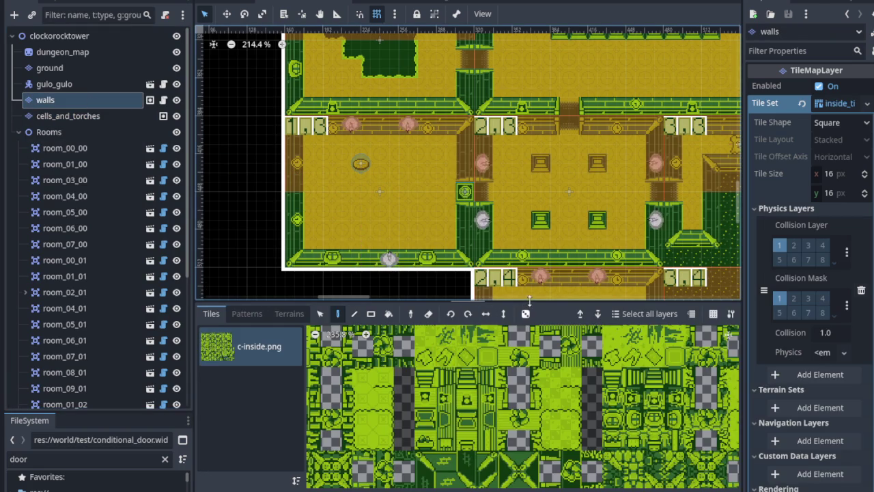
{"action": "left_click_drag", "start_coordinate": [436, 302], "coordinate": [519, 140]}
{"action": "scroll", "coordinate": [420, 240], "scroll_direction": "down", "scroll_amount": 5}
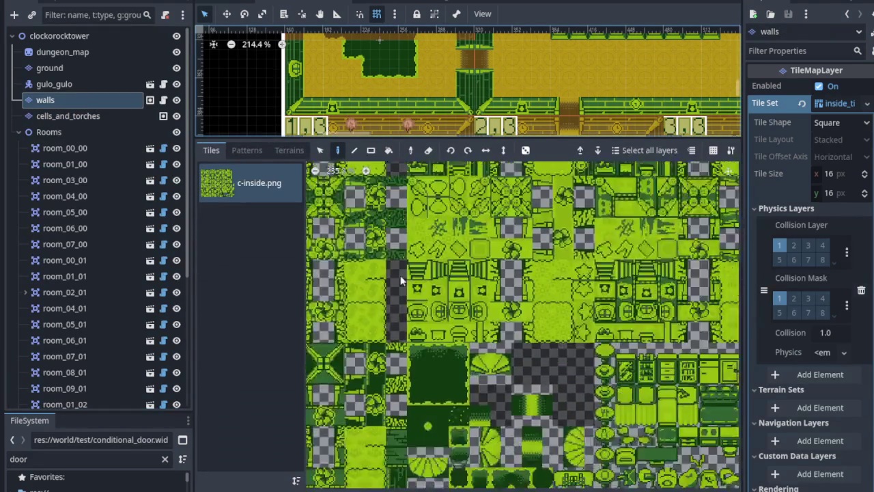
{"action": "scroll", "coordinate": [516, 343], "scroll_direction": "up", "scroll_amount": 8}
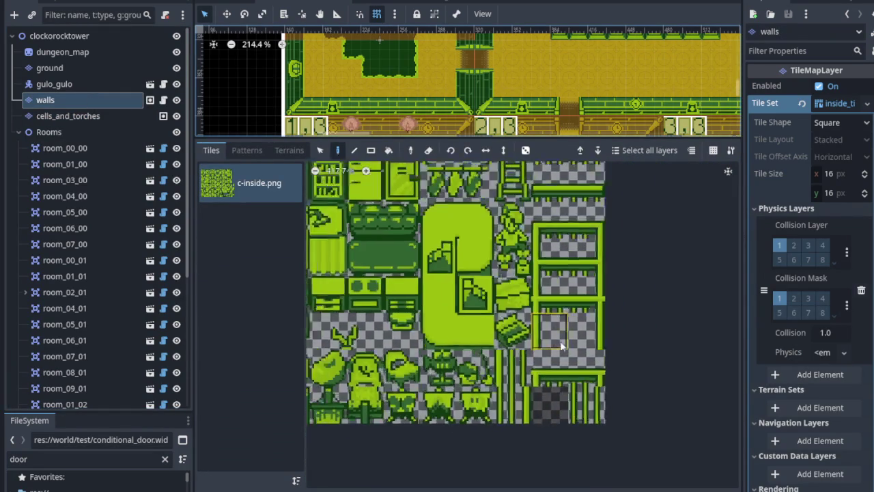
{"action": "scroll", "coordinate": [499, 333], "scroll_direction": "up", "scroll_amount": 3}
{"action": "scroll", "coordinate": [500, 333], "scroll_direction": "right", "scroll_amount": 2}
{"action": "scroll", "coordinate": [498, 331], "scroll_direction": "up", "scroll_amount": 5}
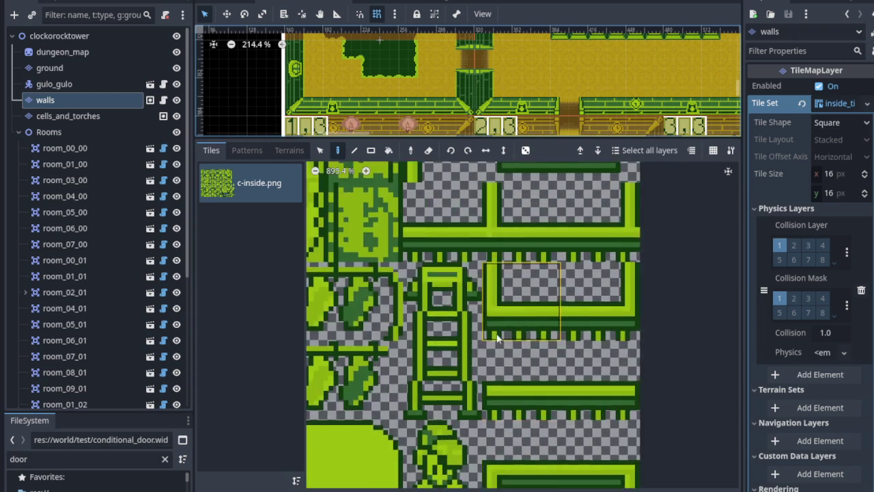
{"action": "scroll", "coordinate": [430, 314], "scroll_direction": "up", "scroll_amount": 4}
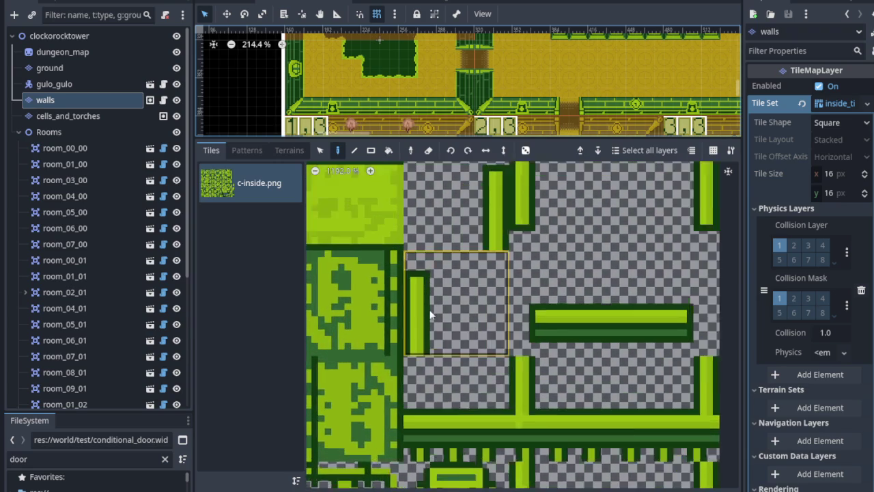
{"action": "scroll", "coordinate": [437, 232], "scroll_direction": "up", "scroll_amount": 2}
{"action": "scroll", "coordinate": [441, 315], "scroll_direction": "up", "scroll_amount": 2}
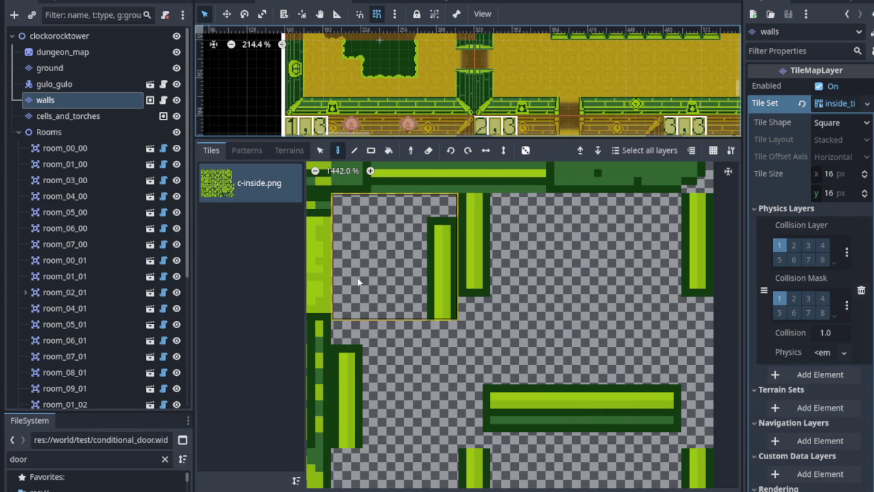
{"action": "scroll", "coordinate": [509, 135], "scroll_direction": "right", "scroll_amount": 4}
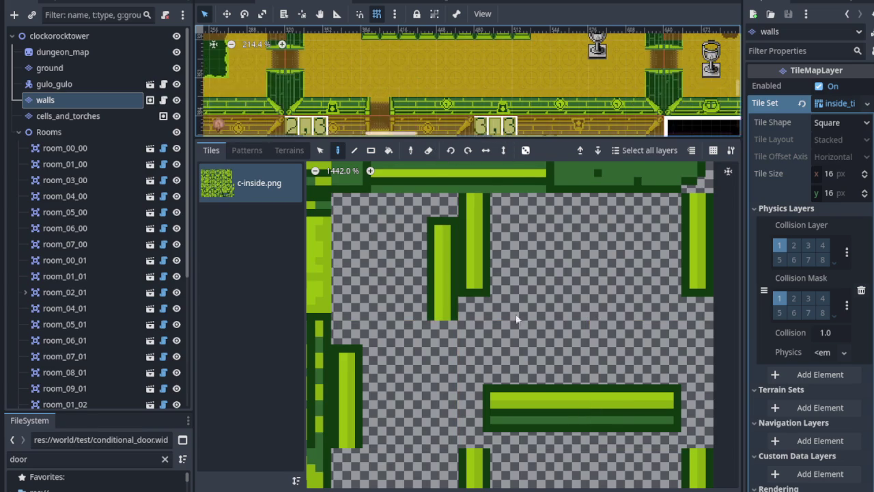
Step: Shrink the Tiles panel to restore the full map view
{"action": "left_click_drag", "start_coordinate": [552, 137], "coordinate": [552, 374]}
{"action": "scroll", "coordinate": [515, 249], "scroll_direction": "down", "scroll_amount": 3}
{"action": "scroll", "coordinate": [508, 250], "scroll_direction": "left", "scroll_amount": 1}
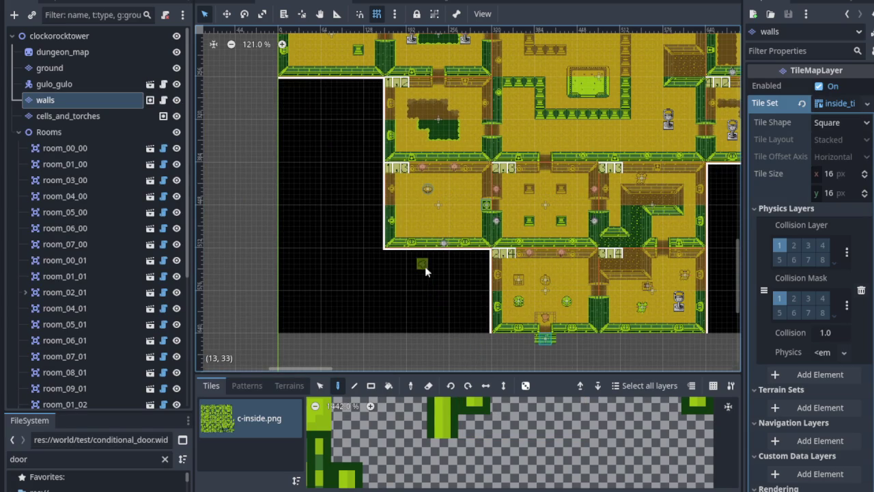
{"action": "scroll", "coordinate": [425, 273], "scroll_direction": "left", "scroll_amount": 5}
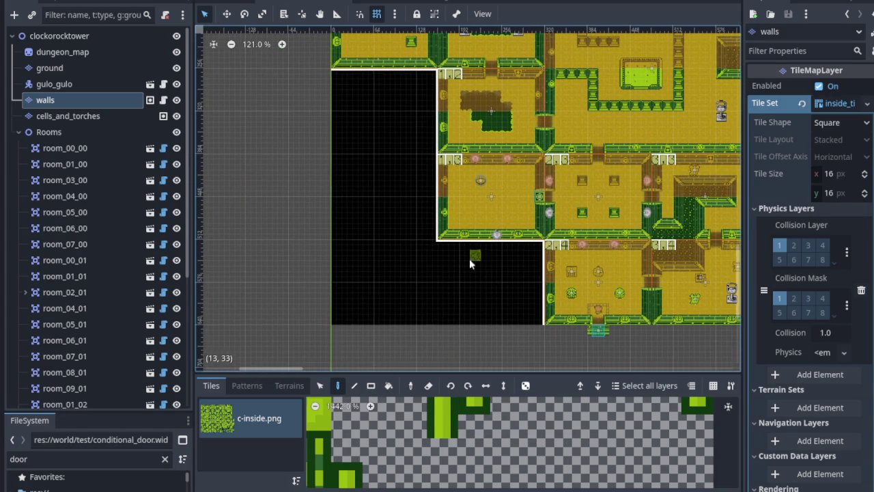
Step: Rename the cells_and_torches layer to torches and center the map on room 1,3
{"action": "double_click", "coordinate": [102, 116]}
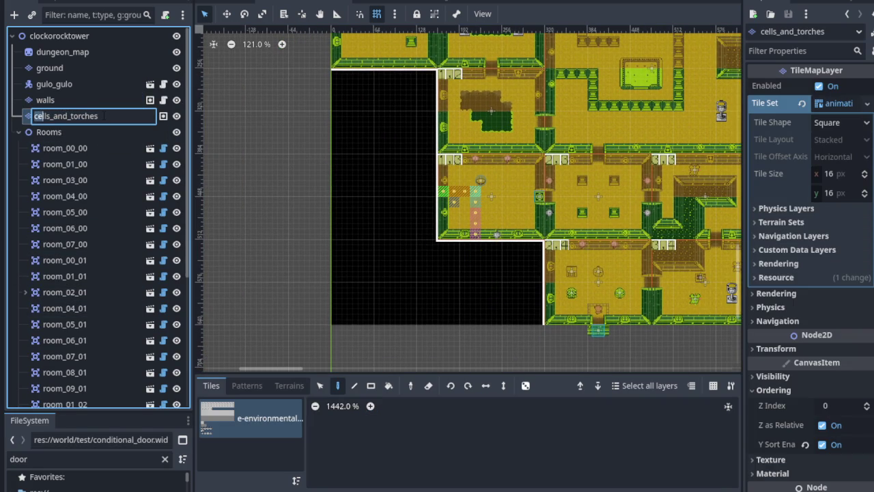
{"action": "key", "text": "BackSpace"}
{"action": "key", "text": "Return"}
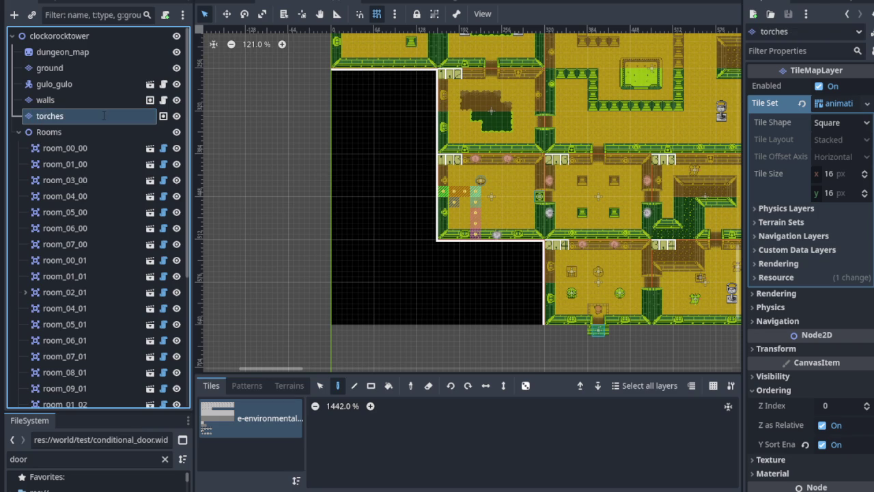
{"action": "scroll", "coordinate": [512, 205], "scroll_direction": "up", "scroll_amount": 3}
{"action": "scroll", "coordinate": [484, 231], "scroll_direction": "up", "scroll_amount": 3}
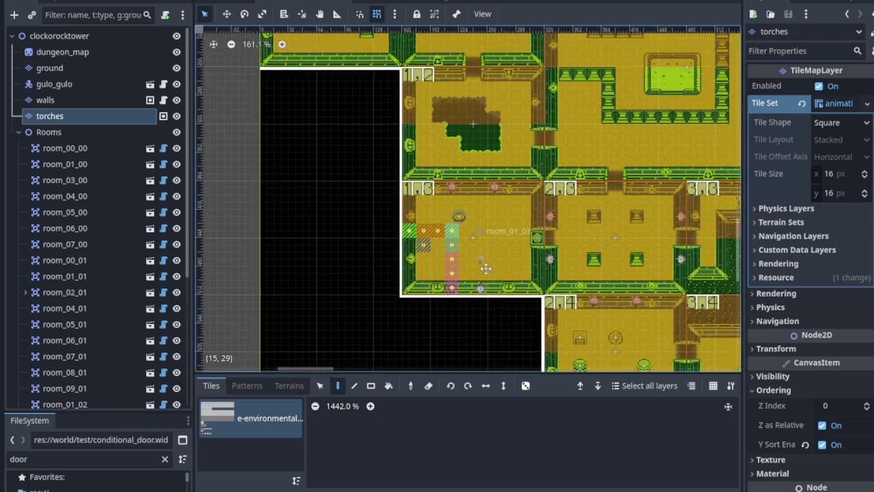
{"action": "mouse_move", "coordinate": [374, 227]}
{"action": "left_mouse_down"}
{"action": "mouse_move", "coordinate": [428, 253]}
{"action": "mouse_move", "coordinate": [428, 267]}
{"action": "left_mouse_up"}
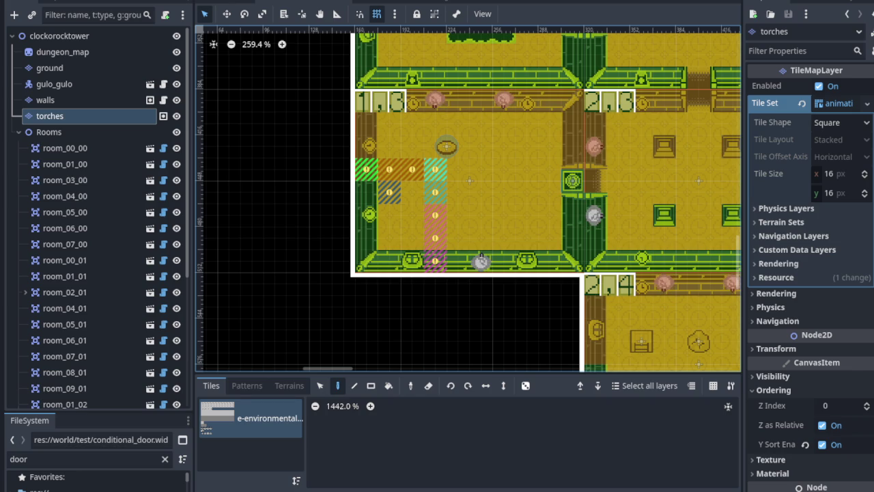
{"action": "right_click", "coordinate": [56, 38]}
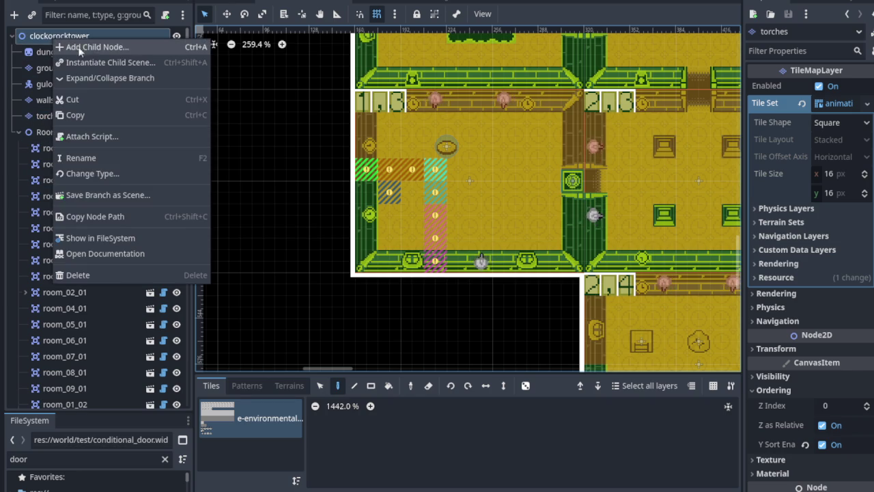
Step: Add a TileMapLayer child to the root node and name it cells
{"action": "left_click", "coordinate": [92, 49]}
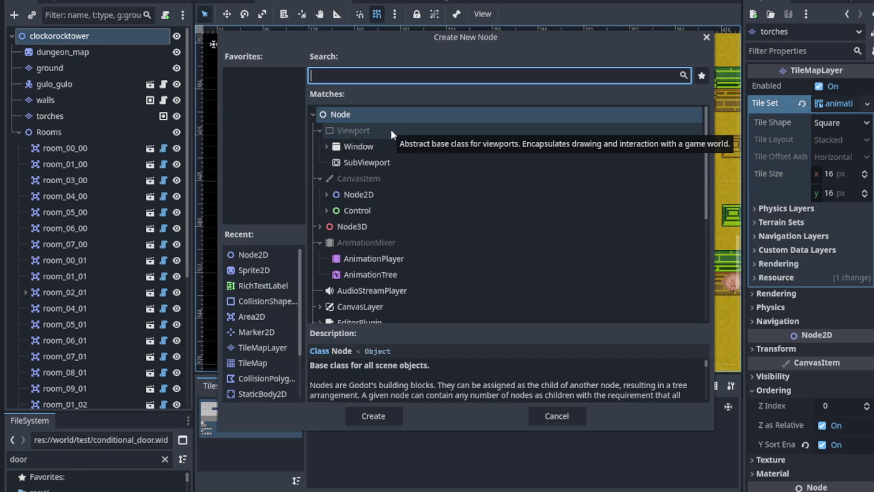
{"action": "type", "text": "tile"}
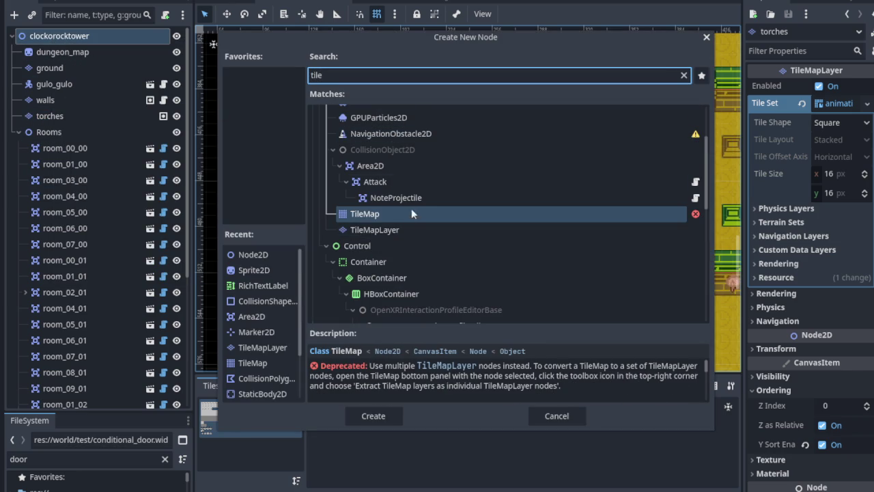
{"action": "left_click", "coordinate": [390, 231]}
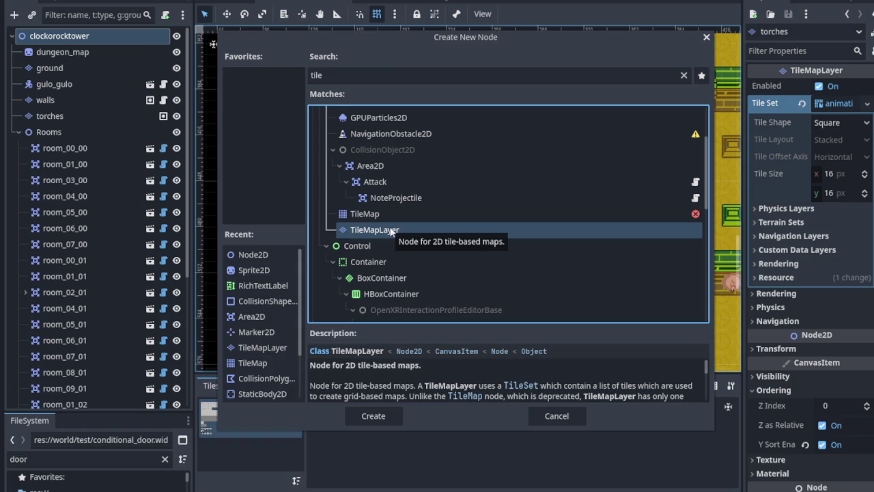
{"action": "double_click", "coordinate": [390, 231]}
{"action": "double_click", "coordinate": [73, 398]}
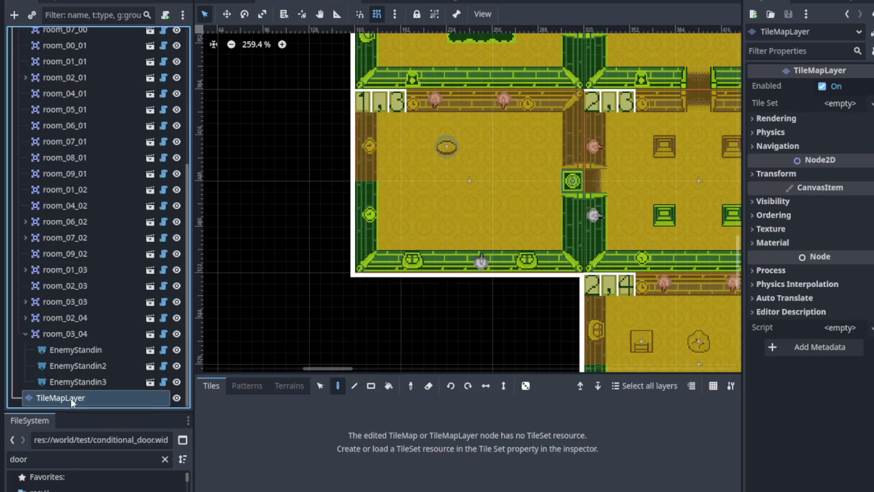
{"action": "type", "text": "cells"}
{"action": "key", "text": "Return"}
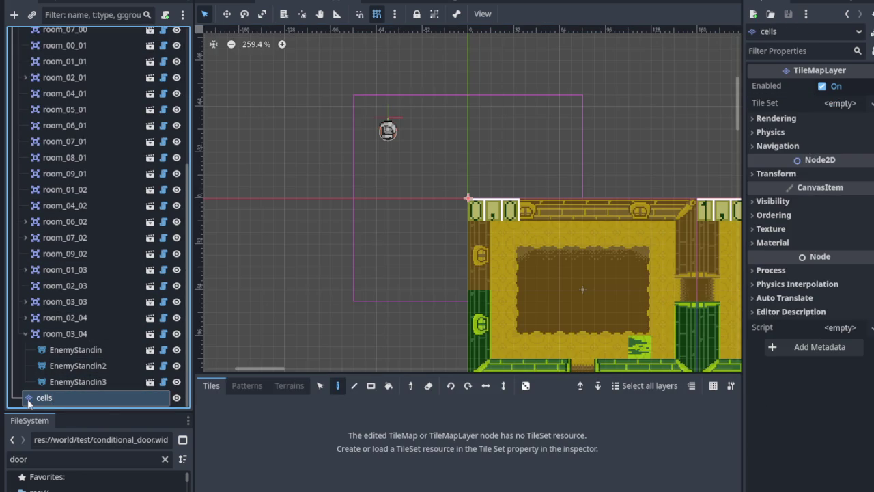
Step: Finish renaming the new TileMapLayer to cells
{"action": "double_click", "coordinate": [30, 399]}
{"action": "scroll", "coordinate": [30, 404], "scroll_direction": "up", "scroll_amount": 1}
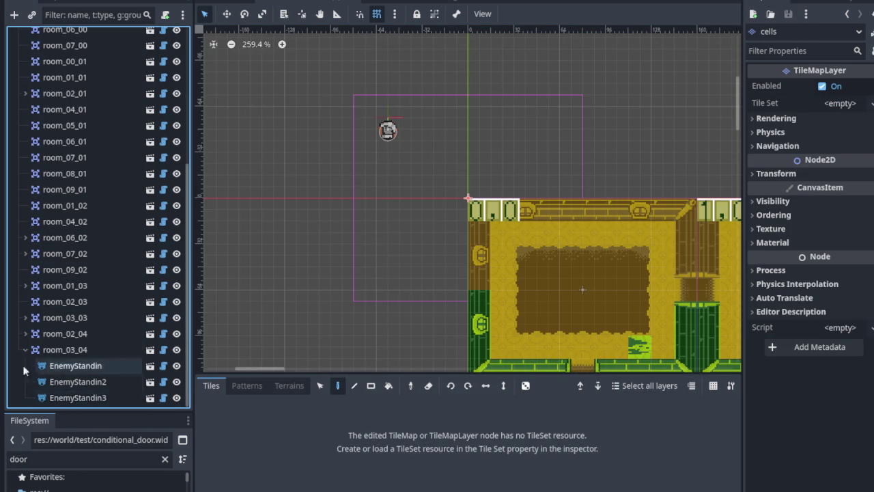
{"action": "scroll", "coordinate": [62, 254], "scroll_direction": "up", "scroll_amount": 5}
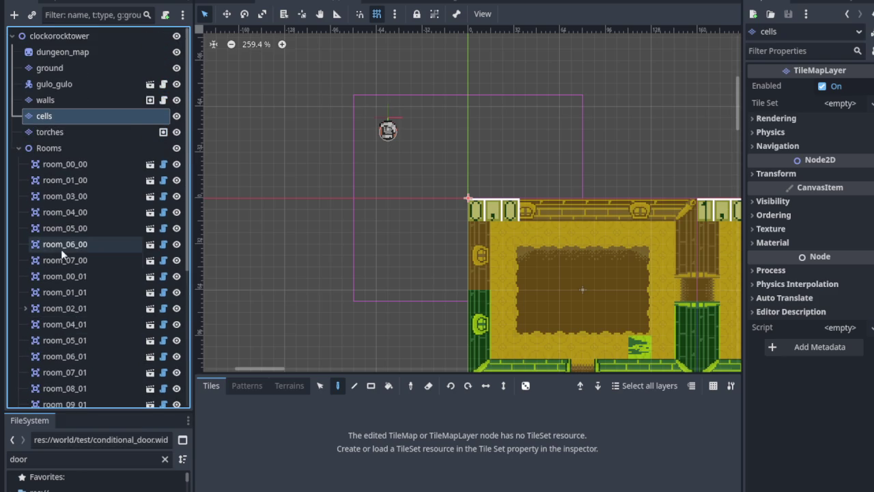
{"action": "left_click", "coordinate": [58, 117]}
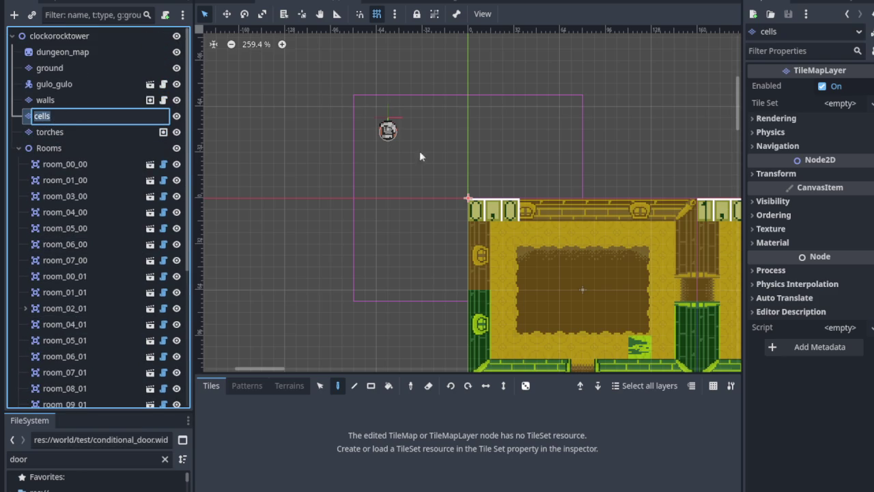
{"action": "left_click", "coordinate": [396, 154]}
{"action": "scroll", "coordinate": [533, 212], "scroll_direction": "down", "scroll_amount": 8}
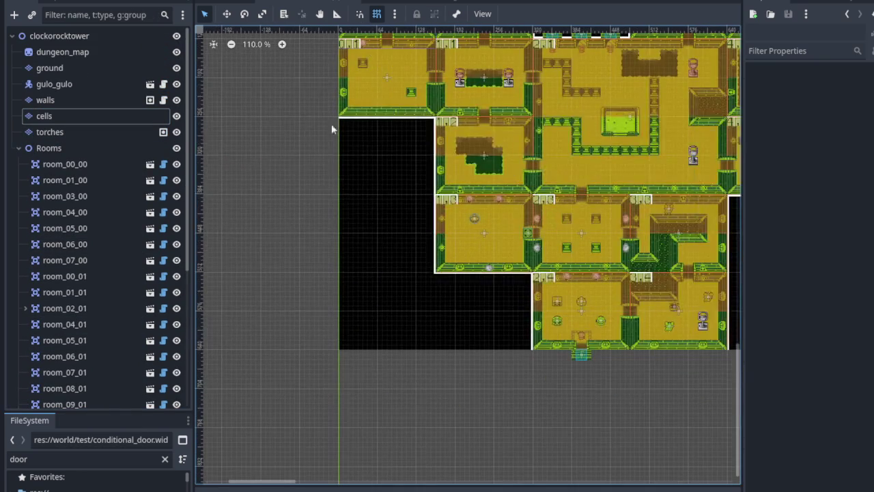
{"action": "scroll", "coordinate": [225, 125], "scroll_direction": "up", "scroll_amount": 1}
Step: Inspect the torches layer's Tile Set, then select the cells layer
{"action": "left_click", "coordinate": [131, 132]}
{"action": "scroll", "coordinate": [446, 158], "scroll_direction": "up", "scroll_amount": 3}
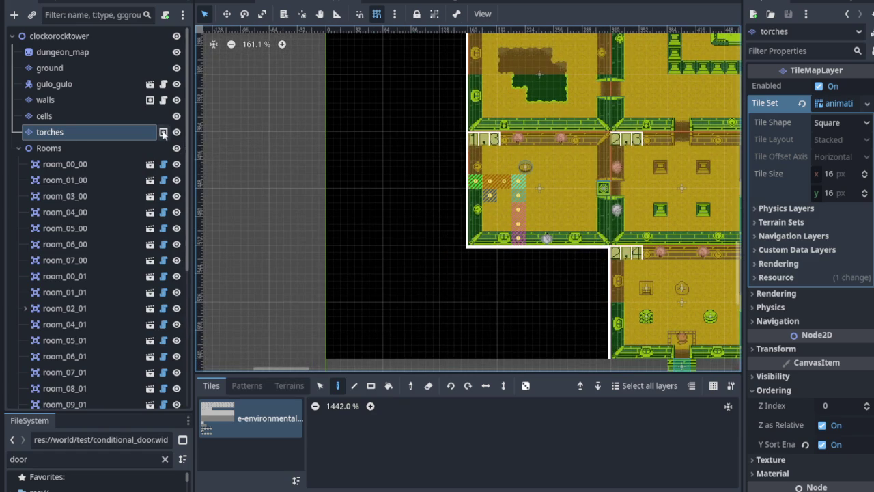
{"action": "mouse_move", "coordinate": [164, 134]}
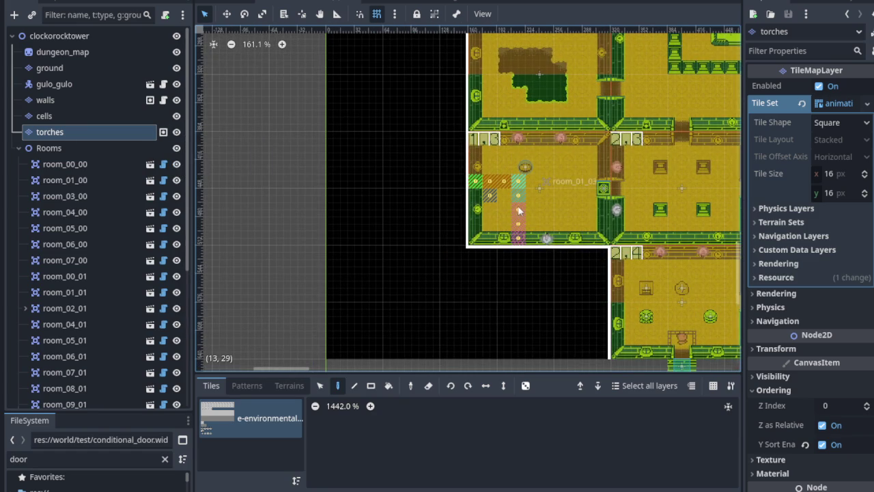
{"action": "scroll", "coordinate": [518, 206], "scroll_direction": "up", "scroll_amount": 7}
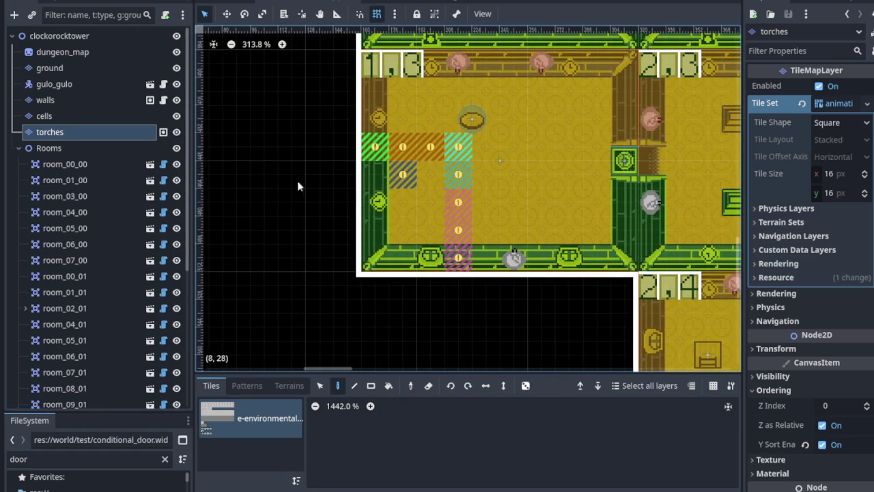
{"action": "left_click", "coordinate": [105, 119]}
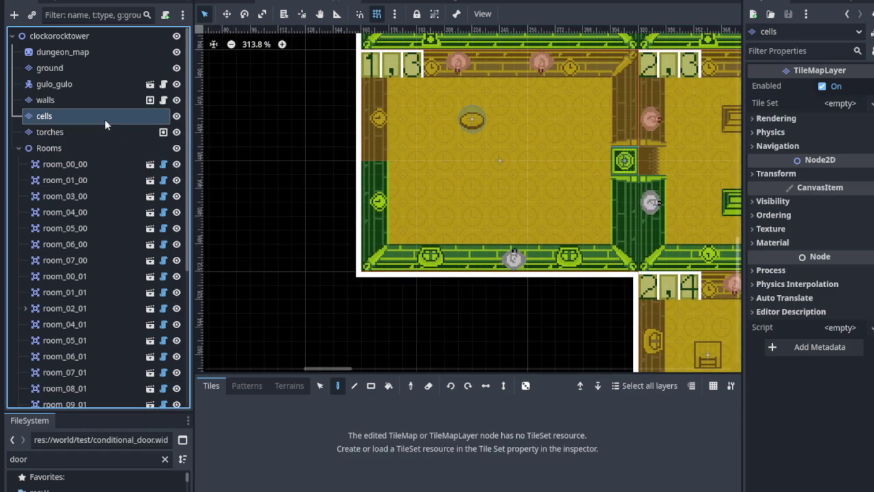
Step: Load inside_tile_set.tres from res://world/wall as the cells layer's tile set
{"action": "left_click", "coordinate": [869, 103]}
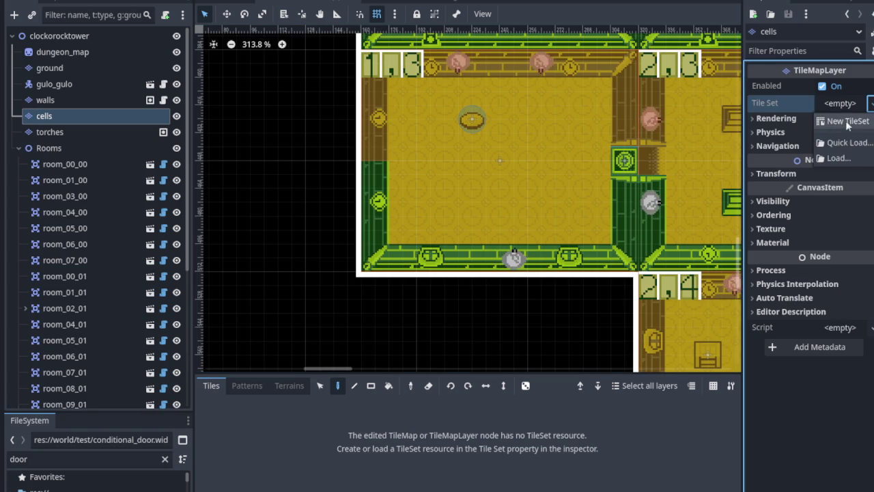
{"action": "left_click", "coordinate": [819, 157]}
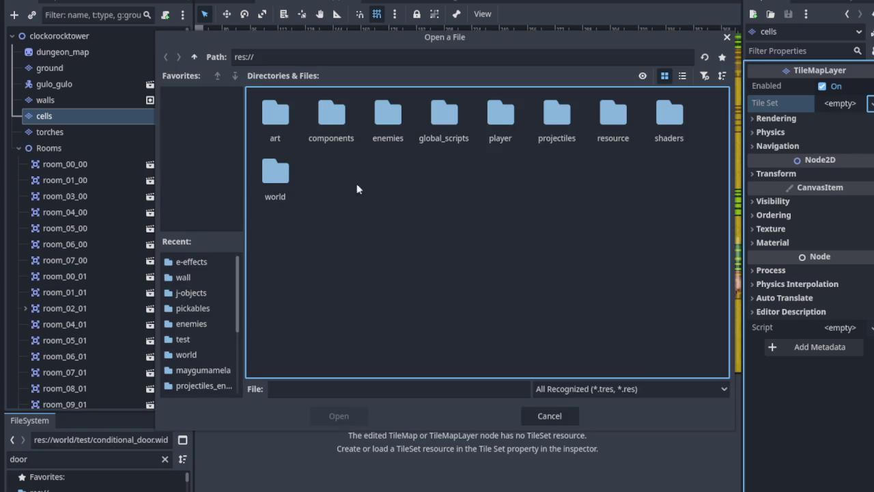
{"action": "double_click", "coordinate": [275, 175]}
{"action": "double_click", "coordinate": [552, 126]}
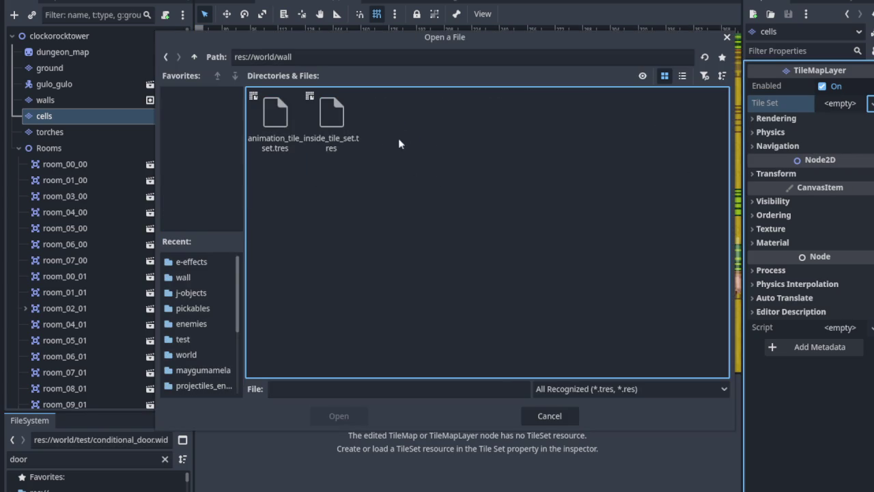
{"action": "left_click", "coordinate": [286, 124]}
{"action": "left_click", "coordinate": [332, 129]}
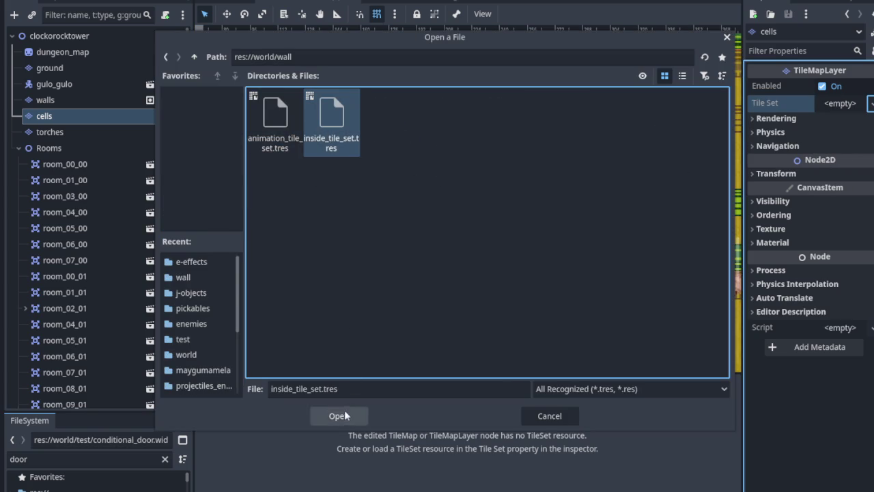
{"action": "left_click", "coordinate": [339, 414]}
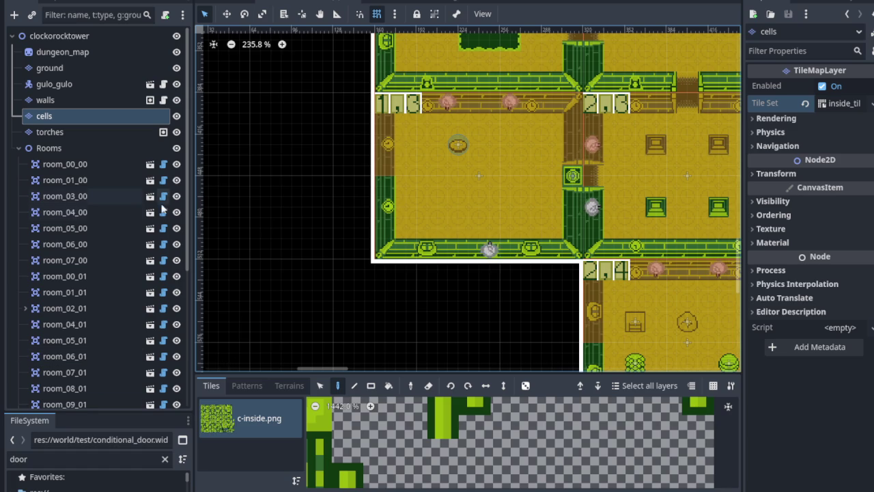
Step: Collapse the Rooms group and make the tile palette taller to show more c-inside.png tiles
{"action": "left_click", "coordinate": [18, 148]}
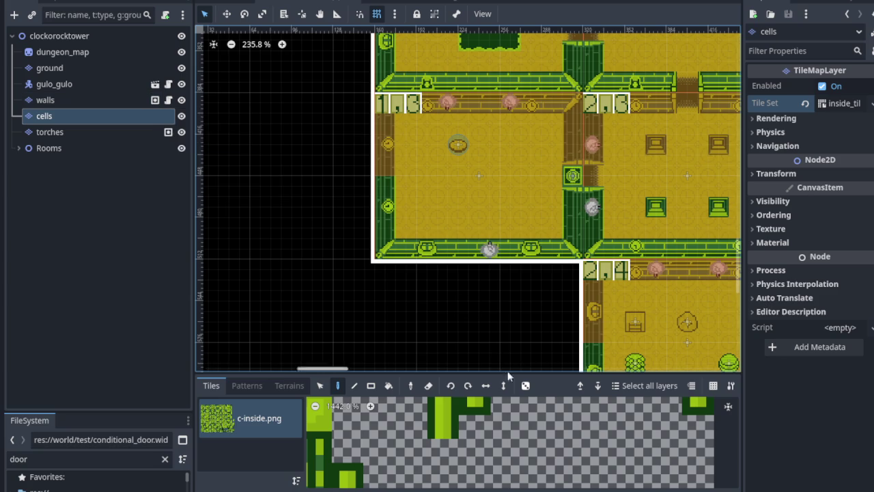
{"action": "scroll", "coordinate": [549, 437], "scroll_direction": "down", "scroll_amount": 5}
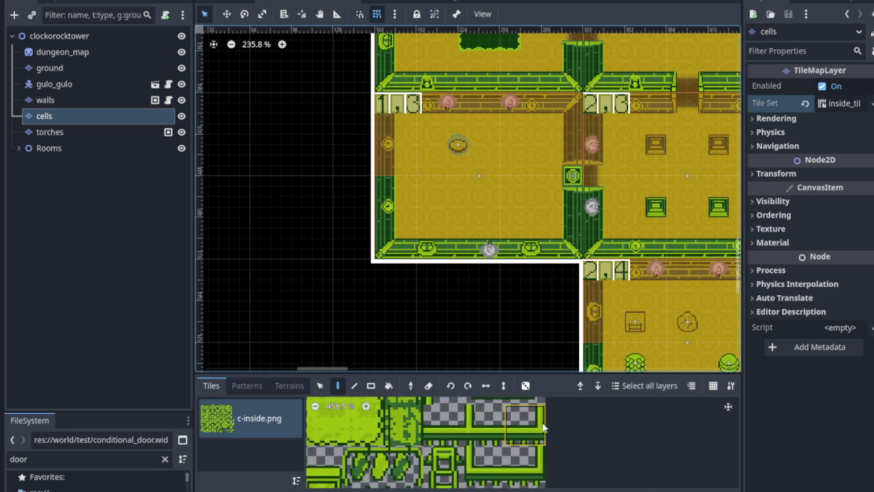
{"action": "left_click_drag", "start_coordinate": [555, 374], "coordinate": [546, 299]}
{"action": "scroll", "coordinate": [477, 387], "scroll_direction": "down", "scroll_amount": 3}
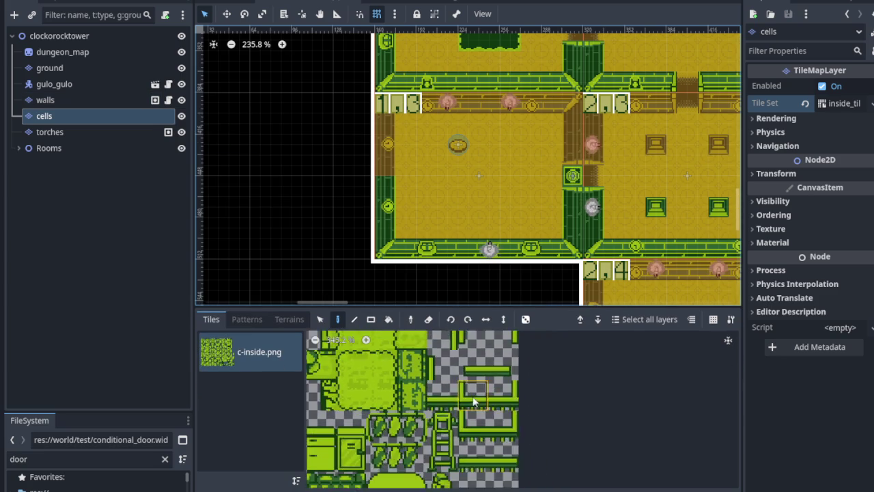
{"action": "scroll", "coordinate": [464, 262], "scroll_direction": "down", "scroll_amount": 3}
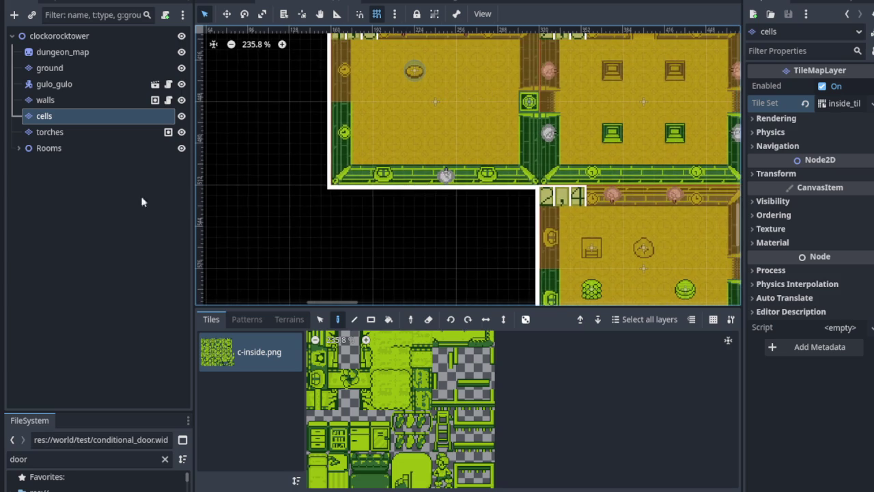
{"action": "left_click", "coordinate": [181, 68]}
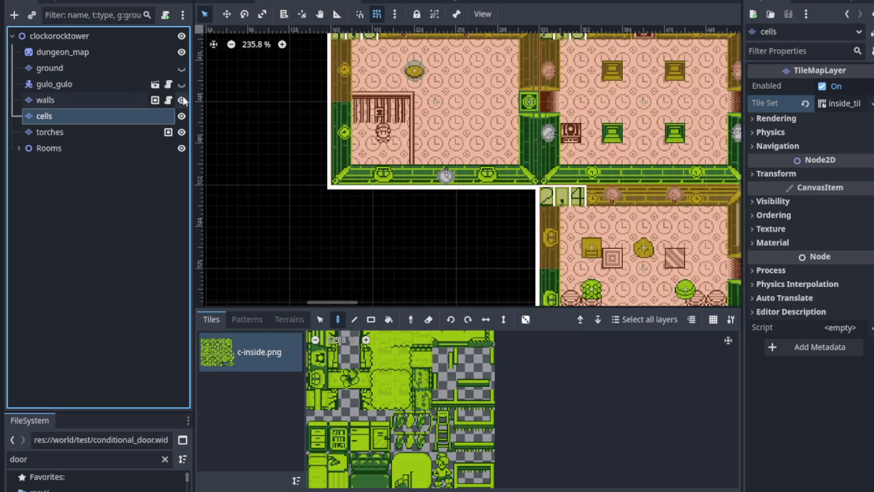
{"action": "left_click", "coordinate": [181, 100]}
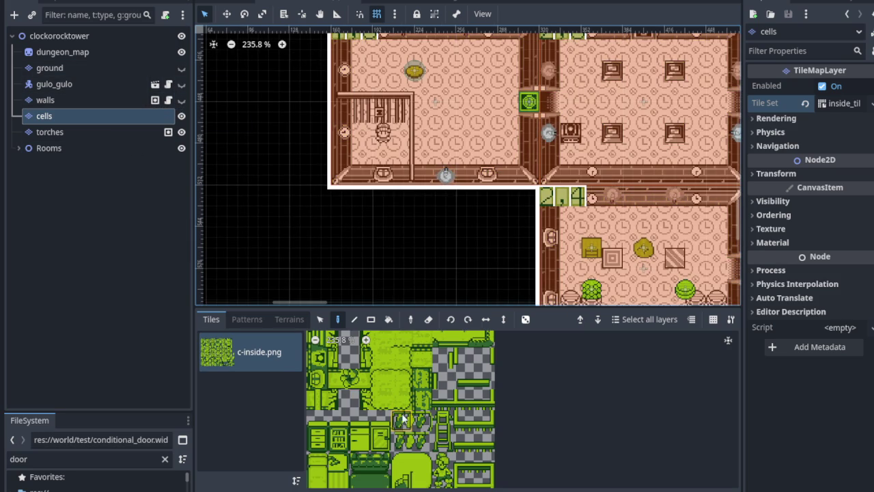
{"action": "scroll", "coordinate": [403, 419], "scroll_direction": "down", "scroll_amount": 5}
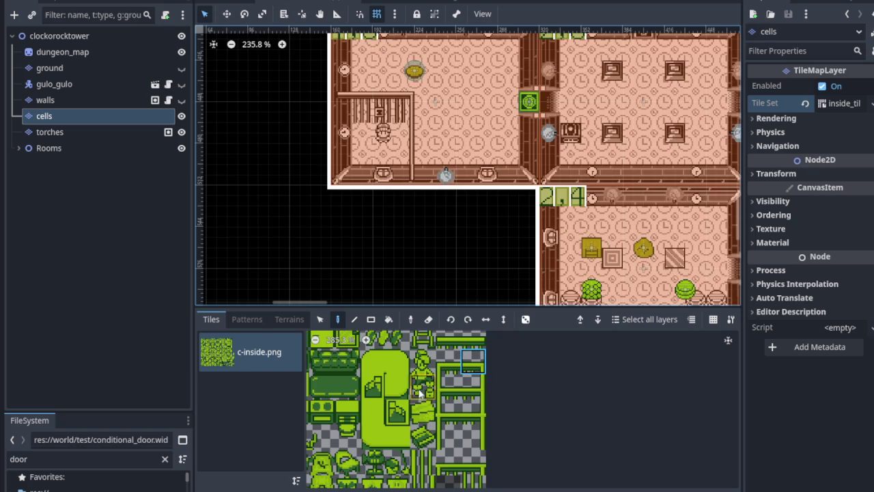
{"action": "scroll", "coordinate": [427, 199], "scroll_direction": "up", "scroll_amount": 3}
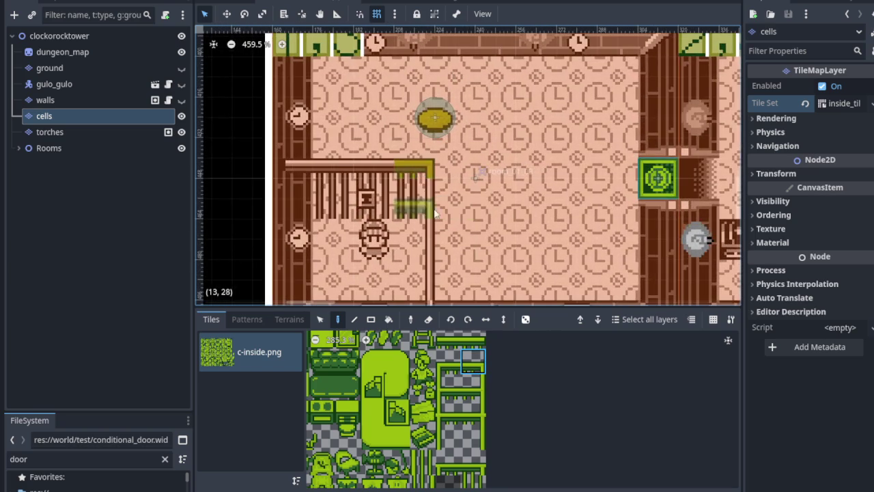
{"action": "scroll", "coordinate": [428, 200], "scroll_direction": "down", "scroll_amount": 3}
{"action": "scroll", "coordinate": [427, 200], "scroll_direction": "up", "scroll_amount": 1}
{"action": "scroll", "coordinate": [427, 199], "scroll_direction": "down", "scroll_amount": 2}
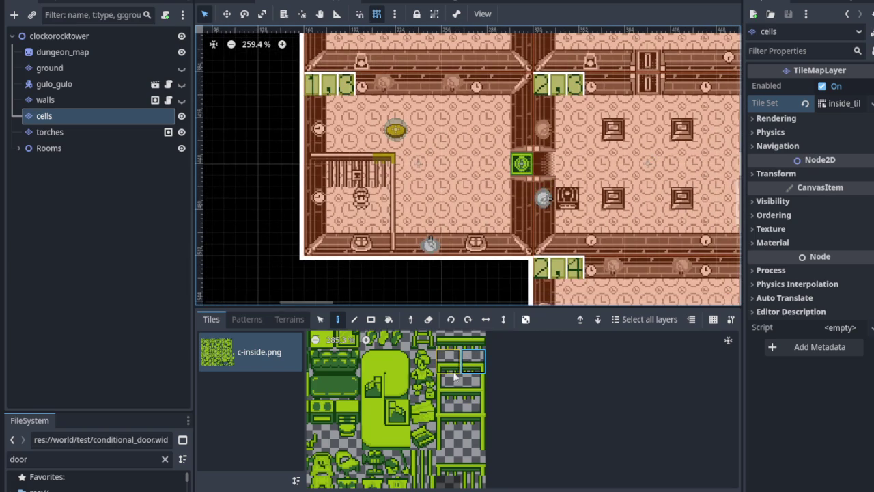
{"action": "scroll", "coordinate": [455, 369], "scroll_direction": "up", "scroll_amount": 2}
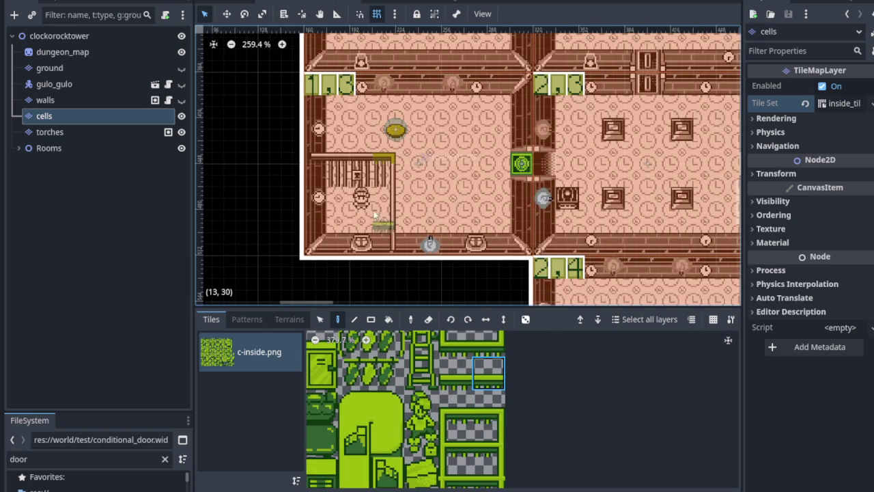
{"action": "scroll", "coordinate": [362, 185], "scroll_direction": "up", "scroll_amount": 3}
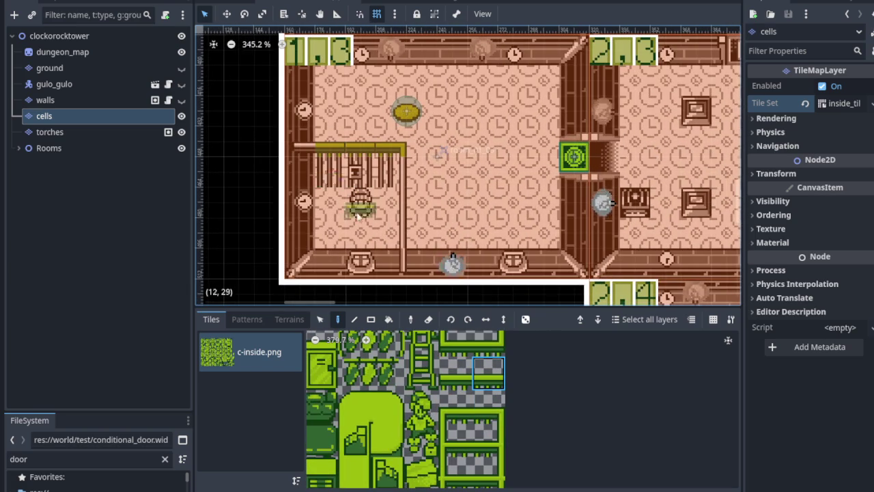
{"action": "scroll", "coordinate": [354, 210], "scroll_direction": "up", "scroll_amount": 2}
{"action": "scroll", "coordinate": [321, 130], "scroll_direction": "up", "scroll_amount": 2}
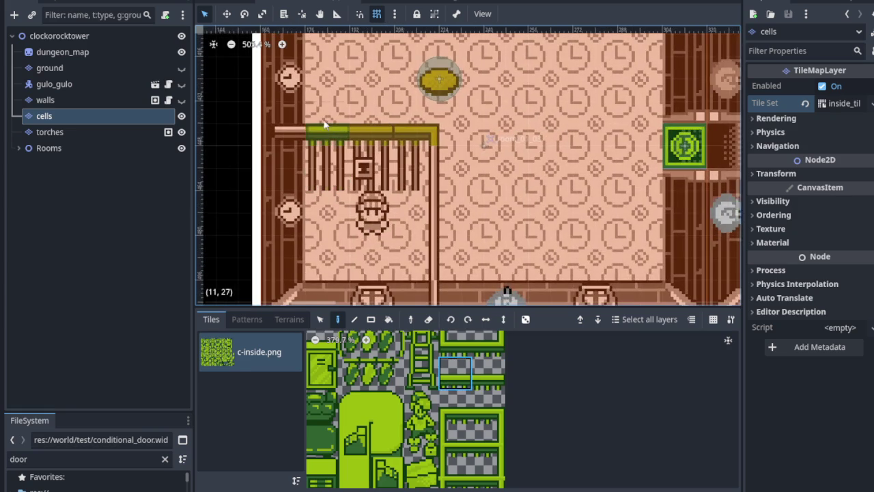
{"action": "left_click_drag", "start_coordinate": [458, 367], "coordinate": [455, 424]}
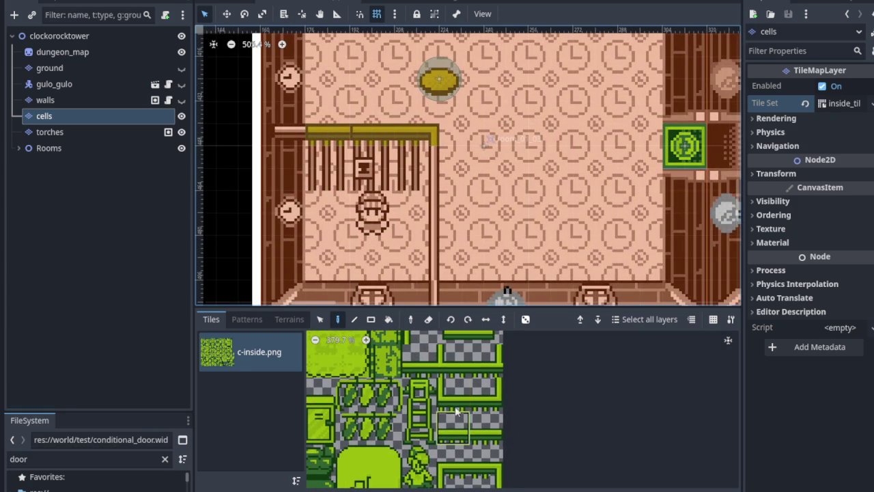
{"action": "left_click", "coordinate": [423, 366]}
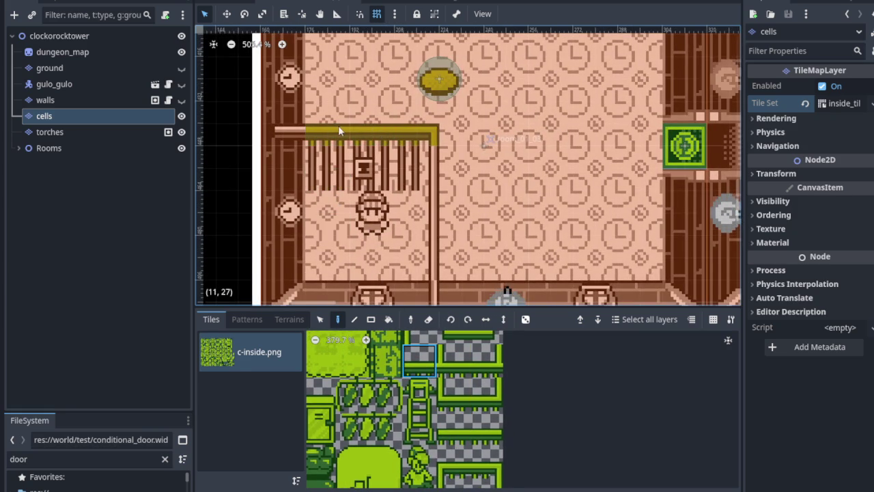
{"action": "left_click", "coordinate": [400, 131]}
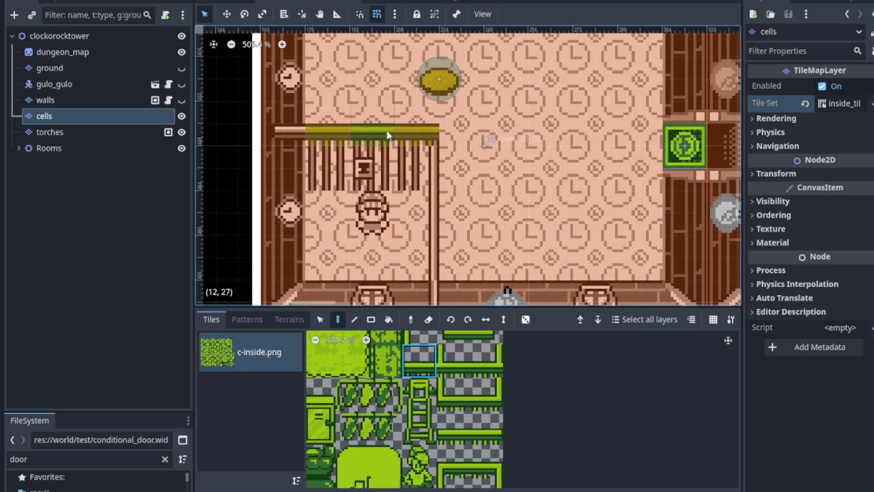
{"action": "left_click_drag", "start_coordinate": [425, 408], "coordinate": [449, 470]}
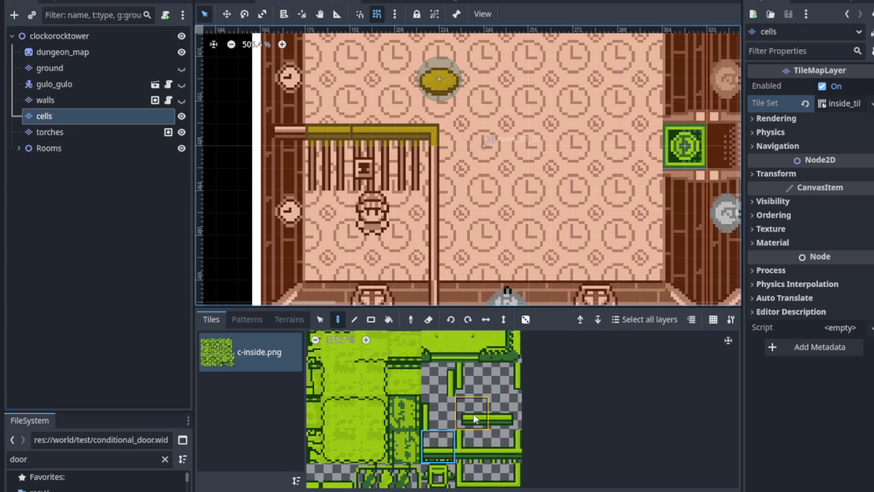
{"action": "left_click", "coordinate": [288, 127]}
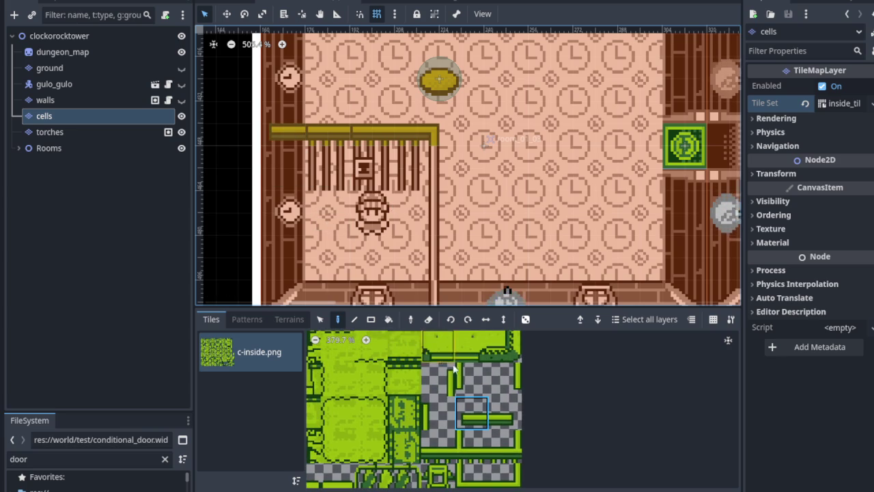
{"action": "scroll", "coordinate": [413, 464], "scroll_direction": "down", "scroll_amount": 3}
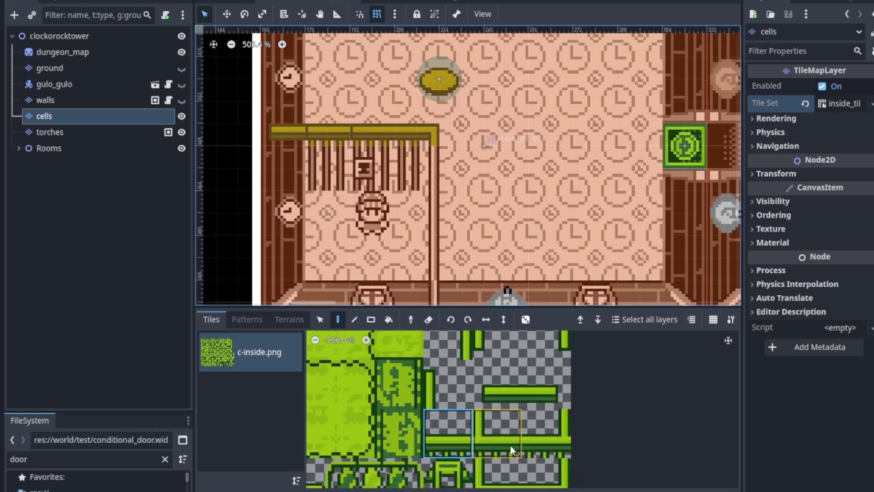
{"action": "scroll", "coordinate": [452, 409], "scroll_direction": "up", "scroll_amount": 2}
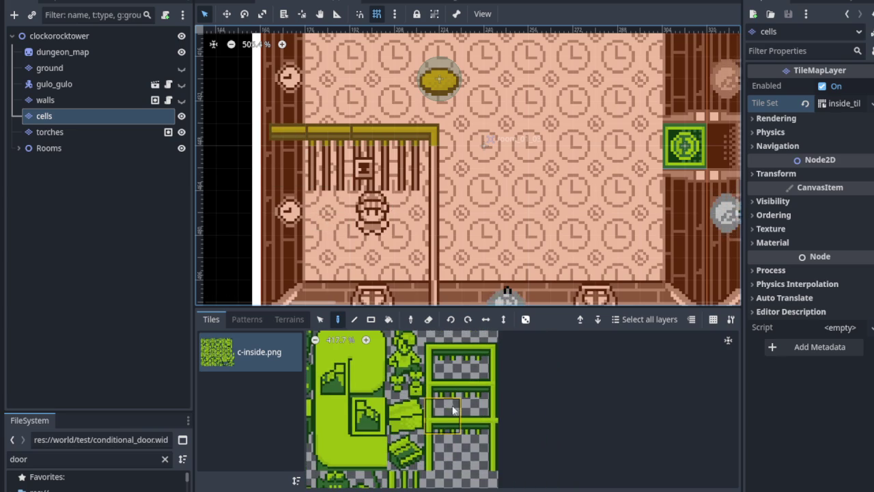
{"action": "mouse_move", "coordinate": [465, 412]}
{"action": "left_mouse_down"}
{"action": "mouse_move", "coordinate": [440, 364]}
{"action": "mouse_move", "coordinate": [428, 445]}
{"action": "mouse_move", "coordinate": [444, 409]}
{"action": "mouse_move", "coordinate": [457, 419]}
{"action": "left_mouse_up"}
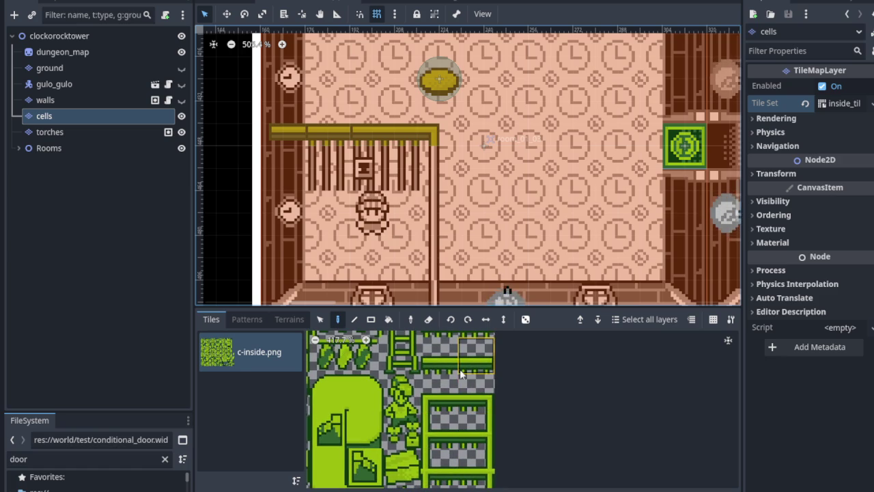
{"action": "scroll", "coordinate": [445, 353], "scroll_direction": "up", "scroll_amount": 3}
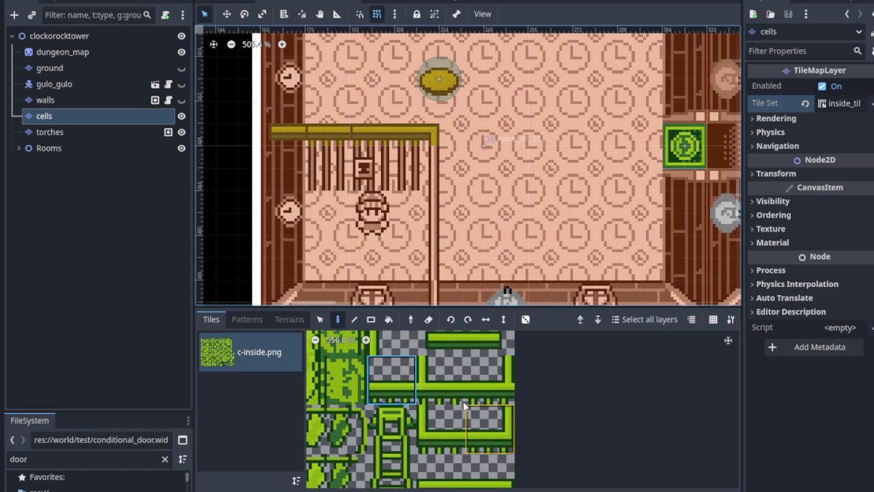
{"action": "scroll", "coordinate": [430, 394], "scroll_direction": "down", "scroll_amount": 10}
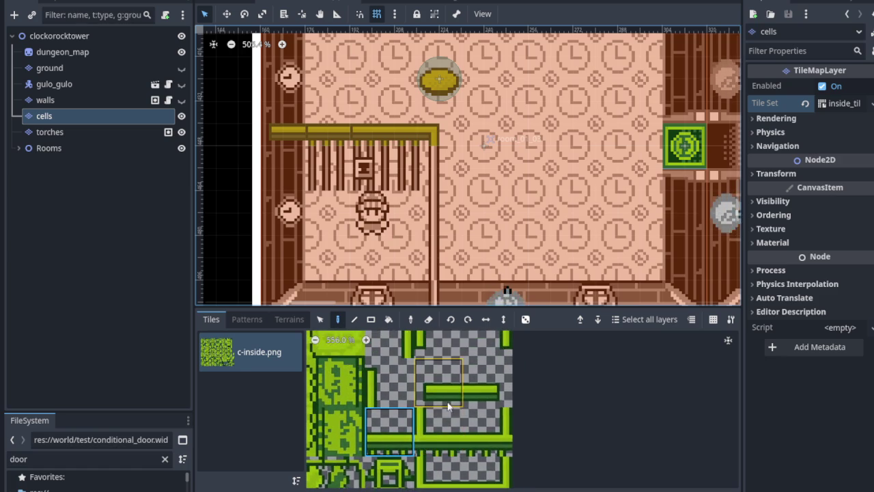
{"action": "scroll", "coordinate": [410, 432], "scroll_direction": "up", "scroll_amount": 8}
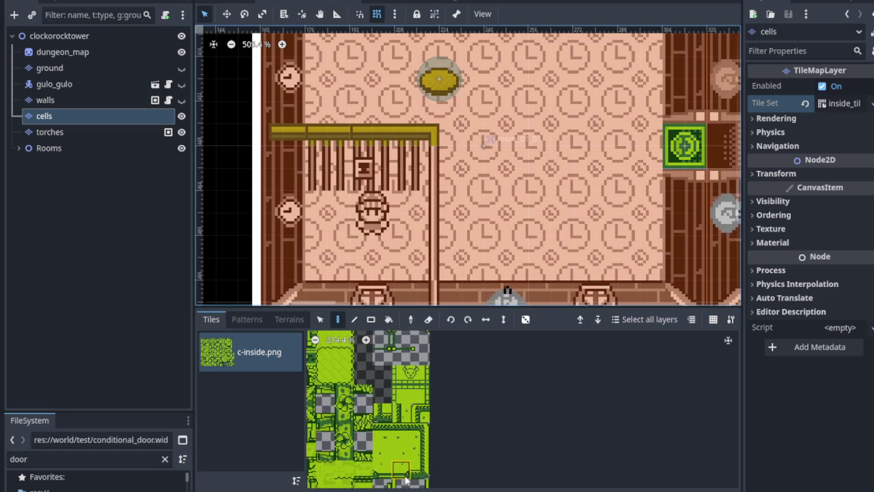
{"action": "scroll", "coordinate": [403, 432], "scroll_direction": "down", "scroll_amount": 1}
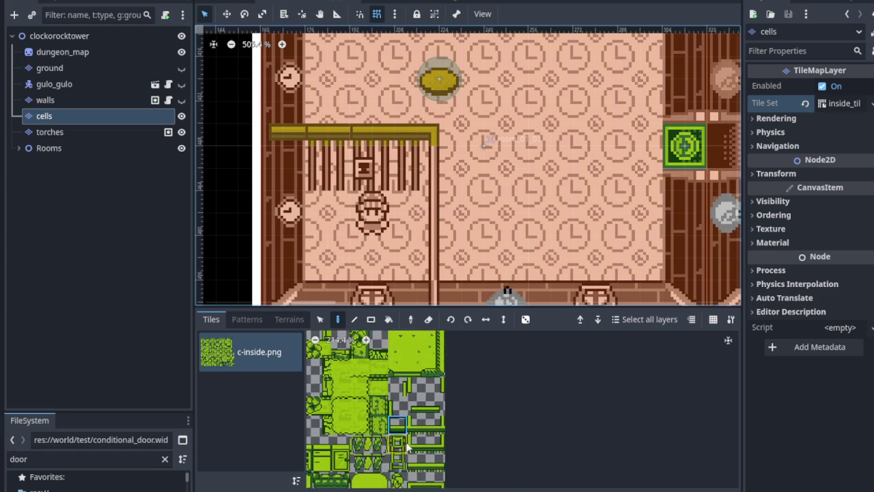
{"action": "scroll", "coordinate": [410, 441], "scroll_direction": "up", "scroll_amount": 2}
{"action": "scroll", "coordinate": [416, 451], "scroll_direction": "up", "scroll_amount": 2}
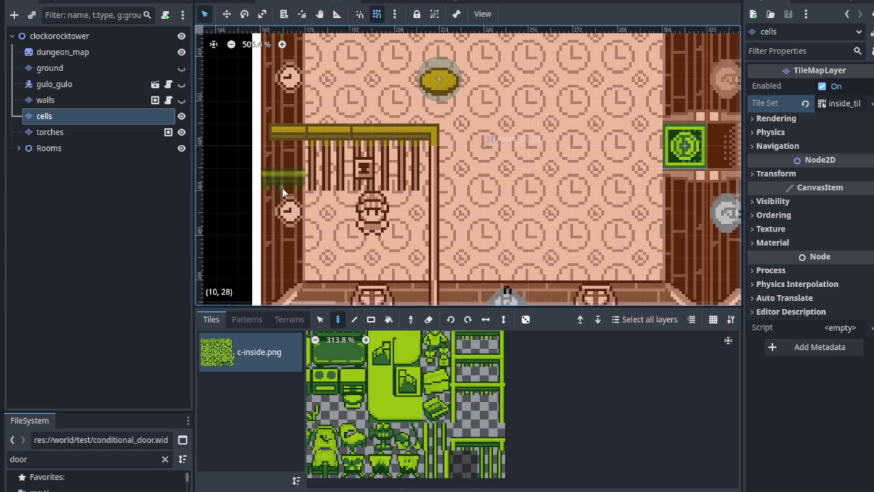
{"action": "scroll", "coordinate": [481, 419], "scroll_direction": "up", "scroll_amount": 1}
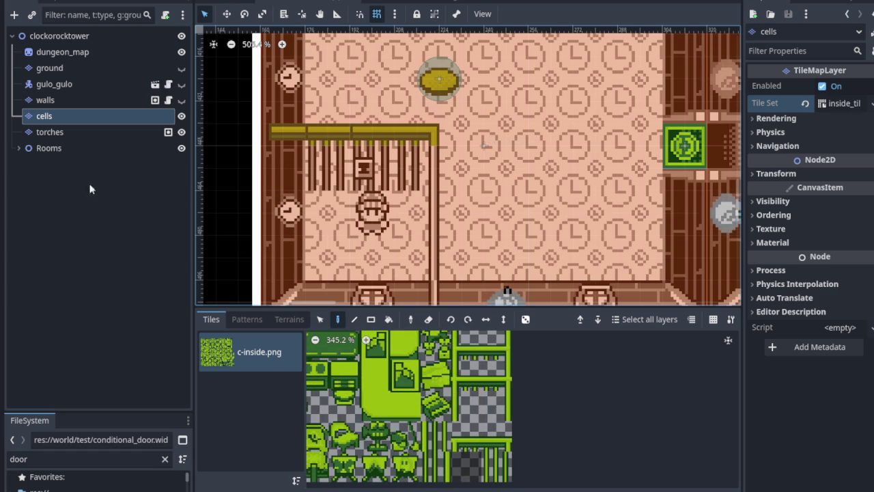
{"action": "scroll", "coordinate": [483, 445], "scroll_direction": "up", "scroll_amount": 3}
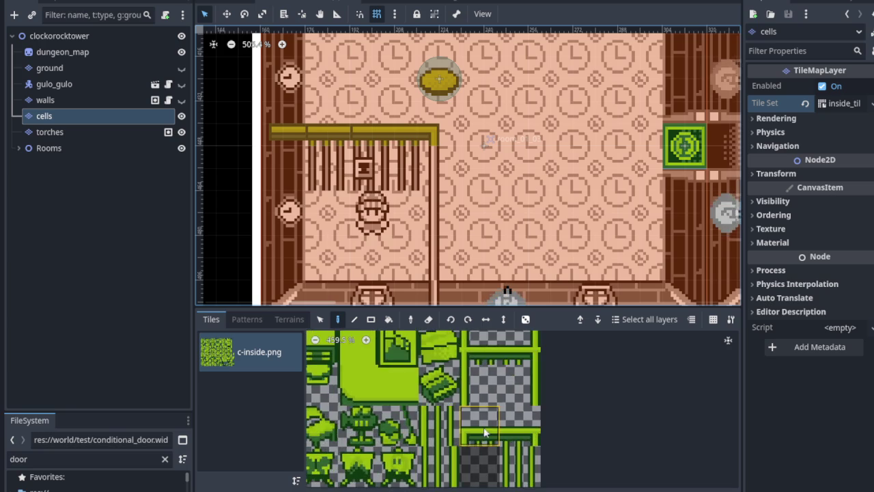
{"action": "left_click_drag", "start_coordinate": [462, 401], "coordinate": [454, 428]}
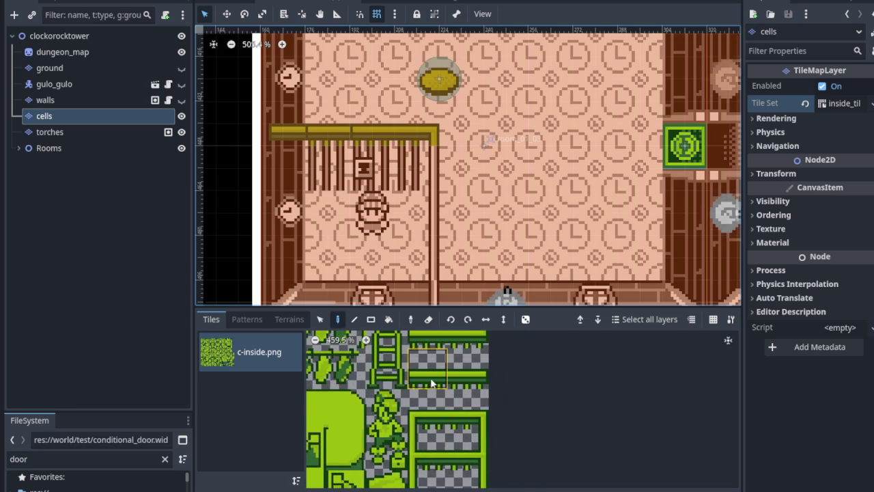
{"action": "scroll", "coordinate": [428, 380], "scroll_direction": "up", "scroll_amount": 1}
{"action": "left_click_drag", "start_coordinate": [433, 355], "coordinate": [441, 413]}
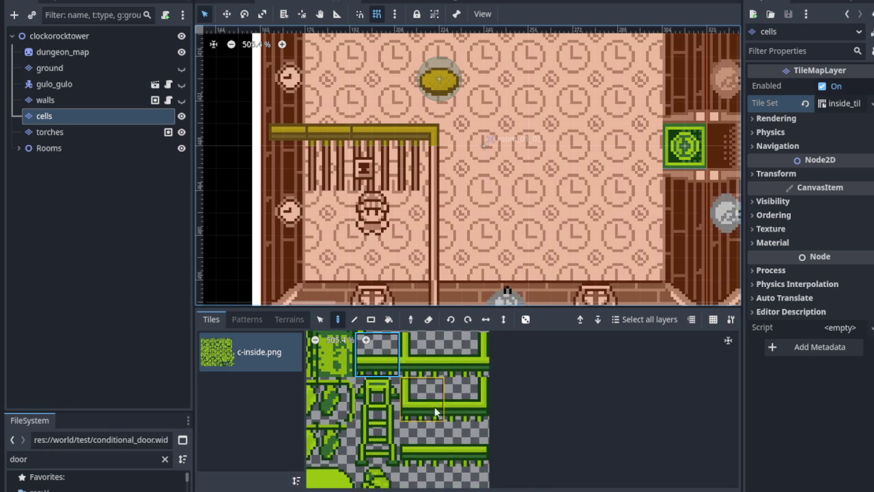
{"action": "left_click_drag", "start_coordinate": [425, 385], "coordinate": [413, 469]}
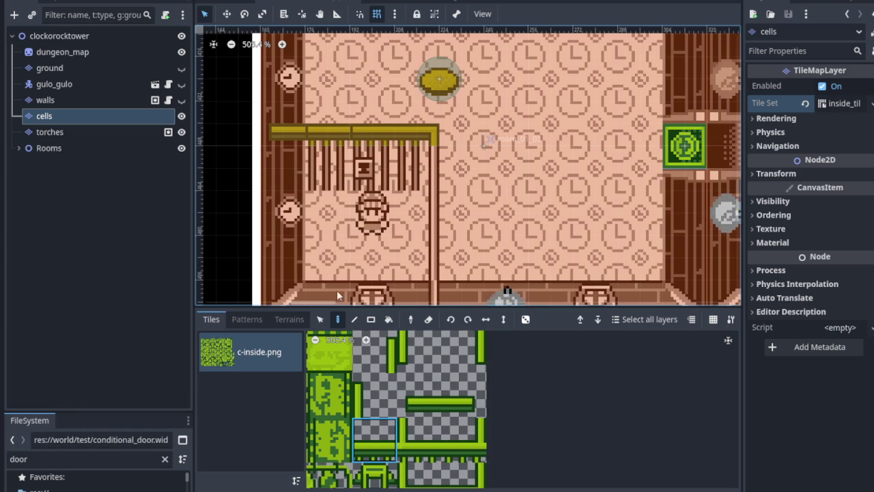
{"action": "scroll", "coordinate": [423, 417], "scroll_direction": "up", "scroll_amount": 2}
{"action": "mouse_move", "coordinate": [423, 417]}
{"action": "left_mouse_down"}
{"action": "mouse_move", "coordinate": [428, 443]}
{"action": "mouse_move", "coordinate": [468, 358]}
{"action": "left_mouse_up"}
{"action": "scroll", "coordinate": [309, 135], "scroll_direction": "up", "scroll_amount": 3}
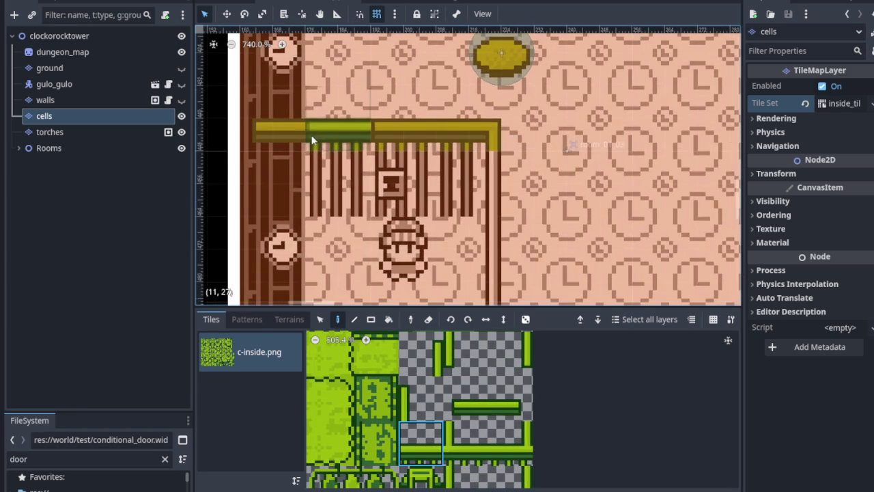
{"action": "scroll", "coordinate": [430, 420], "scroll_direction": "down", "scroll_amount": 2}
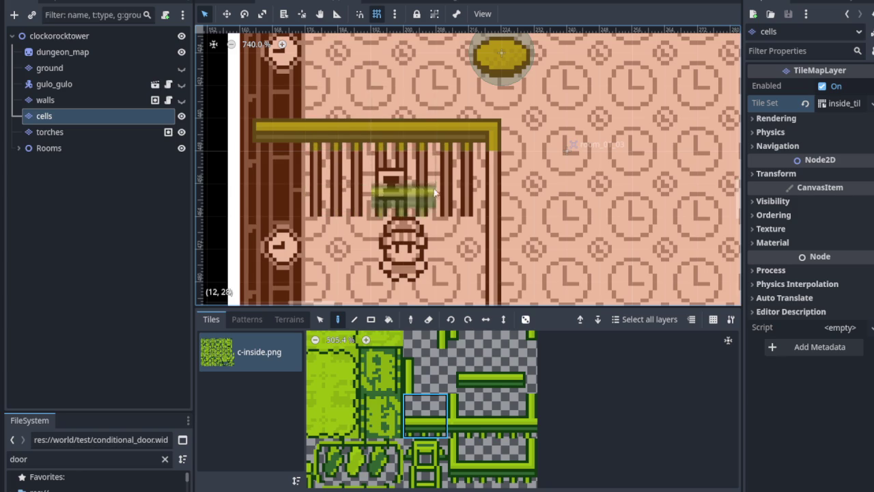
{"action": "scroll", "coordinate": [454, 227], "scroll_direction": "down", "scroll_amount": 5}
{"action": "scroll", "coordinate": [472, 403], "scroll_direction": "down", "scroll_amount": 1}
{"action": "scroll", "coordinate": [482, 463], "scroll_direction": "up", "scroll_amount": 3}
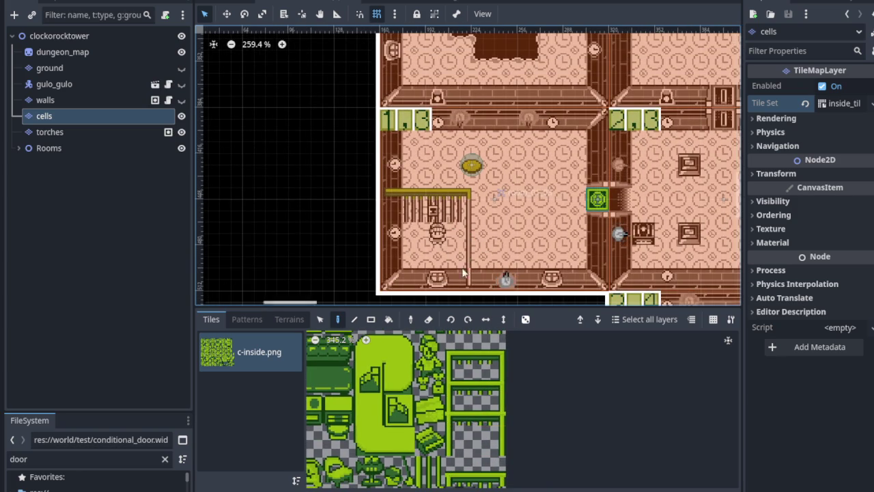
Step: Select the vertical bars tile from c-inside.png and repaint room 1,3's jail-cell bars
{"action": "scroll", "coordinate": [473, 198], "scroll_direction": "up", "scroll_amount": 2}
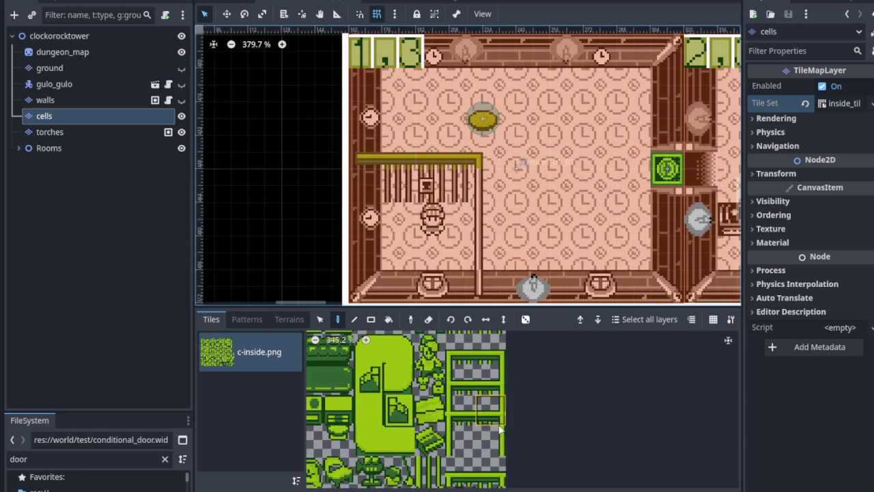
{"action": "scroll", "coordinate": [464, 188], "scroll_direction": "up", "scroll_amount": 1}
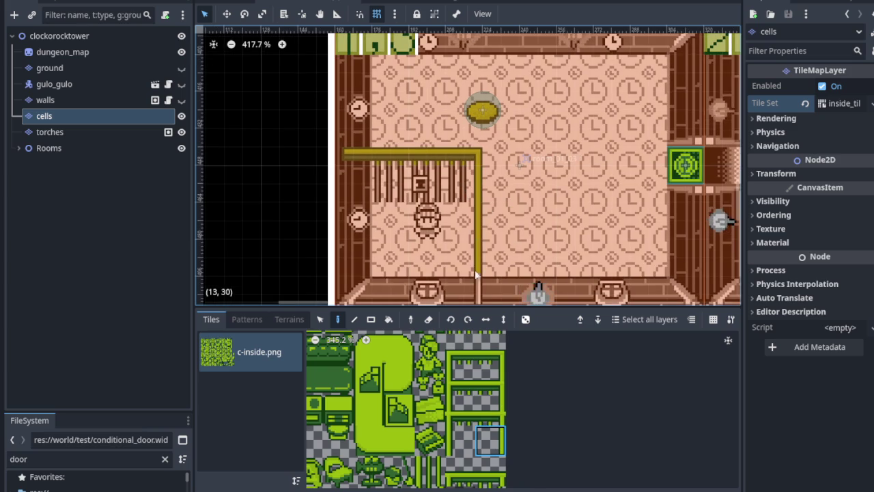
{"action": "scroll", "coordinate": [468, 186], "scroll_direction": "down", "scroll_amount": 3}
{"action": "scroll", "coordinate": [428, 353], "scroll_direction": "down", "scroll_amount": 8}
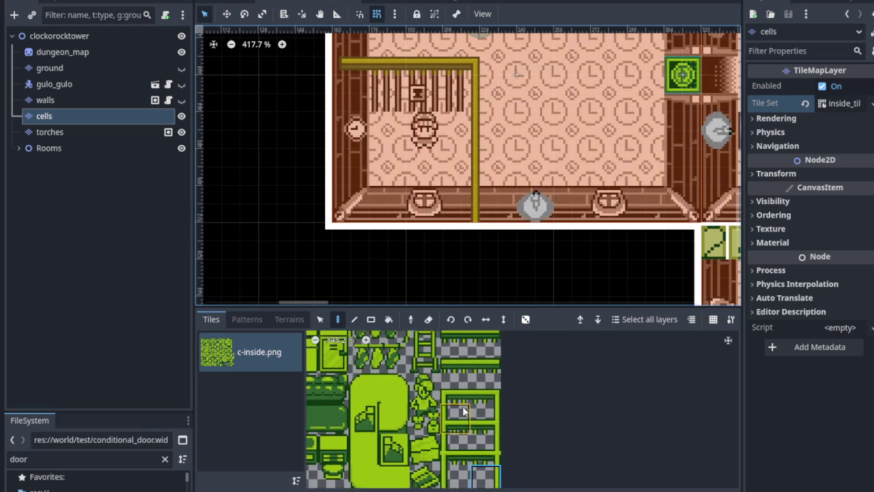
{"action": "left_click", "coordinate": [466, 362]}
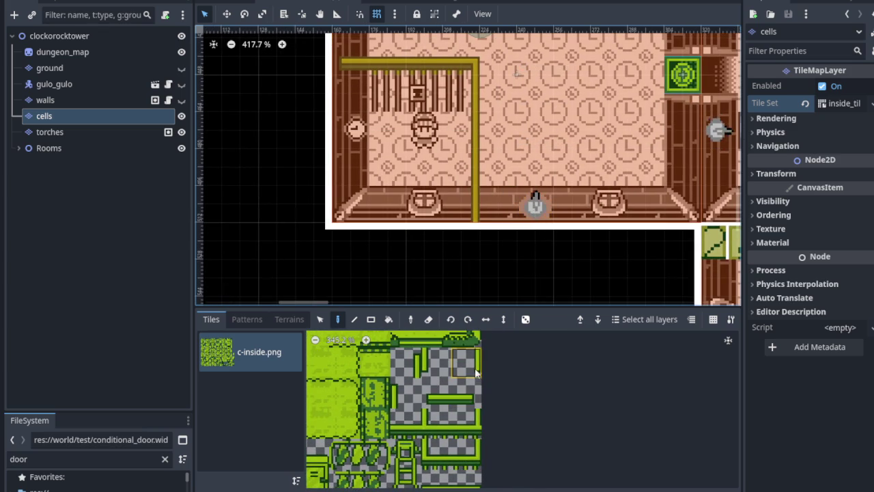
{"action": "scroll", "coordinate": [464, 217], "scroll_direction": "up", "scroll_amount": 4}
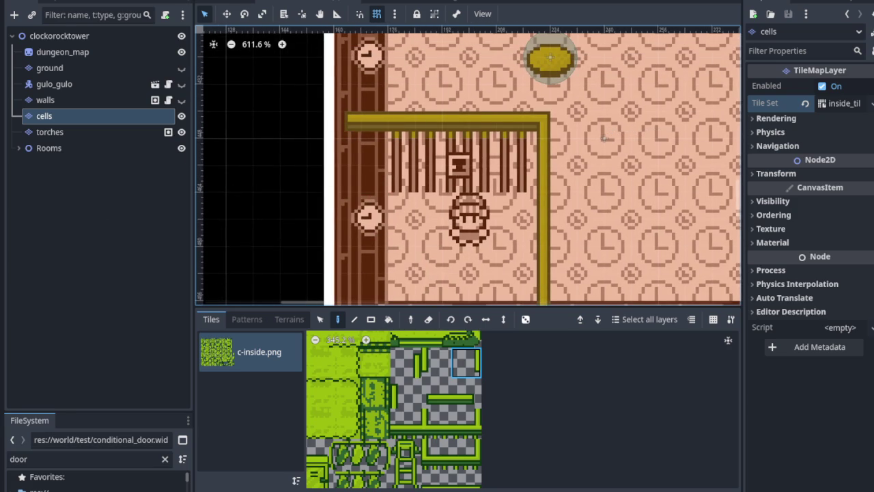
{"action": "scroll", "coordinate": [435, 403], "scroll_direction": "down", "scroll_amount": 5}
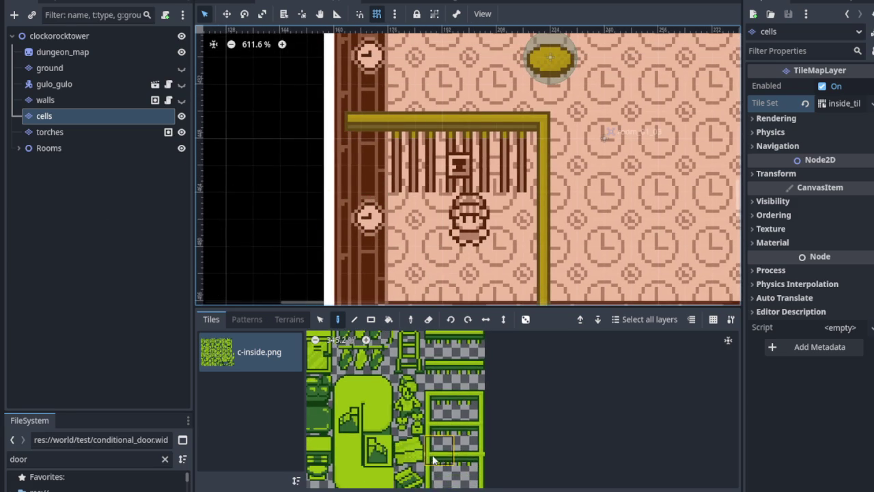
{"action": "scroll", "coordinate": [440, 374], "scroll_direction": "down", "scroll_amount": 4}
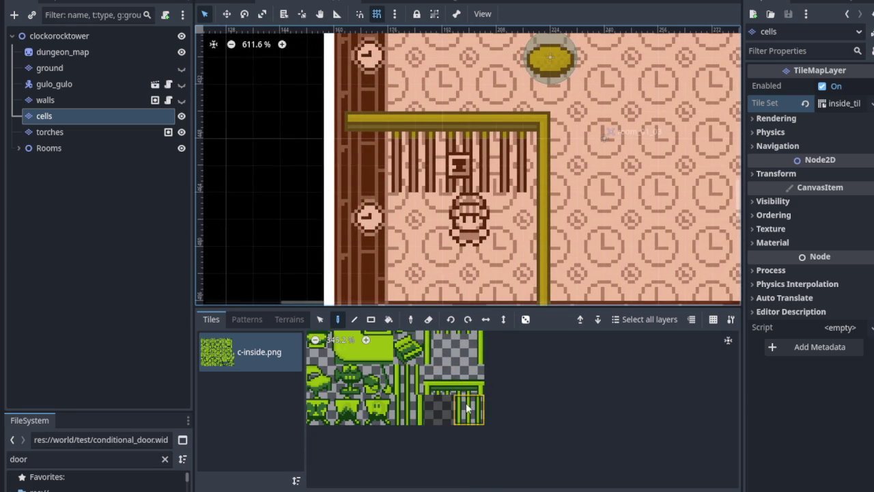
{"action": "scroll", "coordinate": [454, 246], "scroll_direction": "up", "scroll_amount": 3}
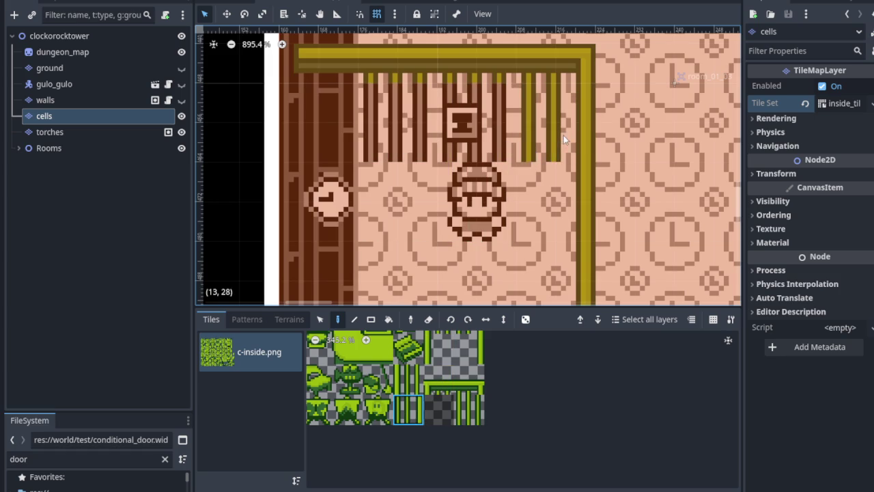
{"action": "left_click", "coordinate": [468, 408]}
{"action": "scroll", "coordinate": [439, 244], "scroll_direction": "down", "scroll_amount": 9}
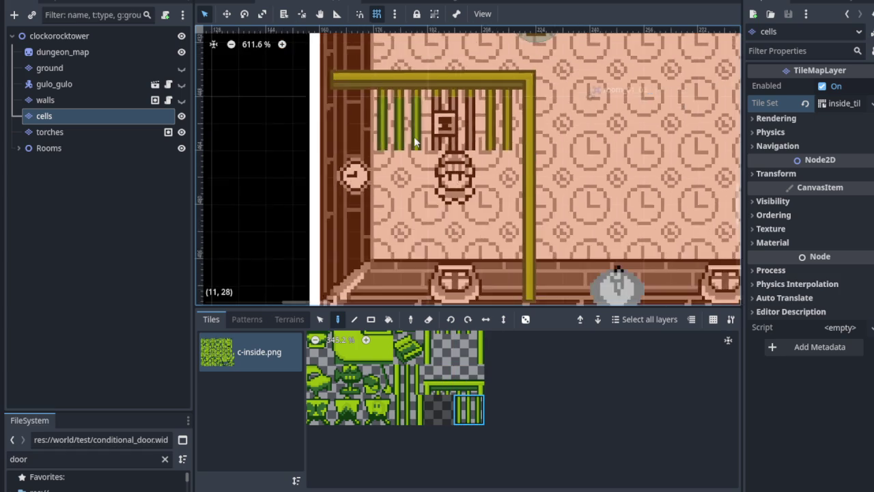
{"action": "scroll", "coordinate": [439, 244], "scroll_direction": "up", "scroll_amount": 10}
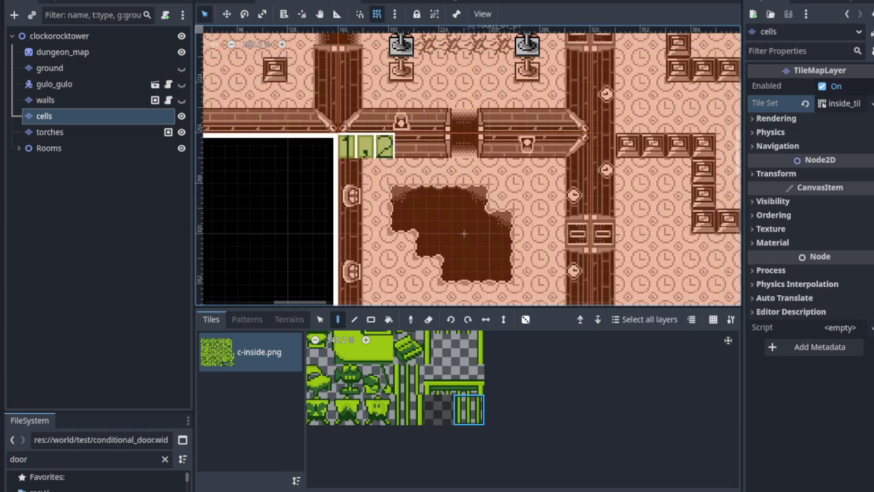
Step: Paint a row of bar tiles across the cell and a corner piece where the frame turns
{"action": "scroll", "coordinate": [459, 212], "scroll_direction": "down", "scroll_amount": 2}
{"action": "scroll", "coordinate": [459, 213], "scroll_direction": "up", "scroll_amount": 10}
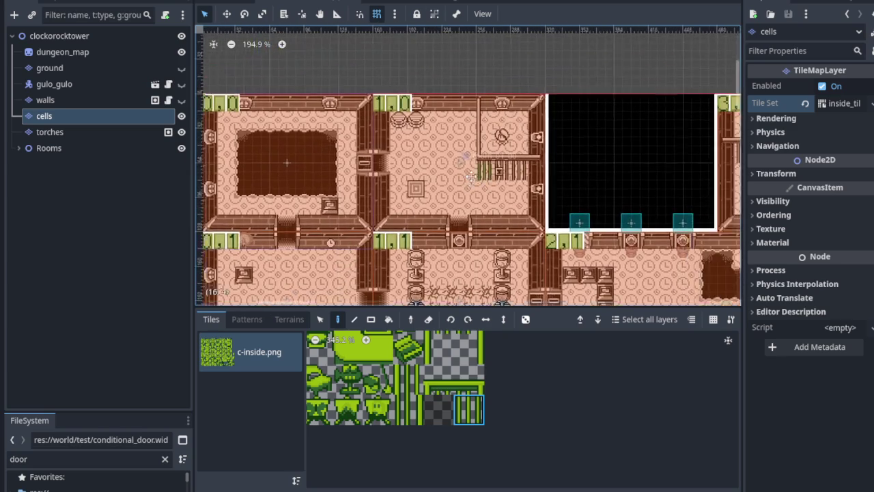
{"action": "mouse_move", "coordinate": [442, 186]}
{"action": "left_mouse_down"}
{"action": "mouse_move", "coordinate": [492, 168]}
{"action": "mouse_move", "coordinate": [550, 168]}
{"action": "left_mouse_up"}
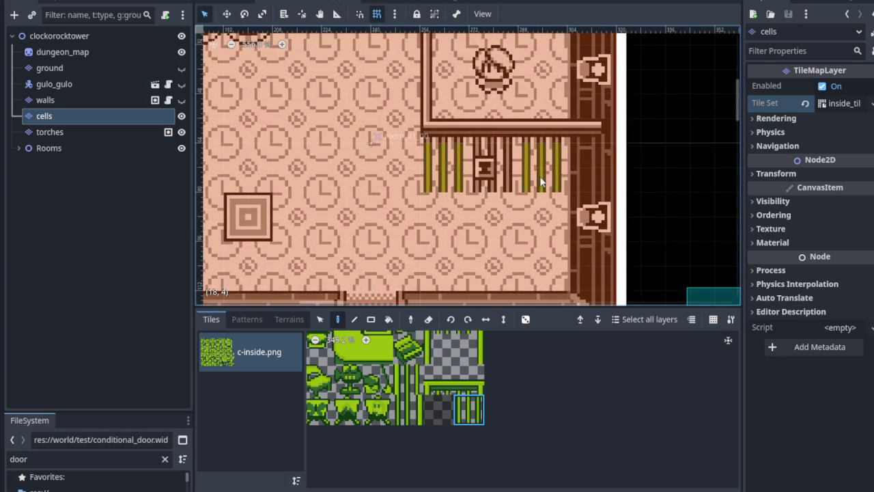
{"action": "scroll", "coordinate": [423, 395], "scroll_direction": "up", "scroll_amount": 2}
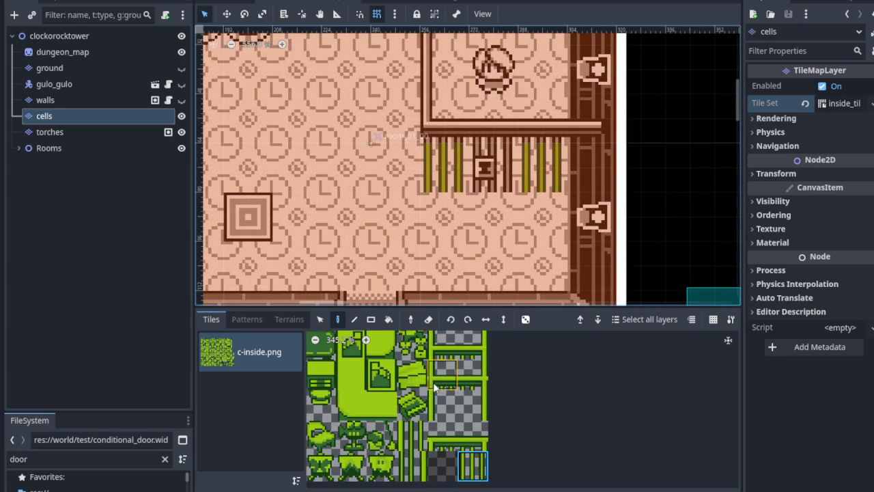
{"action": "scroll", "coordinate": [433, 388], "scroll_direction": "up", "scroll_amount": 3}
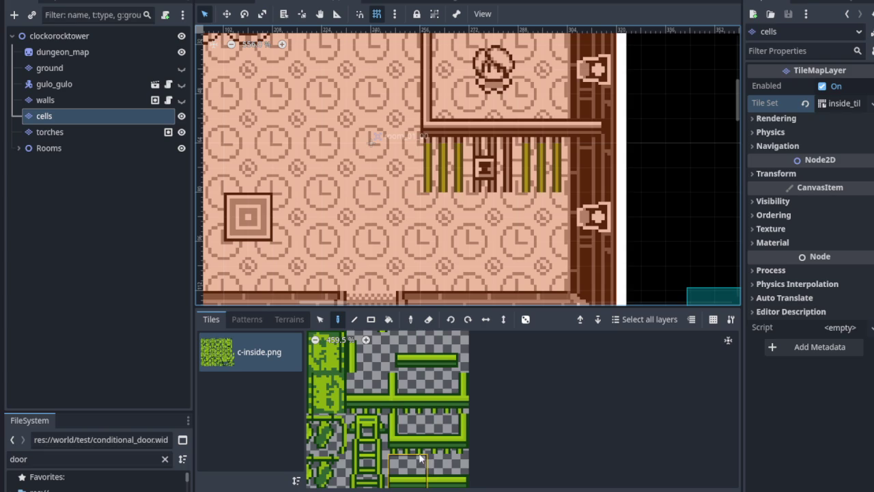
{"action": "left_click", "coordinate": [444, 116]}
Step: Select the horizontal cell-frame tile from c-inside.png for the top rail
{"action": "scroll", "coordinate": [406, 410], "scroll_direction": "up", "scroll_amount": 2}
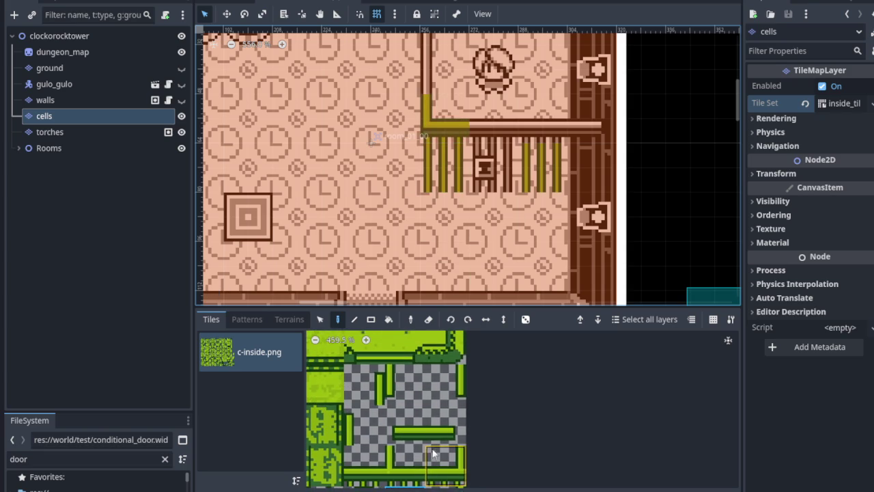
{"action": "scroll", "coordinate": [437, 486], "scroll_direction": "up", "scroll_amount": 2}
{"action": "scroll", "coordinate": [449, 464], "scroll_direction": "down", "scroll_amount": 5}
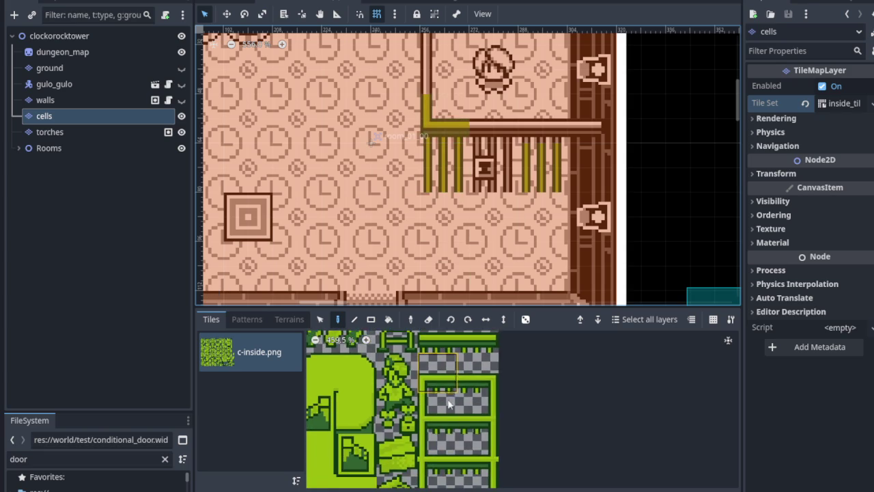
{"action": "scroll", "coordinate": [407, 173], "scroll_direction": "up", "scroll_amount": 5}
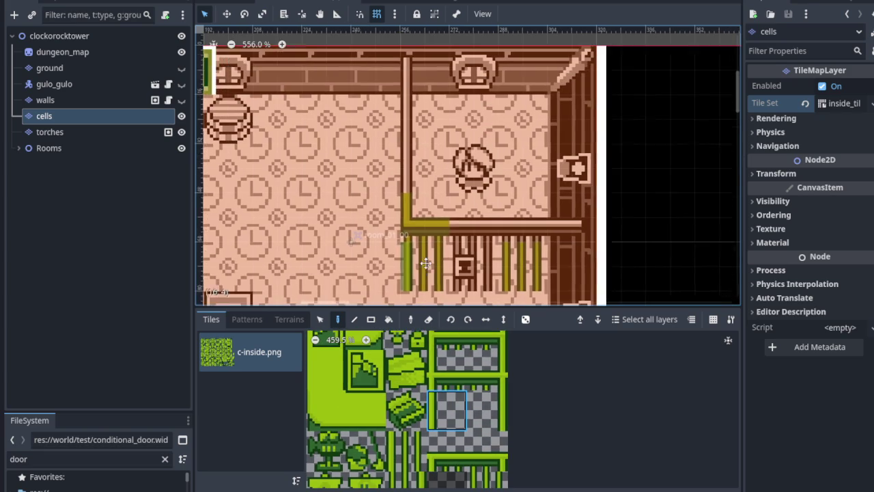
{"action": "scroll", "coordinate": [436, 382], "scroll_direction": "up", "scroll_amount": 5}
{"action": "scroll", "coordinate": [437, 79], "scroll_direction": "up", "scroll_amount": 4}
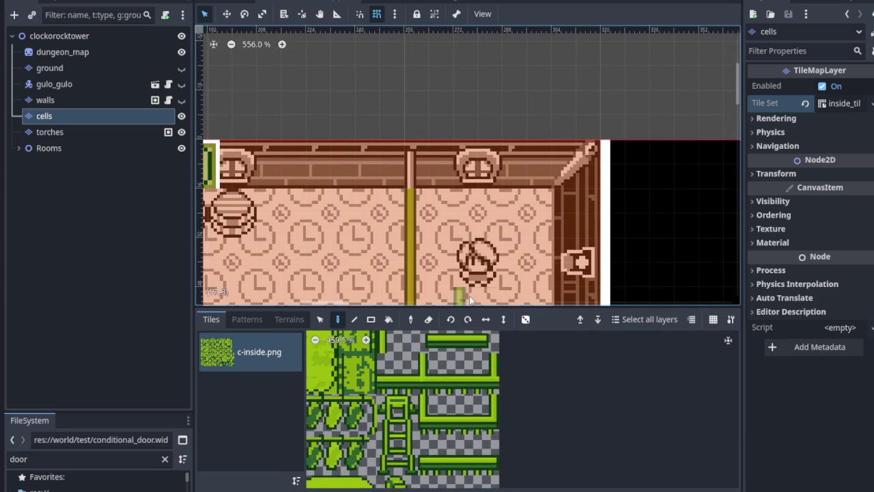
{"action": "scroll", "coordinate": [435, 430], "scroll_direction": "up", "scroll_amount": 5}
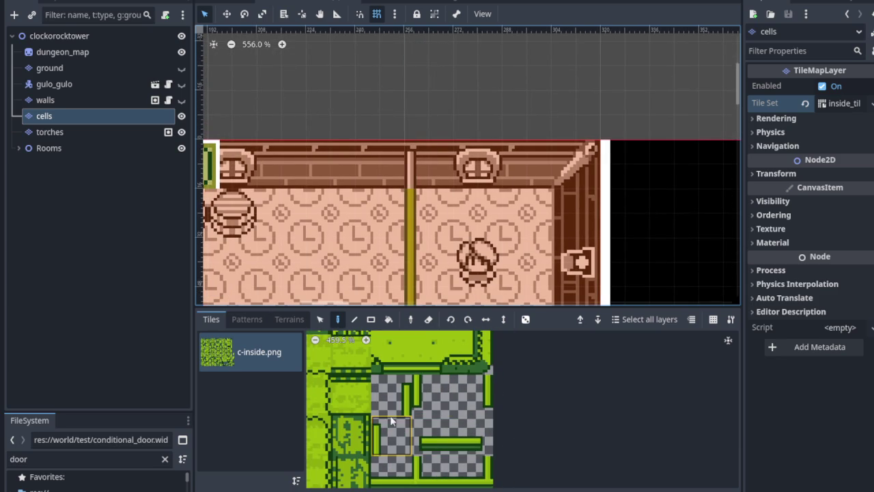
{"action": "scroll", "coordinate": [430, 155], "scroll_direction": "down", "scroll_amount": 5}
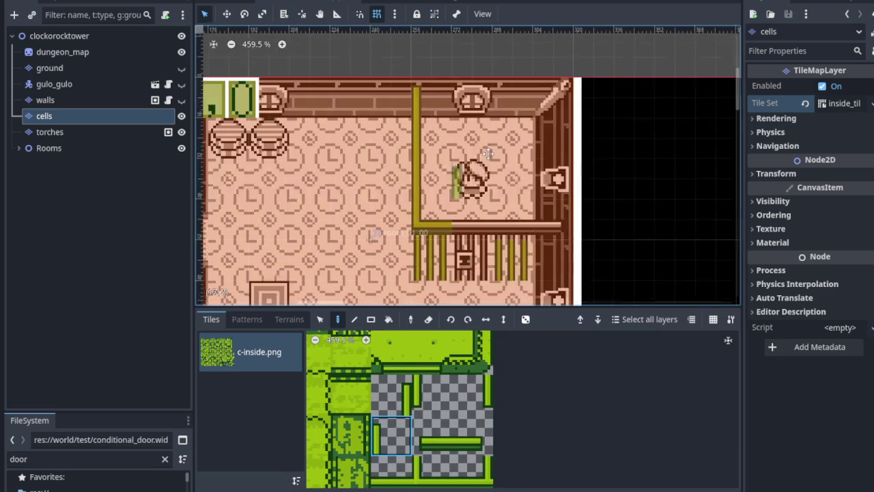
{"action": "scroll", "coordinate": [459, 443], "scroll_direction": "down", "scroll_amount": 5}
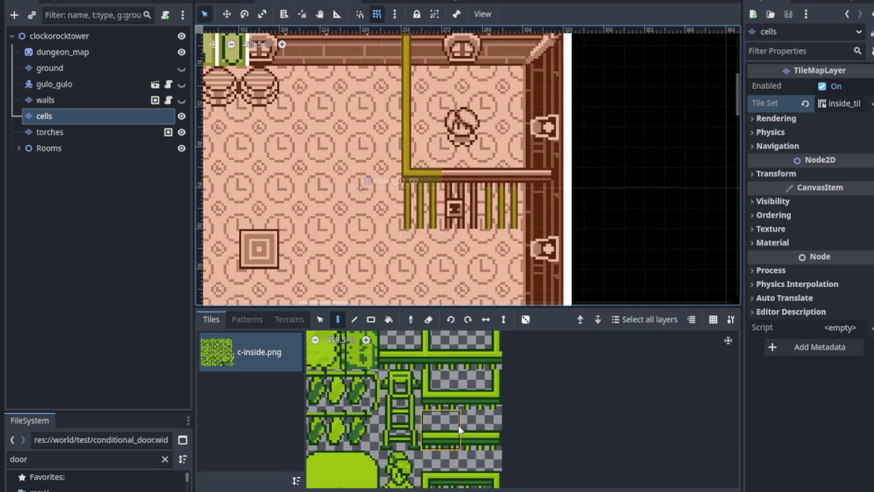
{"action": "scroll", "coordinate": [459, 427], "scroll_direction": "down", "scroll_amount": 3}
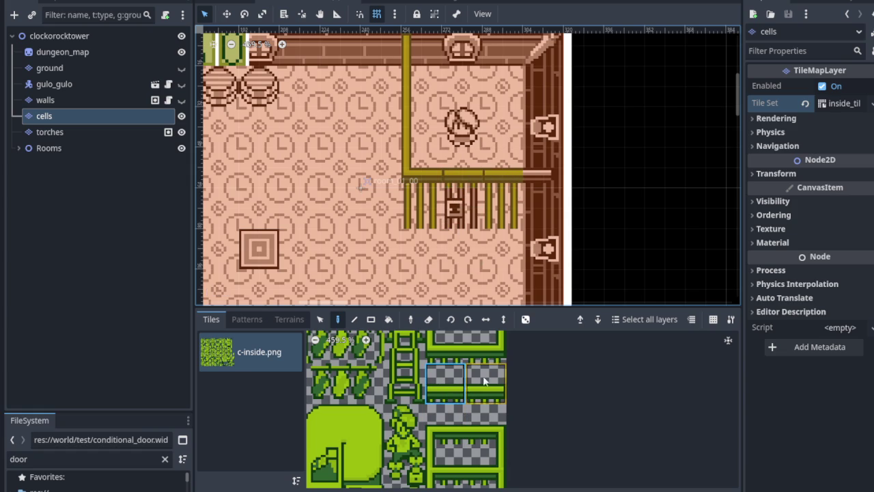
{"action": "scroll", "coordinate": [478, 383], "scroll_direction": "down", "scroll_amount": 5}
{"action": "scroll", "coordinate": [457, 417], "scroll_direction": "up", "scroll_amount": 2}
{"action": "left_click", "coordinate": [457, 429]}
{"action": "scroll", "coordinate": [539, 180], "scroll_direction": "down", "scroll_amount": 3}
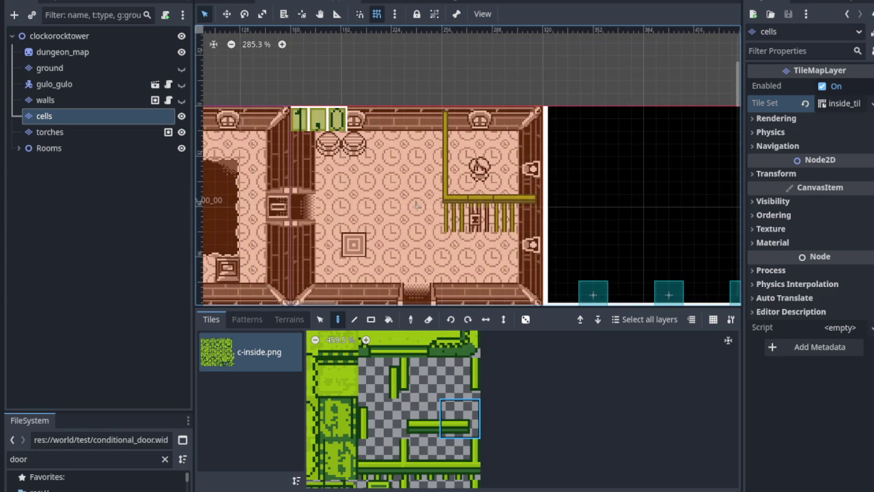
{"action": "scroll", "coordinate": [417, 205], "scroll_direction": "down", "scroll_amount": 4}
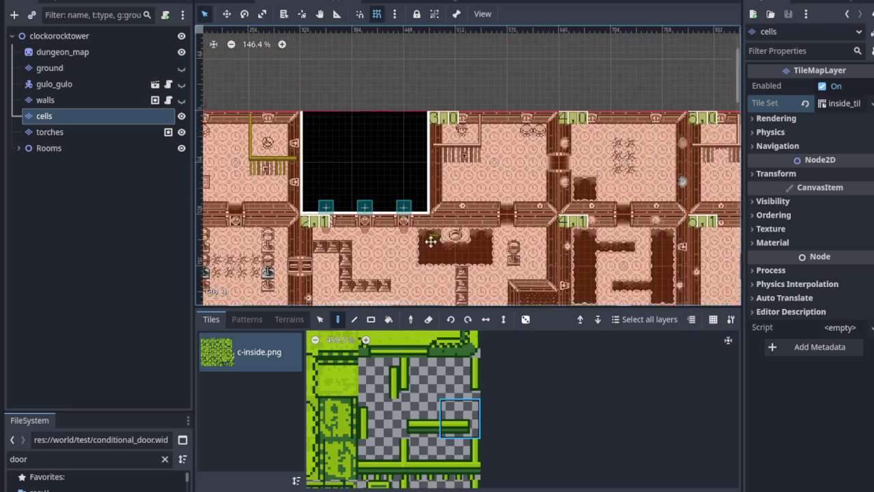
Step: Bring room 3,0 into view and select the vertical cell-frame tile for its bars
{"action": "left_click_drag", "start_coordinate": [430, 241], "coordinate": [396, 296]}
{"action": "scroll", "coordinate": [425, 211], "scroll_direction": "up", "scroll_amount": 7}
{"action": "scroll", "coordinate": [444, 423], "scroll_direction": "down", "scroll_amount": 3}
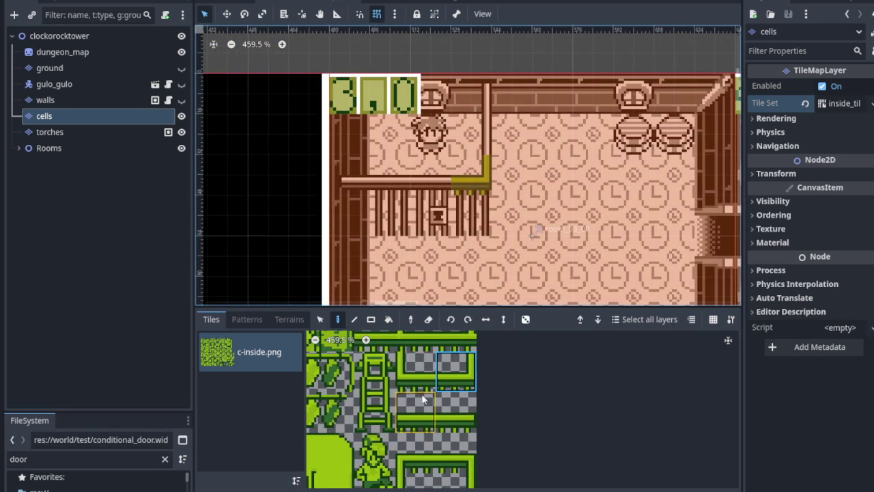
{"action": "scroll", "coordinate": [423, 399], "scroll_direction": "down", "scroll_amount": 3}
{"action": "scroll", "coordinate": [423, 410], "scroll_direction": "up", "scroll_amount": 2}
{"action": "left_click", "coordinate": [383, 386]}
{"action": "scroll", "coordinate": [428, 182], "scroll_direction": "up", "scroll_amount": 1}
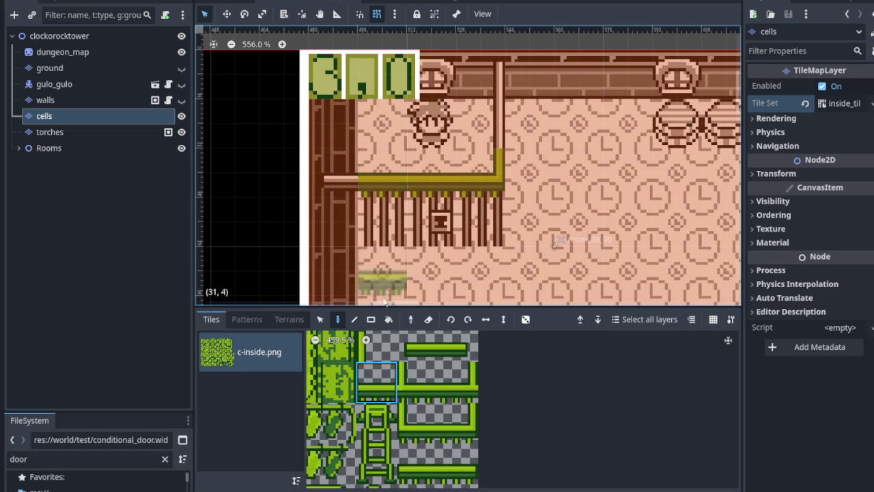
{"action": "scroll", "coordinate": [410, 410], "scroll_direction": "up", "scroll_amount": 3}
{"action": "left_click", "coordinate": [464, 396]}
Step: Paint jail-bar tiles over the grating in room 6,0
{"action": "scroll", "coordinate": [464, 273], "scroll_direction": "up", "scroll_amount": 2}
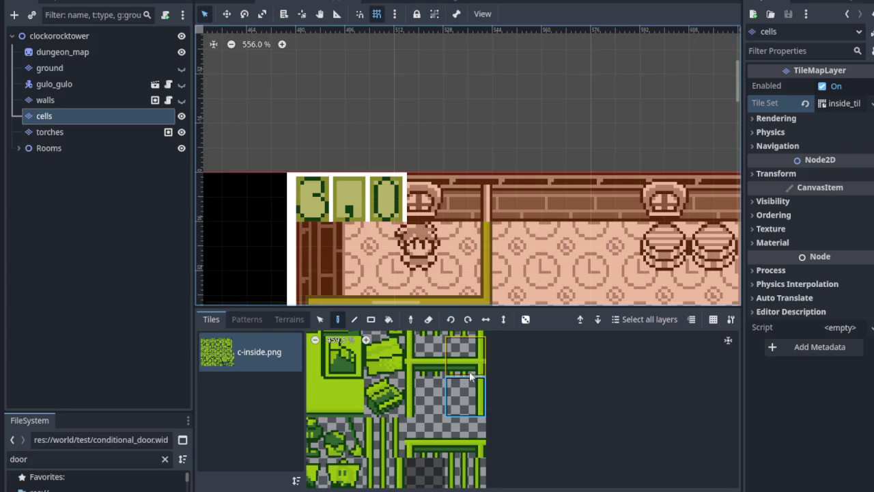
{"action": "scroll", "coordinate": [454, 423], "scroll_direction": "up", "scroll_amount": 2}
{"action": "scroll", "coordinate": [440, 379], "scroll_direction": "up", "scroll_amount": 5}
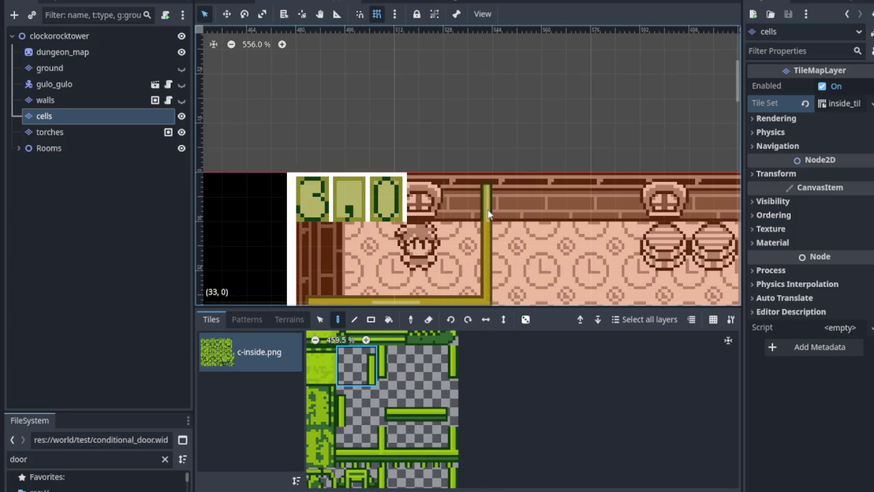
{"action": "scroll", "coordinate": [497, 217], "scroll_direction": "down", "scroll_amount": 2}
{"action": "scroll", "coordinate": [478, 239], "scroll_direction": "down", "scroll_amount": 3}
{"action": "scroll", "coordinate": [444, 396], "scroll_direction": "down", "scroll_amount": 3}
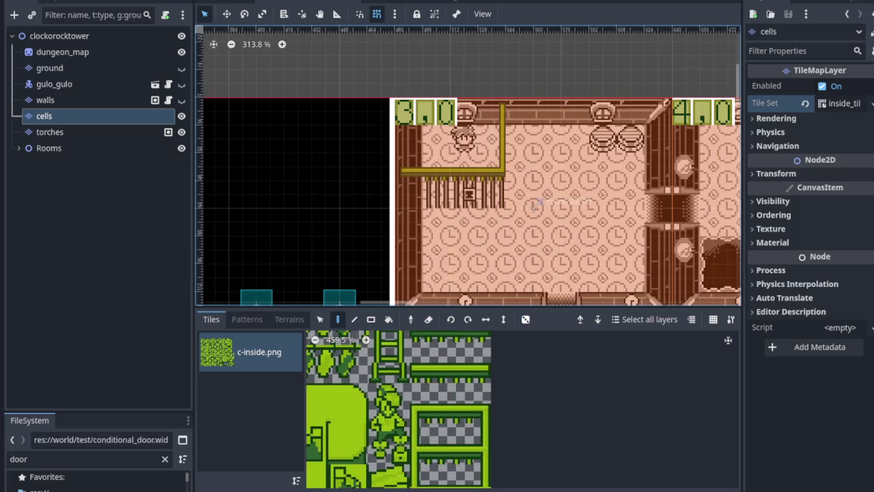
{"action": "scroll", "coordinate": [445, 396], "scroll_direction": "down", "scroll_amount": 5}
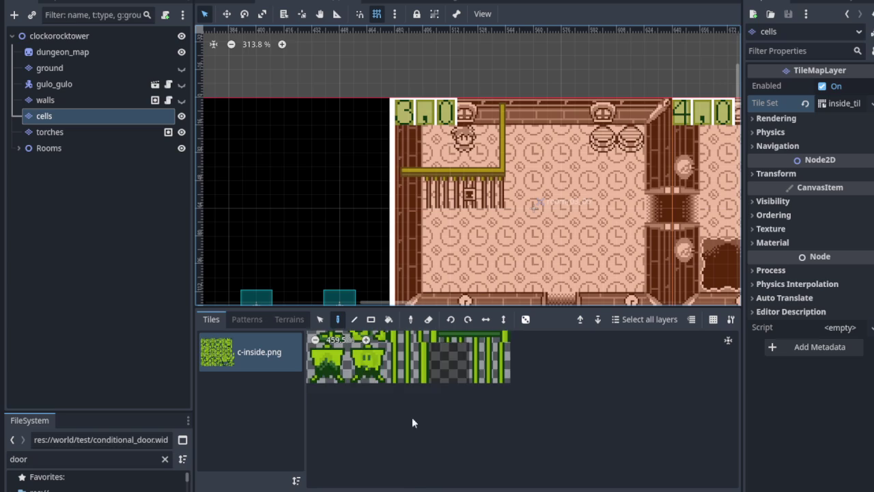
{"action": "scroll", "coordinate": [406, 408], "scroll_direction": "up", "scroll_amount": 3}
{"action": "scroll", "coordinate": [448, 445], "scroll_direction": "up", "scroll_amount": 2}
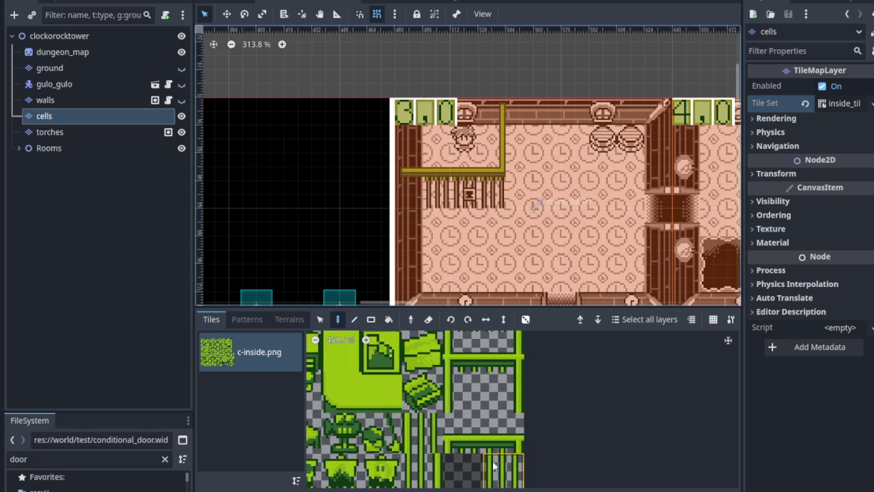
{"action": "left_click", "coordinate": [506, 477]}
{"action": "scroll", "coordinate": [484, 219], "scroll_direction": "up", "scroll_amount": 3}
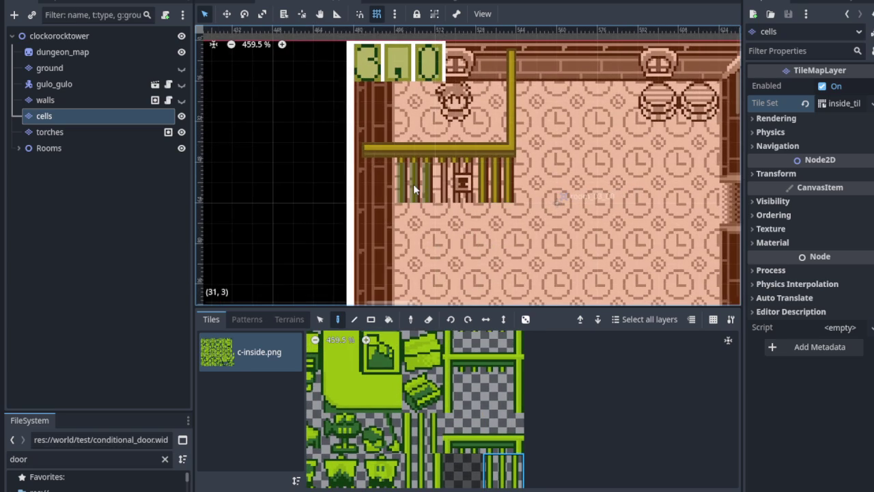
{"action": "scroll", "coordinate": [420, 185], "scroll_direction": "up", "scroll_amount": 2}
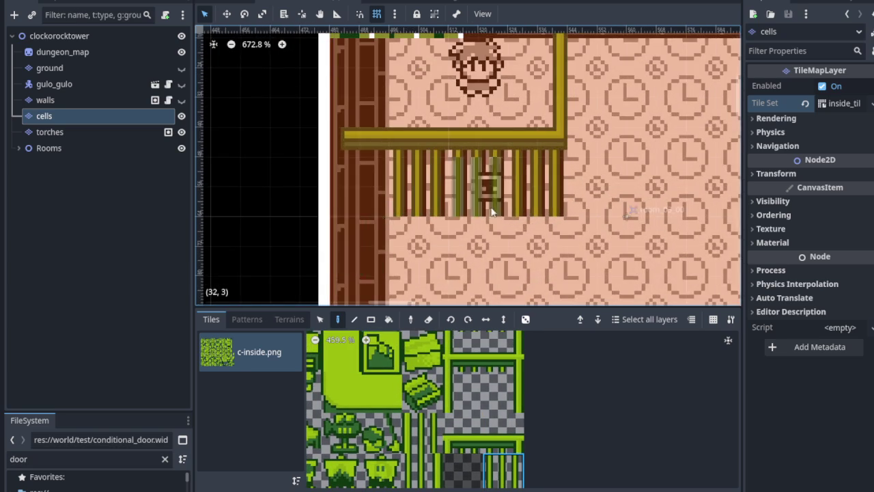
{"action": "scroll", "coordinate": [567, 212], "scroll_direction": "down", "scroll_amount": 5}
{"action": "scroll", "coordinate": [585, 210], "scroll_direction": "right", "scroll_amount": 10}
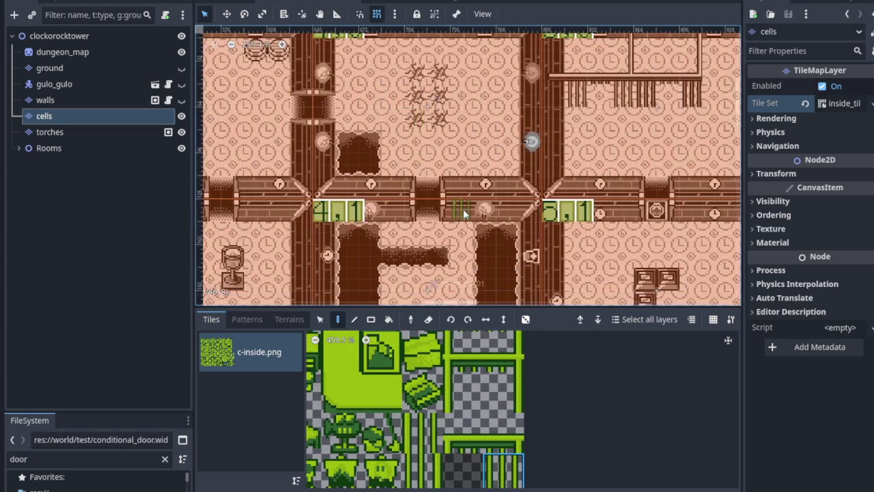
{"action": "scroll", "coordinate": [435, 206], "scroll_direction": "down", "scroll_amount": 1}
{"action": "scroll", "coordinate": [435, 205], "scroll_direction": "up", "scroll_amount": 2}
{"action": "left_click_drag", "start_coordinate": [476, 203], "coordinate": [513, 202]}
{"action": "left_click", "coordinate": [572, 202]}
Step: Paint the horizontal frame tile along the top of room 5,0's bars
{"action": "scroll", "coordinate": [472, 405], "scroll_direction": "up", "scroll_amount": 2}
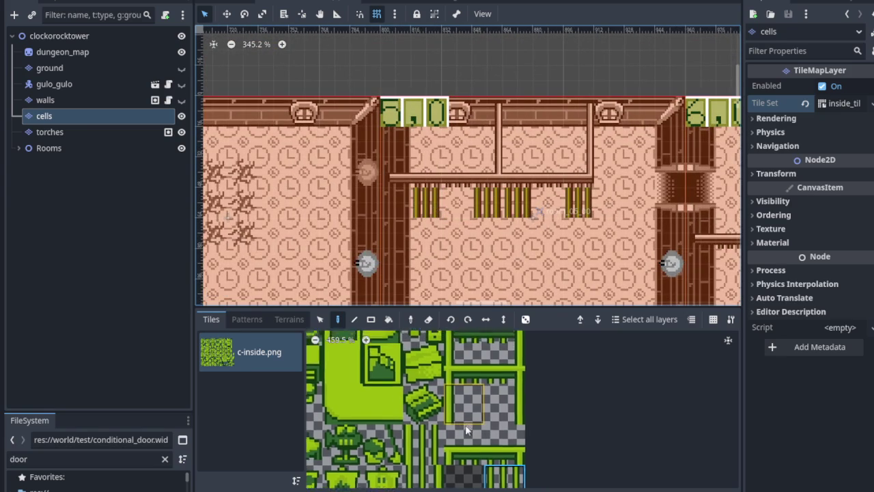
{"action": "scroll", "coordinate": [471, 404], "scroll_direction": "up", "scroll_amount": 2}
{"action": "scroll", "coordinate": [551, 181], "scroll_direction": "up", "scroll_amount": 4}
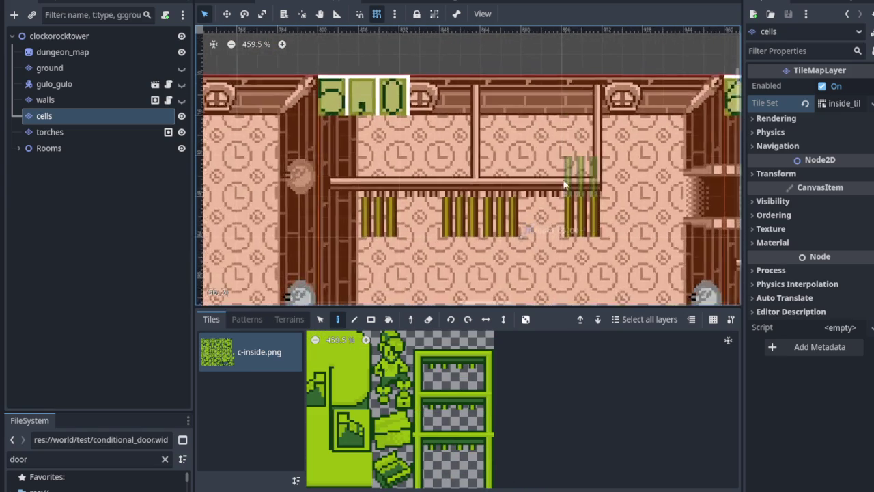
{"action": "scroll", "coordinate": [355, 201], "scroll_direction": "up", "scroll_amount": 1}
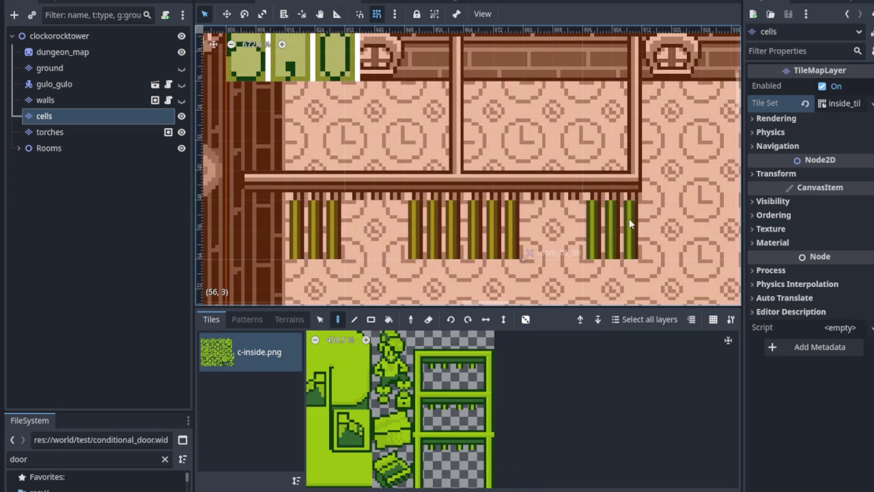
{"action": "scroll", "coordinate": [444, 432], "scroll_direction": "up", "scroll_amount": 3}
{"action": "scroll", "coordinate": [444, 432], "scroll_direction": "up", "scroll_amount": 3}
{"action": "scroll", "coordinate": [629, 238], "scroll_direction": "up", "scroll_amount": 4}
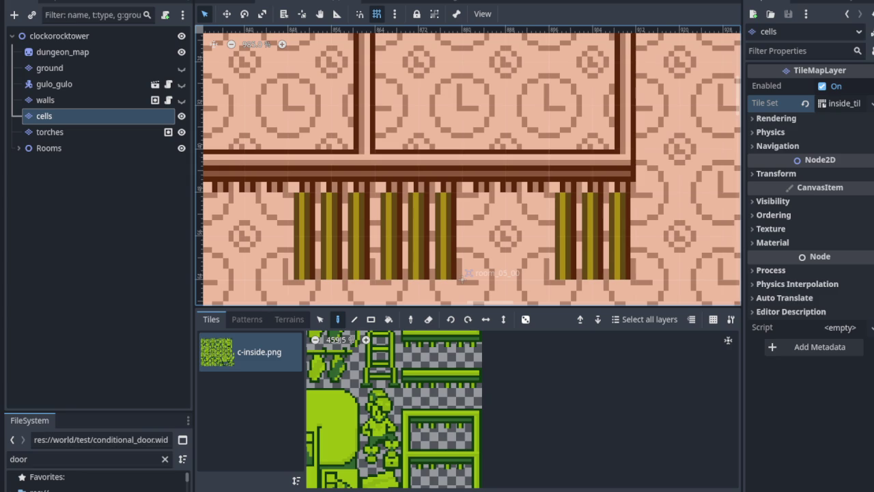
{"action": "scroll", "coordinate": [448, 387], "scroll_direction": "up", "scroll_amount": 5}
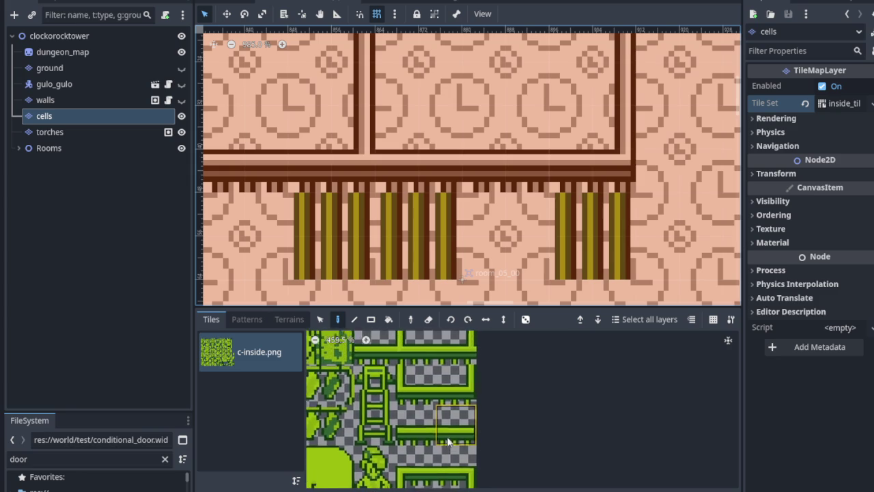
{"action": "left_click", "coordinate": [448, 416]}
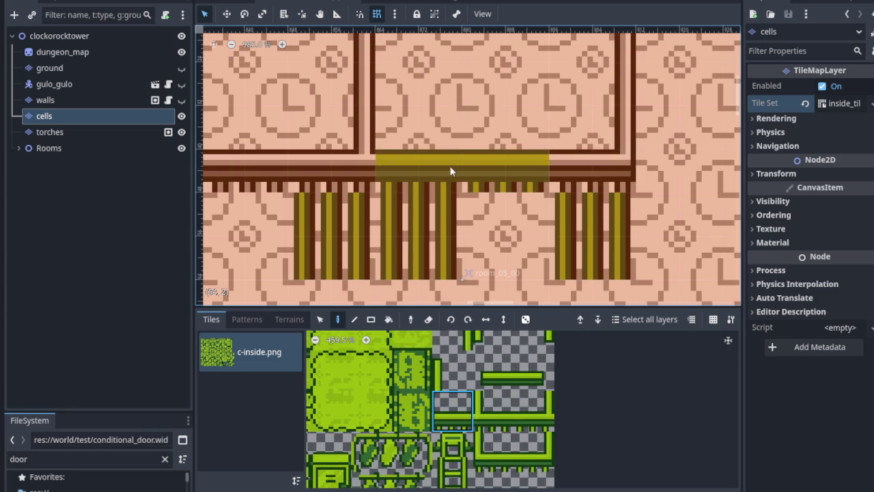
{"action": "scroll", "coordinate": [505, 195], "scroll_direction": "left", "scroll_amount": 5}
{"action": "scroll", "coordinate": [505, 194], "scroll_direction": "up", "scroll_amount": 1}
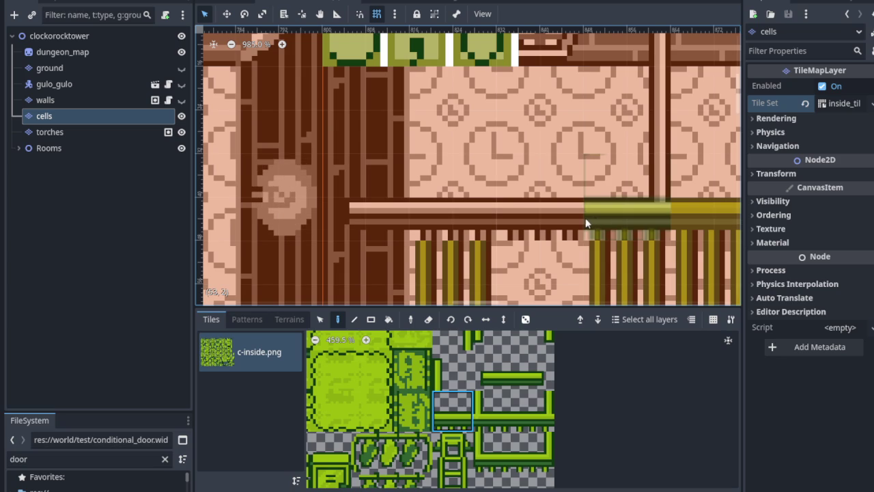
{"action": "left_click_drag", "start_coordinate": [578, 228], "coordinate": [492, 217]}
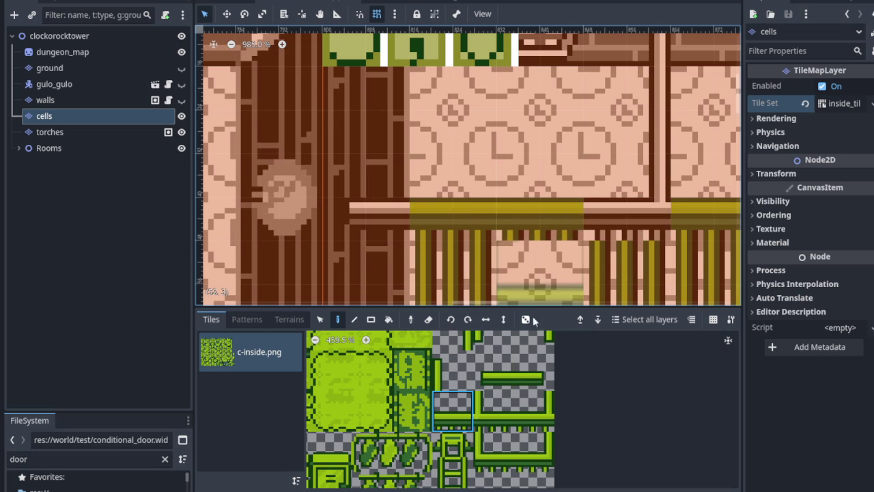
Step: Add frame junction pieces on the remaining bar segment and where the bar meets the column
{"action": "left_click", "coordinate": [490, 425]}
{"action": "left_click", "coordinate": [534, 409]}
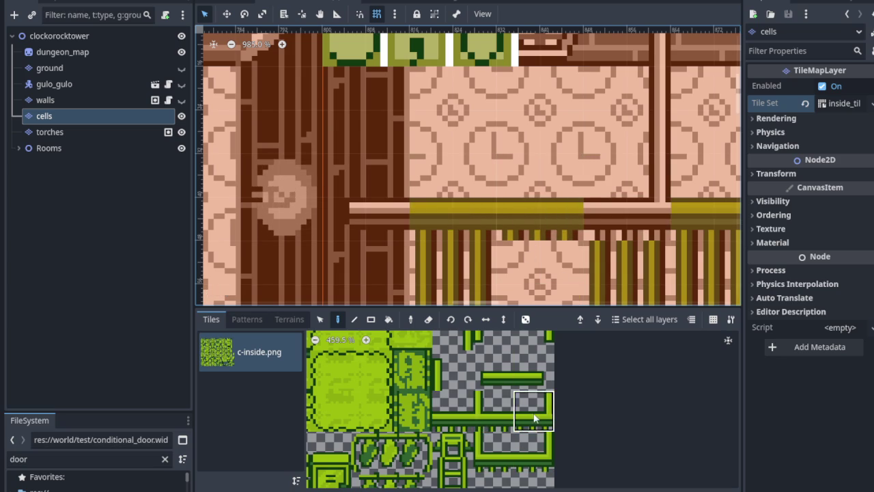
{"action": "left_click", "coordinate": [649, 184]}
{"action": "scroll", "coordinate": [677, 210], "scroll_direction": "right", "scroll_amount": 5}
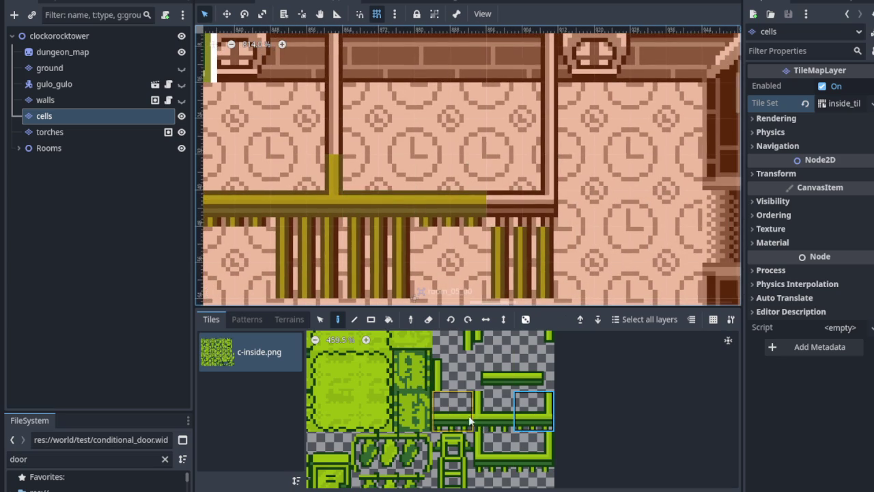
{"action": "scroll", "coordinate": [532, 451], "scroll_direction": "down", "scroll_amount": 2}
{"action": "left_click", "coordinate": [526, 397]}
{"action": "left_click", "coordinate": [540, 186]}
{"action": "scroll", "coordinate": [511, 216], "scroll_direction": "down", "scroll_amount": 2}
{"action": "scroll", "coordinate": [508, 375], "scroll_direction": "down", "scroll_amount": 5}
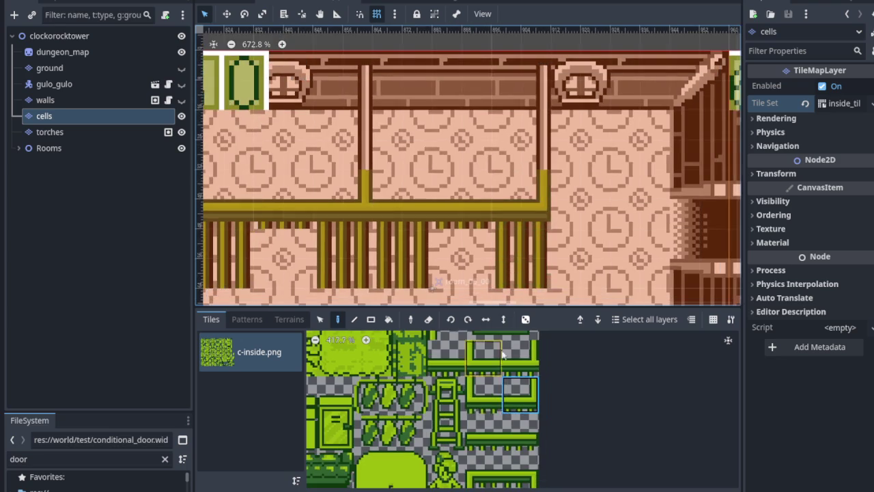
Step: Paint vertical frame and a pillar-top piece onto the column above the bars
{"action": "left_click", "coordinate": [518, 421]}
{"action": "left_click", "coordinate": [367, 140]}
{"action": "scroll", "coordinate": [410, 171], "scroll_direction": "up", "scroll_amount": 3}
{"action": "scroll", "coordinate": [493, 445], "scroll_direction": "up", "scroll_amount": 2}
{"action": "scroll", "coordinate": [493, 445], "scroll_direction": "down", "scroll_amount": 5}
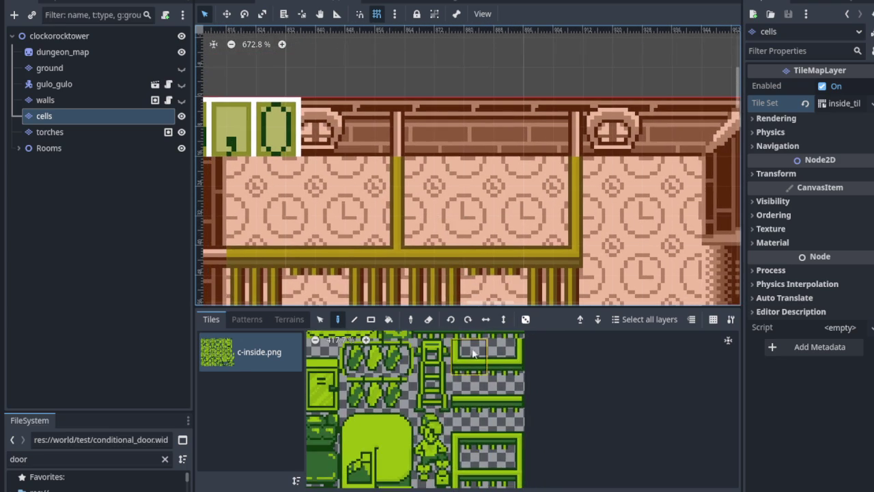
{"action": "left_click", "coordinate": [437, 434]}
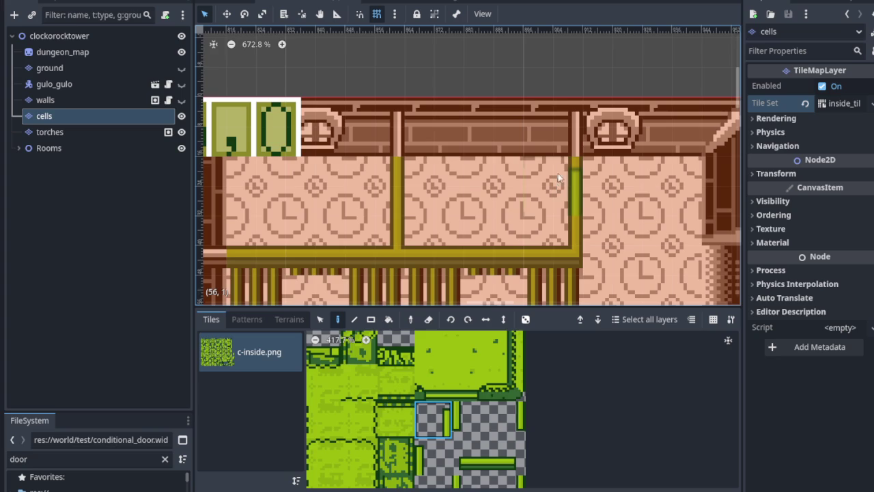
{"action": "left_click", "coordinate": [562, 137]}
{"action": "scroll", "coordinate": [488, 354], "scroll_direction": "down", "scroll_amount": 2}
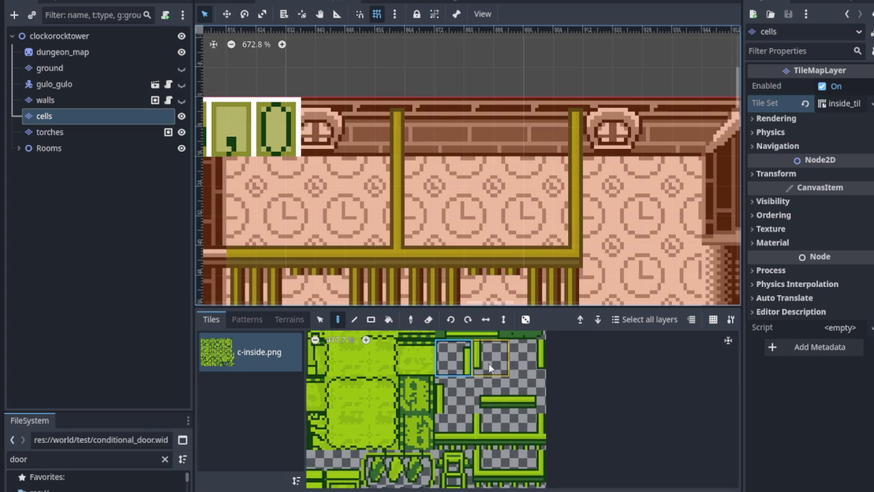
{"action": "left_click", "coordinate": [488, 401]}
{"action": "scroll", "coordinate": [382, 236], "scroll_direction": "down", "scroll_amount": 5}
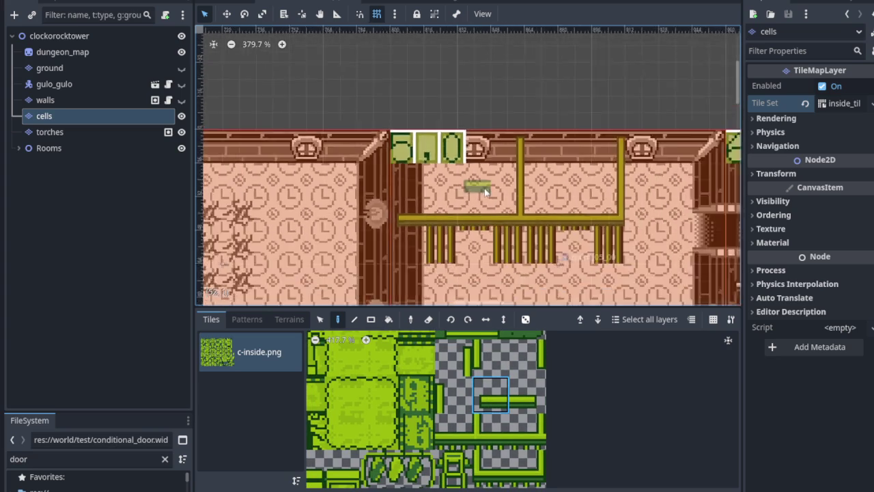
{"action": "scroll", "coordinate": [653, 273], "scroll_direction": "up", "scroll_amount": 2}
{"action": "scroll", "coordinate": [338, 131], "scroll_direction": "up", "scroll_amount": 3}
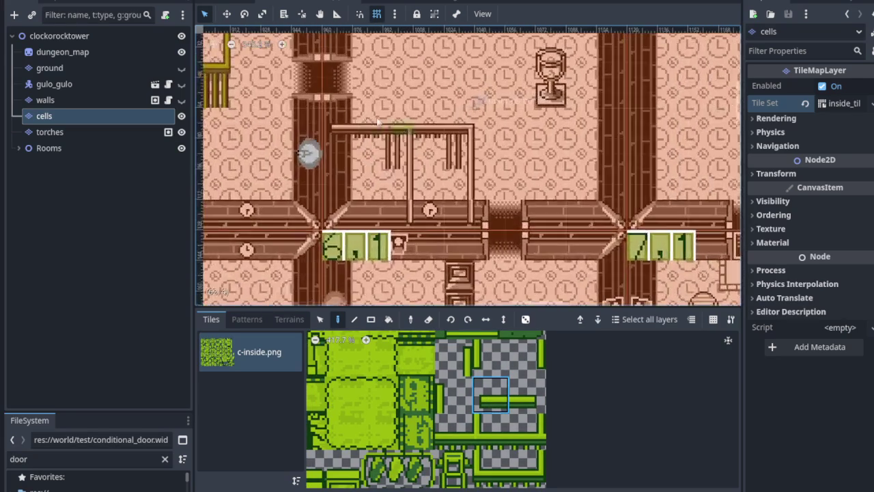
Step: Paint a rail piece at room 6,0's cell top-left and vertical bars over the old bars
{"action": "left_click", "coordinate": [337, 131]}
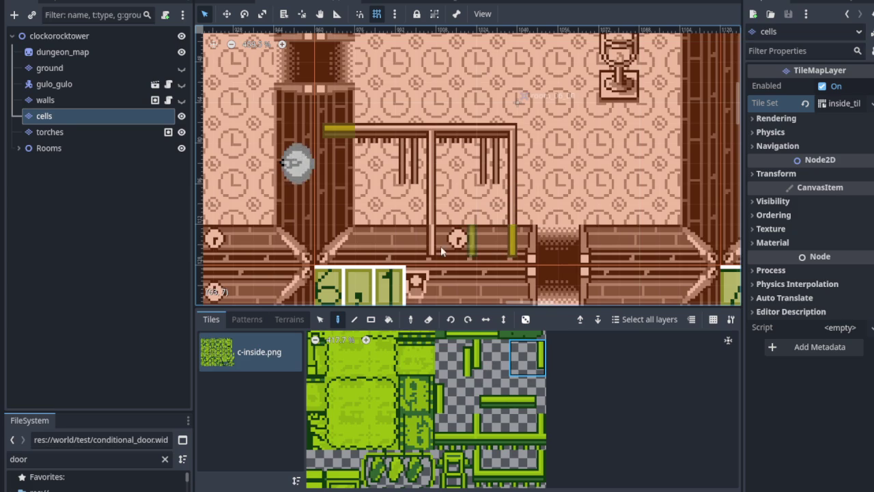
{"action": "scroll", "coordinate": [501, 384], "scroll_direction": "down", "scroll_amount": 5}
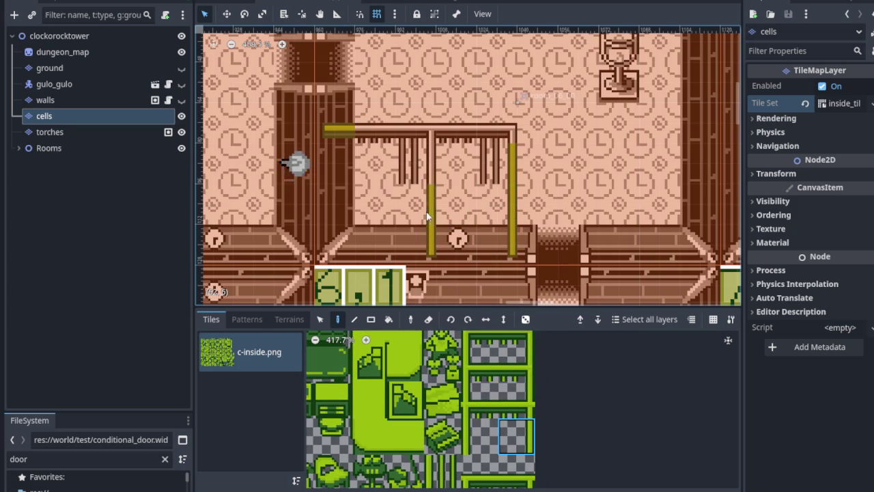
{"action": "scroll", "coordinate": [488, 484], "scroll_direction": "down", "scroll_amount": 3}
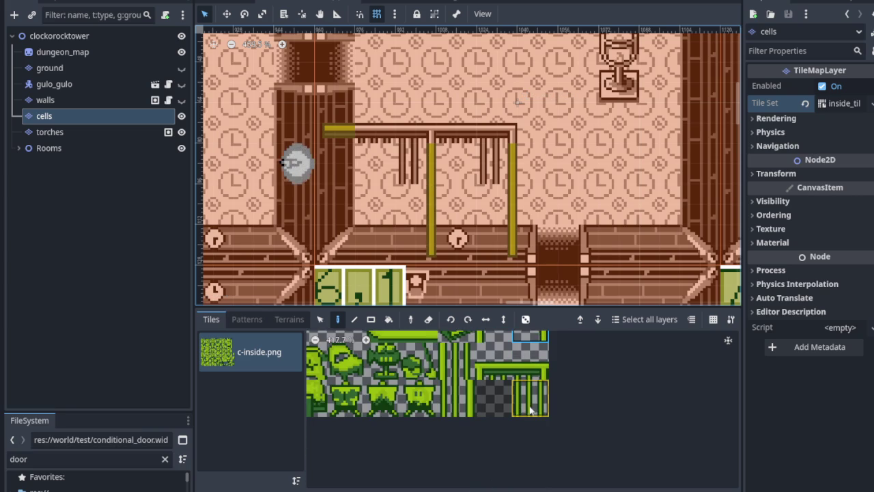
{"action": "left_click", "coordinate": [491, 167]}
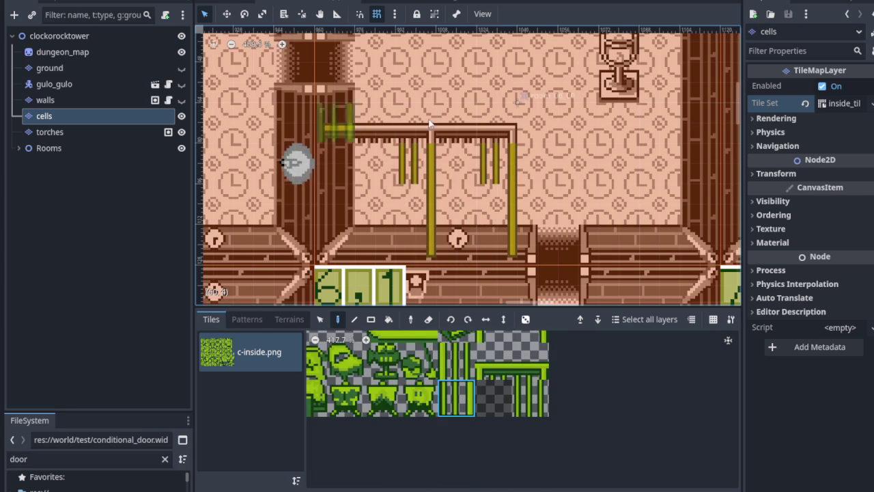
Step: Place a top rail junction tile above the cell's middle post
{"action": "scroll", "coordinate": [498, 396], "scroll_direction": "up", "scroll_amount": 4}
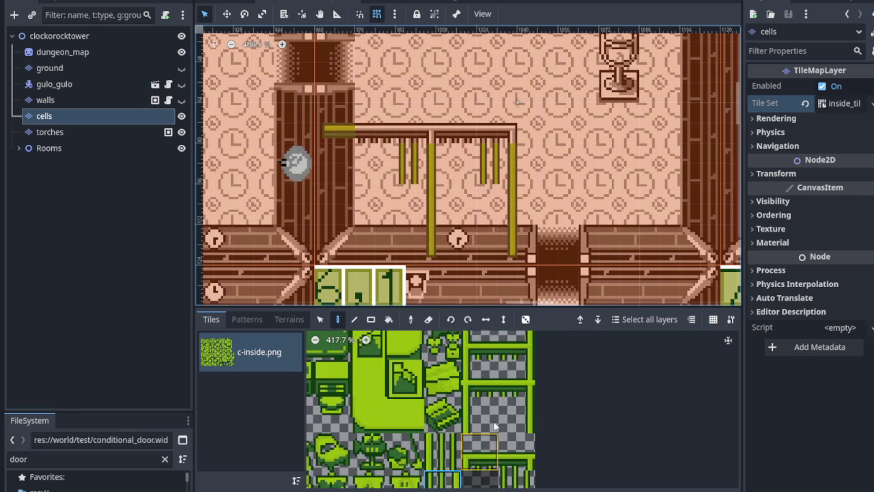
{"action": "scroll", "coordinate": [496, 454], "scroll_direction": "up", "scroll_amount": 2}
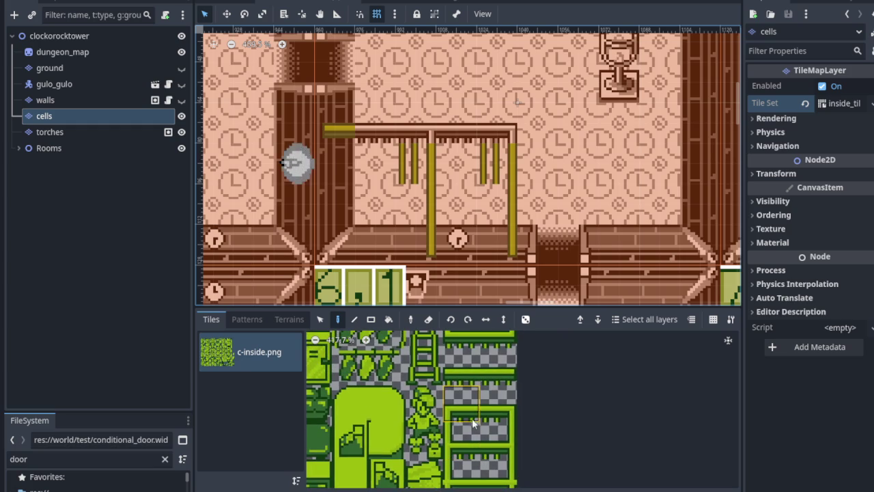
{"action": "scroll", "coordinate": [409, 382], "scroll_direction": "up", "scroll_amount": 3}
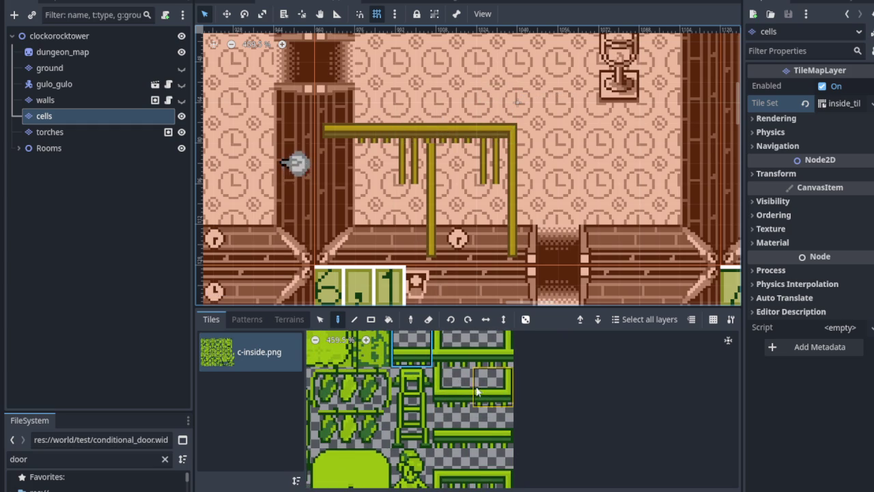
{"action": "scroll", "coordinate": [474, 386], "scroll_direction": "up", "scroll_amount": 2}
{"action": "scroll", "coordinate": [485, 416], "scroll_direction": "down", "scroll_amount": 6}
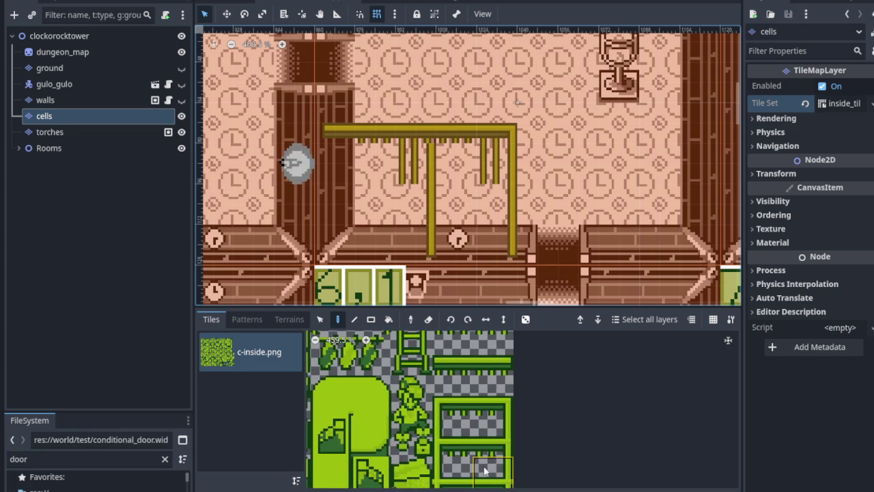
{"action": "scroll", "coordinate": [498, 440], "scroll_direction": "down", "scroll_amount": 1}
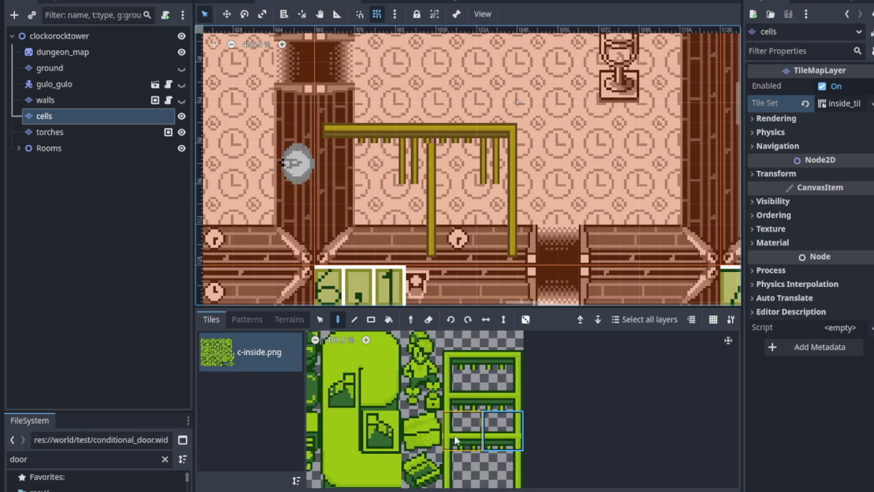
{"action": "scroll", "coordinate": [456, 439], "scroll_direction": "up", "scroll_amount": 5}
{"action": "scroll", "coordinate": [467, 365], "scroll_direction": "up", "scroll_amount": 3}
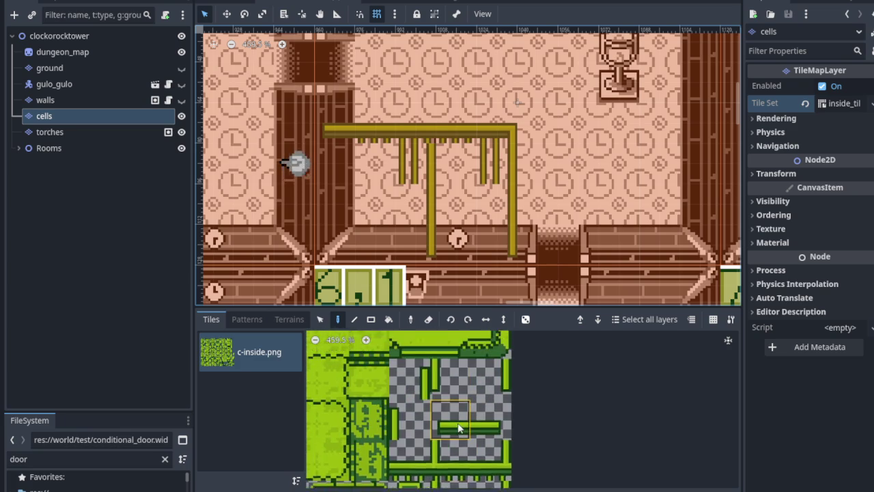
{"action": "scroll", "coordinate": [451, 475], "scroll_direction": "down", "scroll_amount": 5}
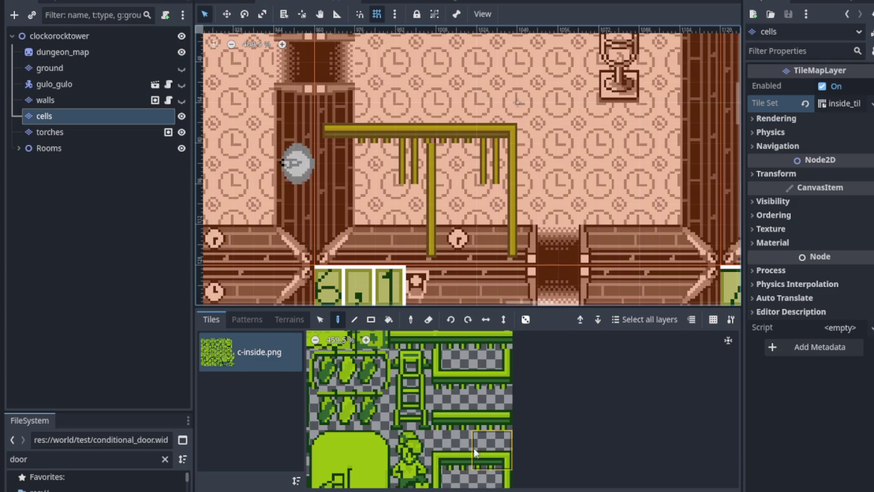
{"action": "scroll", "coordinate": [476, 384], "scroll_direction": "down", "scroll_amount": 3}
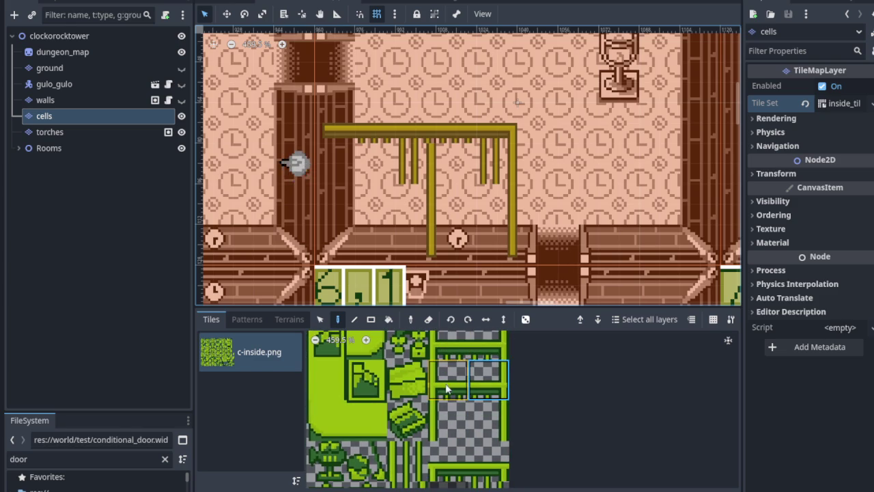
{"action": "scroll", "coordinate": [440, 437], "scroll_direction": "down", "scroll_amount": 3}
{"action": "left_click", "coordinate": [440, 366]}
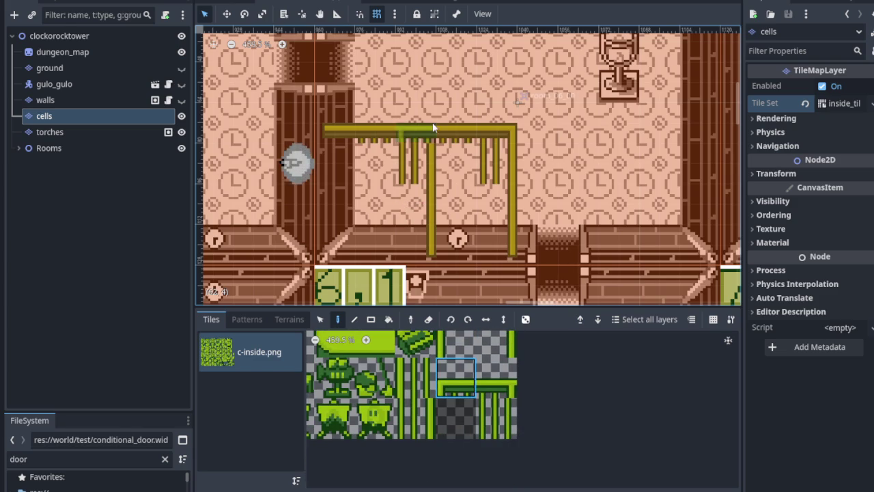
{"action": "left_click", "coordinate": [480, 375]}
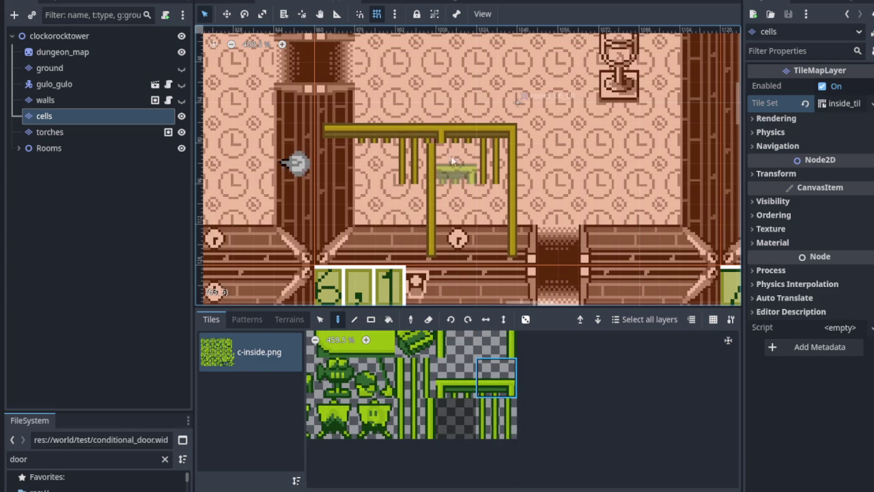
{"action": "scroll", "coordinate": [485, 396], "scroll_direction": "up", "scroll_amount": 5}
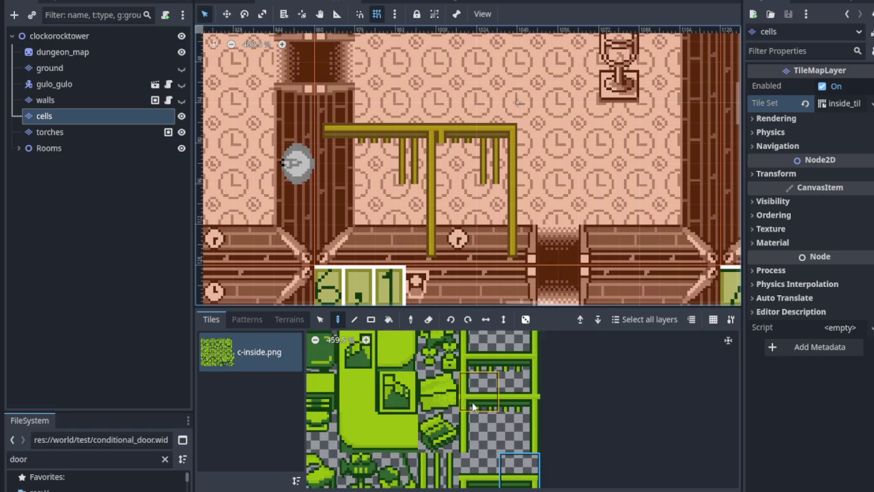
{"action": "scroll", "coordinate": [497, 418], "scroll_direction": "up", "scroll_amount": 3}
{"action": "left_click", "coordinate": [451, 389]}
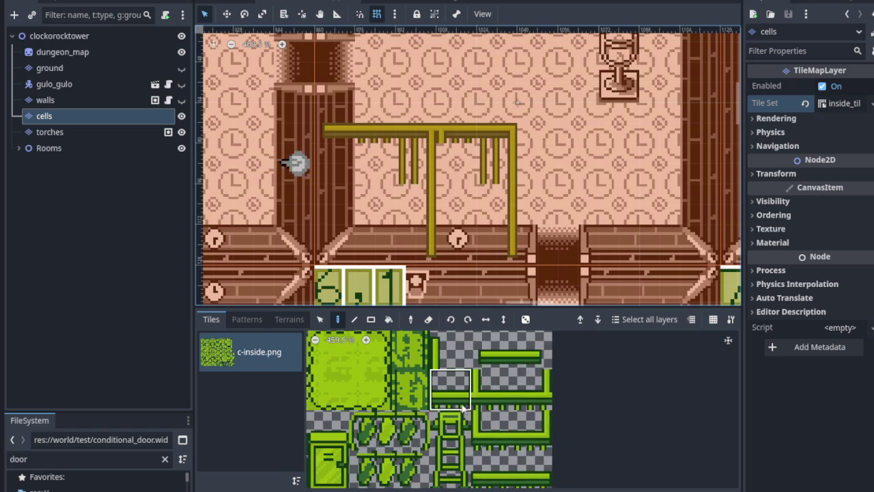
{"action": "scroll", "coordinate": [562, 200], "scroll_direction": "down", "scroll_amount": 5}
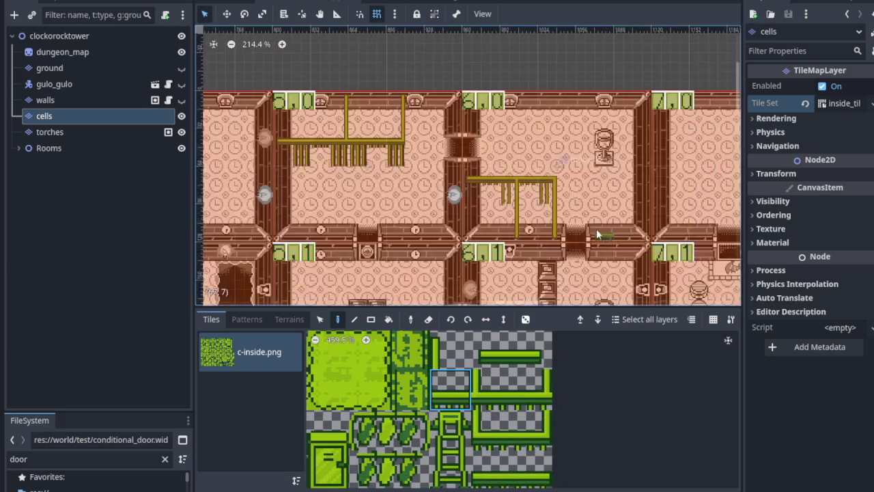
Step: Paint a top rail piece, corner tile and vertical bars on the prisoner's cell
{"action": "scroll", "coordinate": [328, 154], "scroll_direction": "up", "scroll_amount": 5}
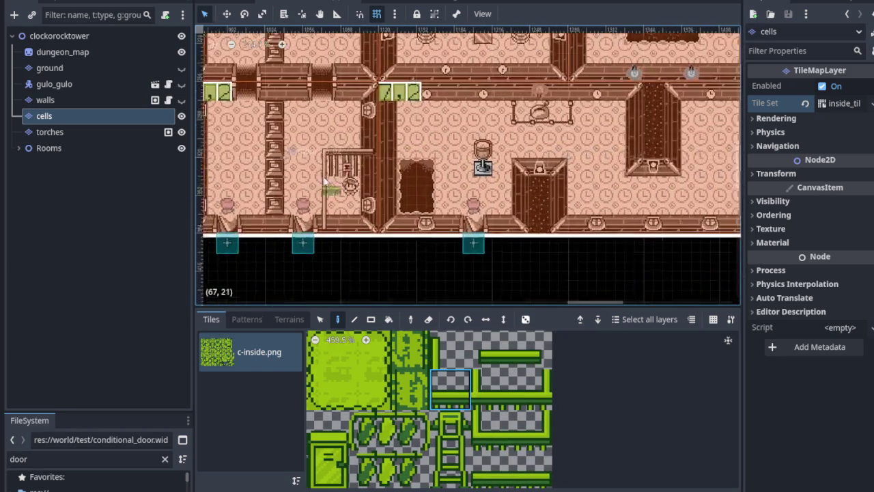
{"action": "left_click", "coordinate": [342, 149]}
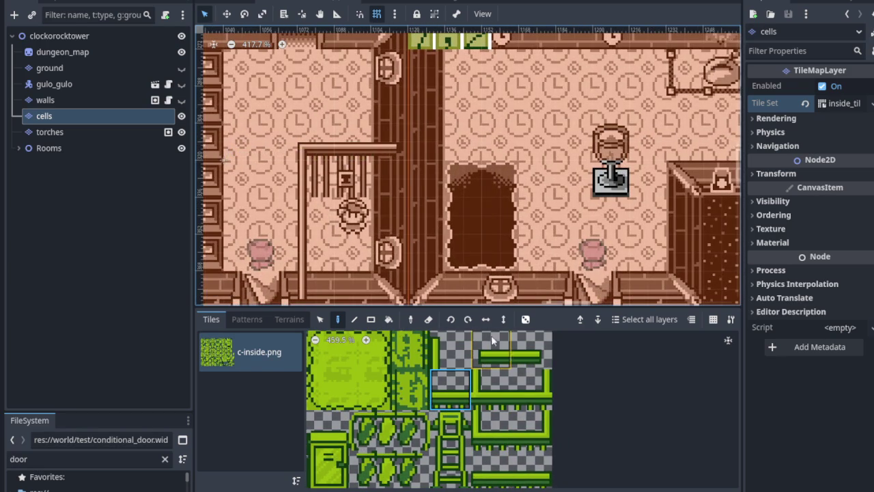
{"action": "scroll", "coordinate": [530, 347], "scroll_direction": "down", "scroll_amount": 3}
{"action": "scroll", "coordinate": [530, 347], "scroll_direction": "down", "scroll_amount": 3}
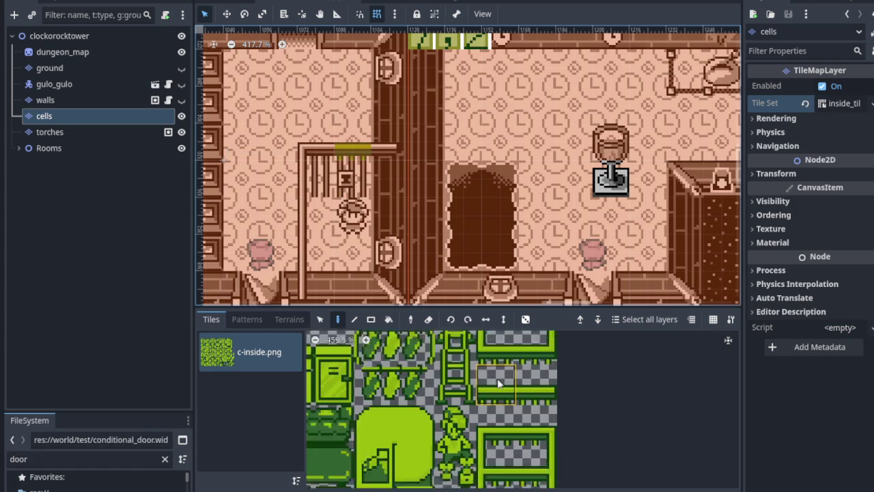
{"action": "left_click", "coordinate": [496, 389]}
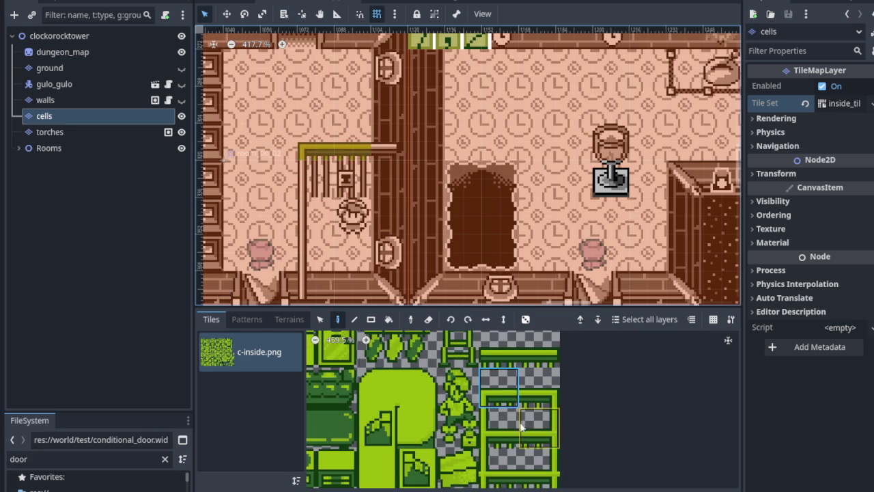
{"action": "scroll", "coordinate": [520, 425], "scroll_direction": "down", "scroll_amount": 3}
{"action": "left_click", "coordinate": [315, 179]}
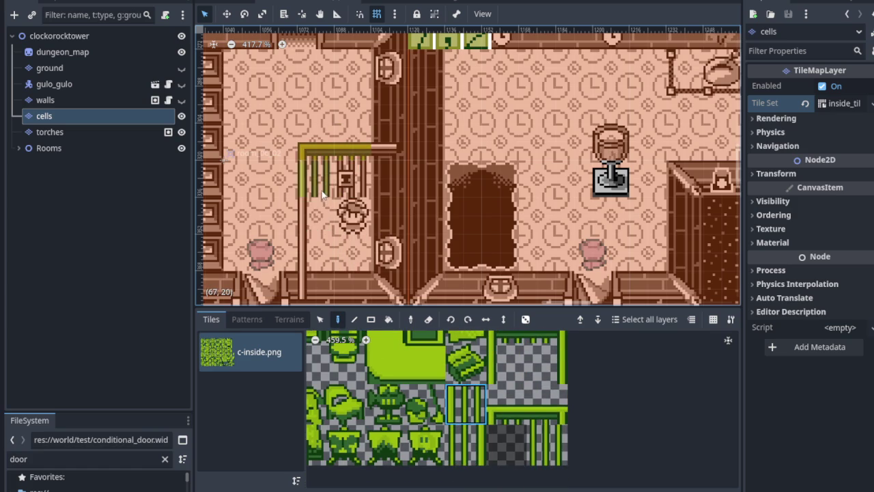
Step: Run a vertical side post down the cell's left edge to the floor
{"action": "scroll", "coordinate": [546, 447], "scroll_direction": "up", "scroll_amount": 2}
{"action": "left_click", "coordinate": [517, 428]}
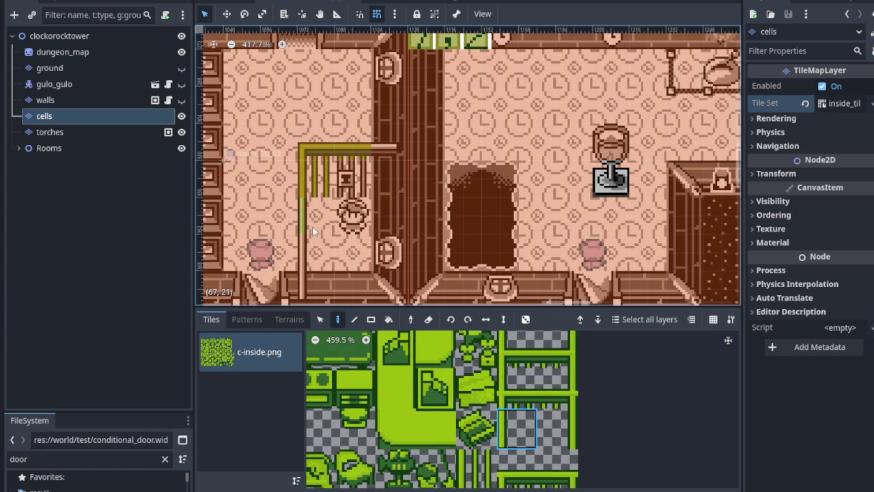
{"action": "scroll", "coordinate": [519, 393], "scroll_direction": "up", "scroll_amount": 5}
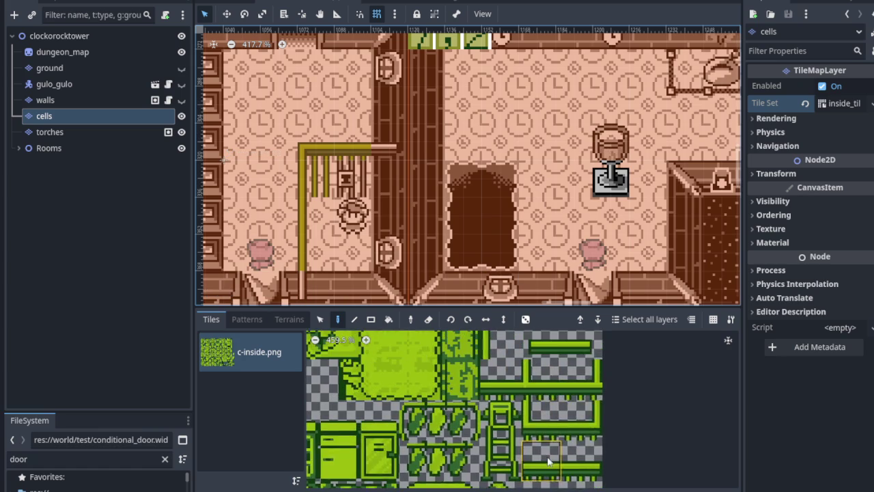
{"action": "scroll", "coordinate": [517, 417], "scroll_direction": "up", "scroll_amount": 1}
{"action": "left_click", "coordinate": [540, 390]}
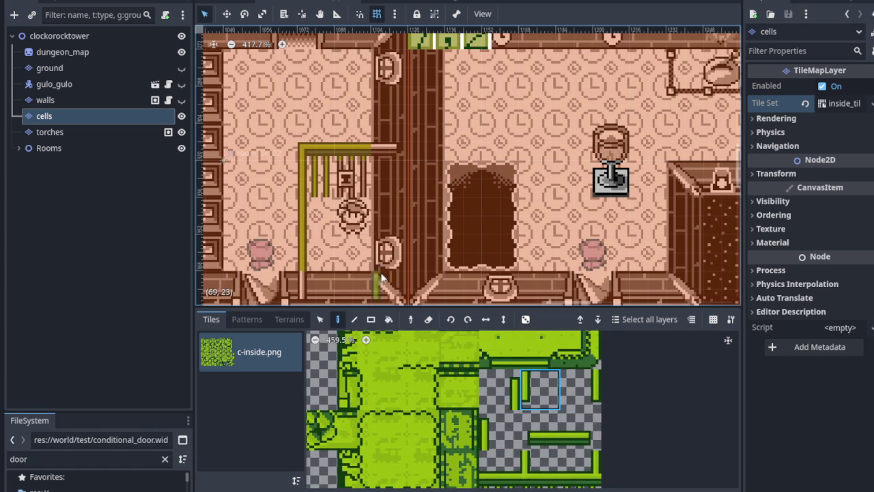
{"action": "scroll", "coordinate": [394, 167], "scroll_direction": "down", "scroll_amount": 5}
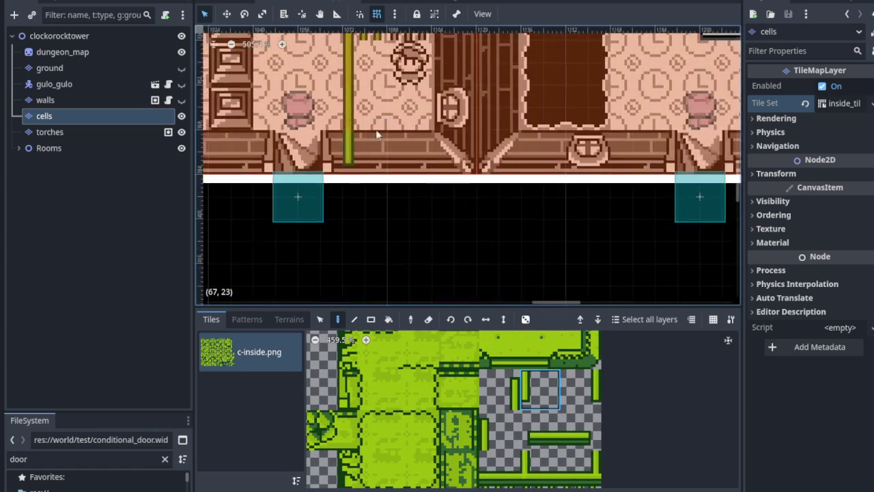
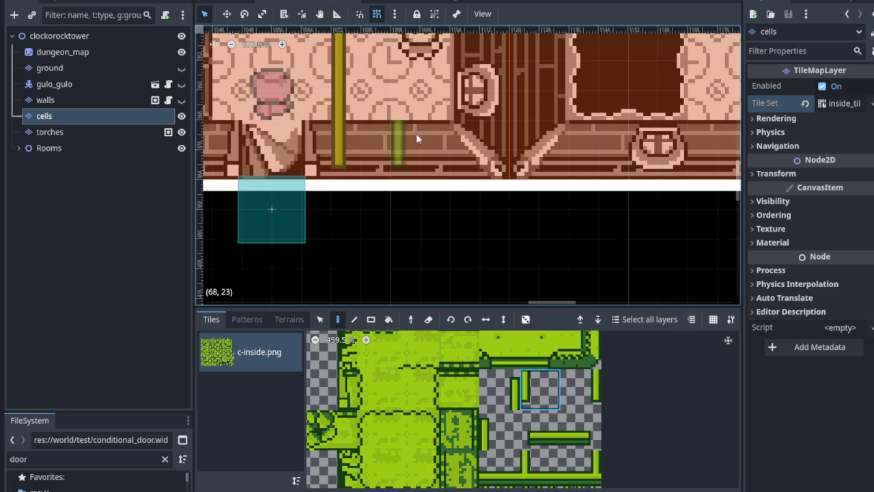
Step: Pick the short horizontal bar tile from the c-inside.png atlas
{"action": "scroll", "coordinate": [514, 349], "scroll_direction": "down", "scroll_amount": 2}
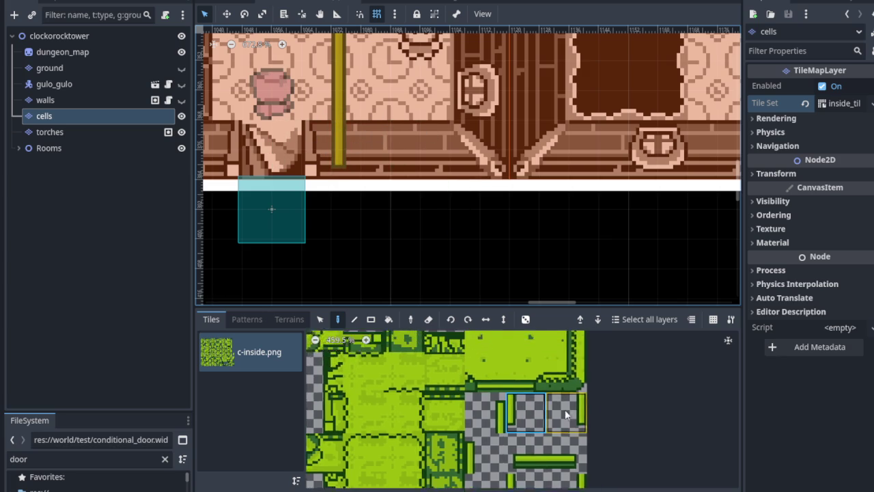
{"action": "left_click", "coordinate": [570, 396]}
{"action": "scroll", "coordinate": [409, 102], "scroll_direction": "up", "scroll_amount": 3}
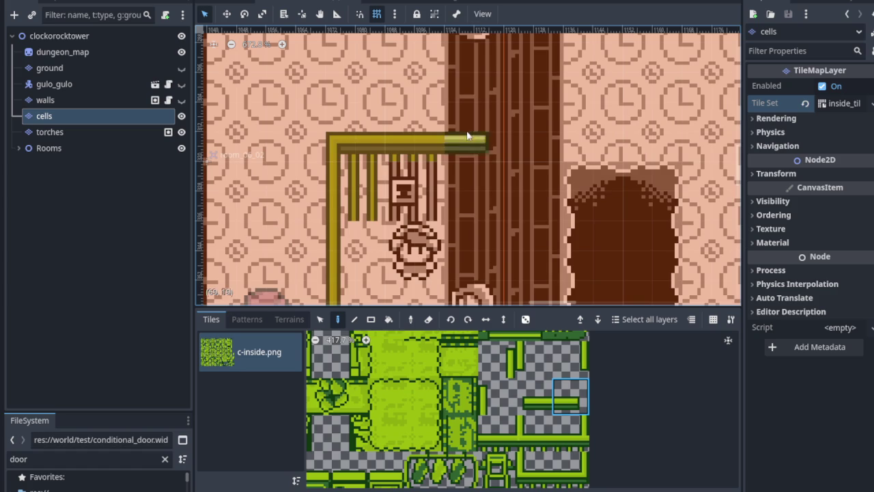
{"action": "scroll", "coordinate": [468, 136], "scroll_direction": "up", "scroll_amount": 8}
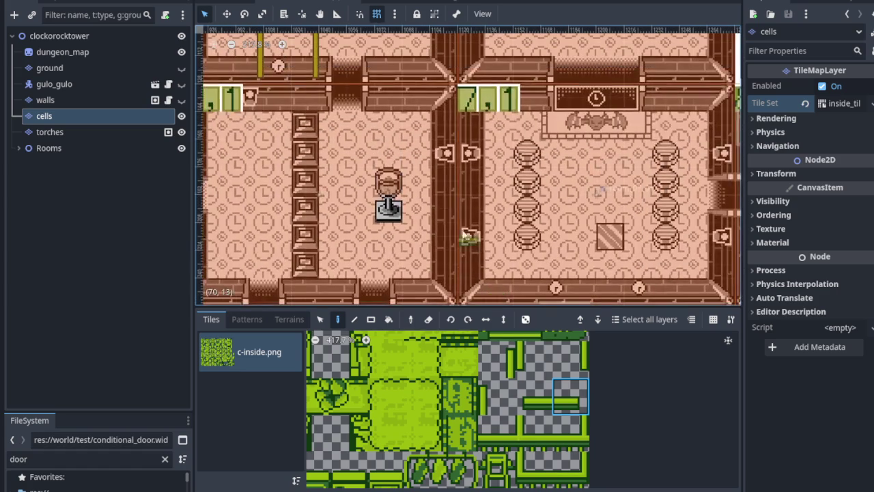
{"action": "scroll", "coordinate": [413, 207], "scroll_direction": "up", "scroll_amount": 2}
{"action": "scroll", "coordinate": [427, 193], "scroll_direction": "down", "scroll_amount": 2}
{"action": "scroll", "coordinate": [491, 224], "scroll_direction": "up", "scroll_amount": 3}
Step: Pan around the clock tower dungeon rooms, then select the torches layer
{"action": "scroll", "coordinate": [492, 224], "scroll_direction": "right", "scroll_amount": 5}
{"action": "scroll", "coordinate": [456, 161], "scroll_direction": "down", "scroll_amount": 3}
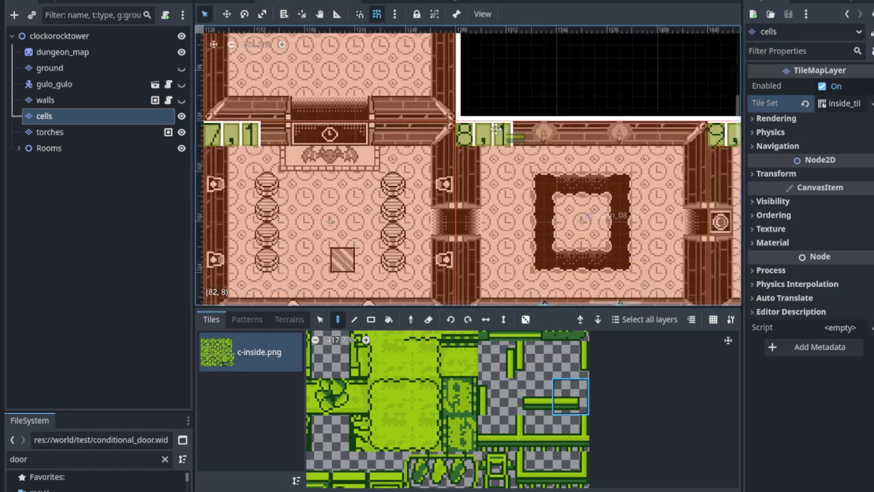
{"action": "scroll", "coordinate": [456, 161], "scroll_direction": "down", "scroll_amount": 2}
{"action": "scroll", "coordinate": [605, 174], "scroll_direction": "up", "scroll_amount": 2}
{"action": "scroll", "coordinate": [596, 126], "scroll_direction": "down", "scroll_amount": 5}
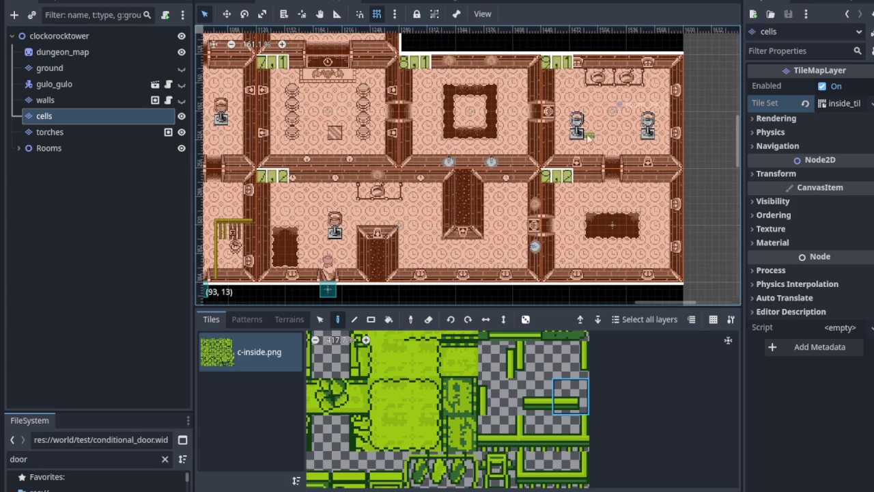
{"action": "scroll", "coordinate": [548, 196], "scroll_direction": "up", "scroll_amount": 4}
{"action": "scroll", "coordinate": [542, 208], "scroll_direction": "right", "scroll_amount": 3}
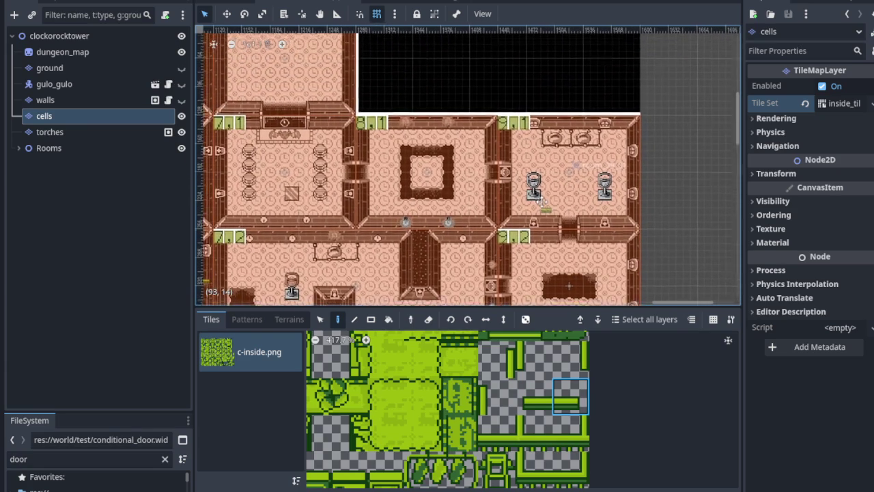
{"action": "scroll", "coordinate": [539, 217], "scroll_direction": "left", "scroll_amount": 3}
{"action": "scroll", "coordinate": [547, 212], "scroll_direction": "down", "scroll_amount": 2}
{"action": "scroll", "coordinate": [556, 204], "scroll_direction": "up", "scroll_amount": 1}
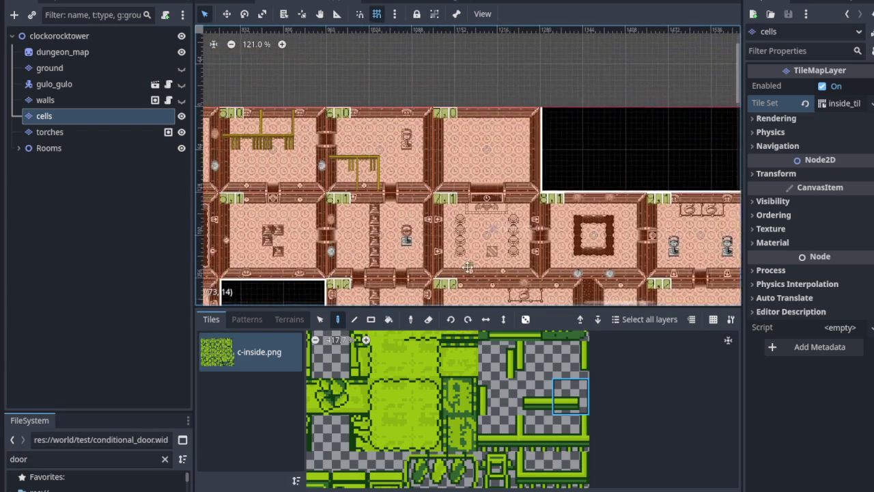
{"action": "scroll", "coordinate": [561, 199], "scroll_direction": "down", "scroll_amount": 4}
{"action": "scroll", "coordinate": [566, 150], "scroll_direction": "left", "scroll_amount": 4}
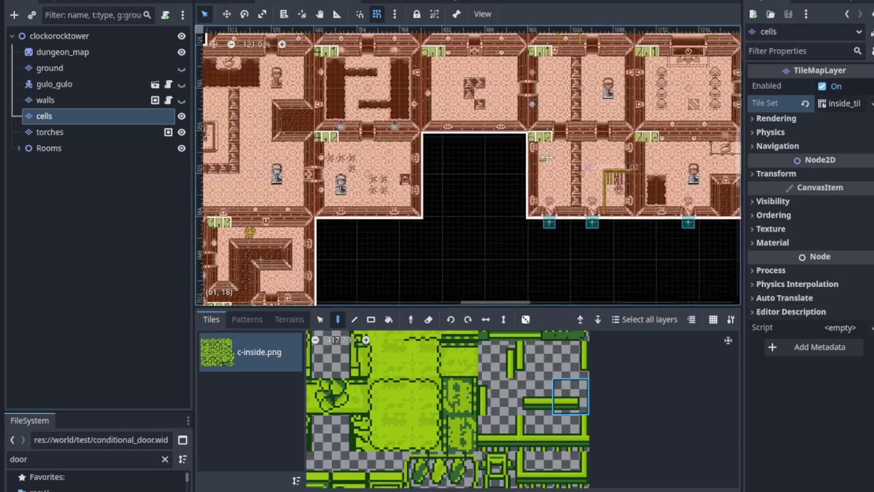
{"action": "scroll", "coordinate": [546, 109], "scroll_direction": "down", "scroll_amount": 2}
{"action": "scroll", "coordinate": [478, 150], "scroll_direction": "left", "scroll_amount": 2}
{"action": "scroll", "coordinate": [491, 204], "scroll_direction": "left", "scroll_amount": 2}
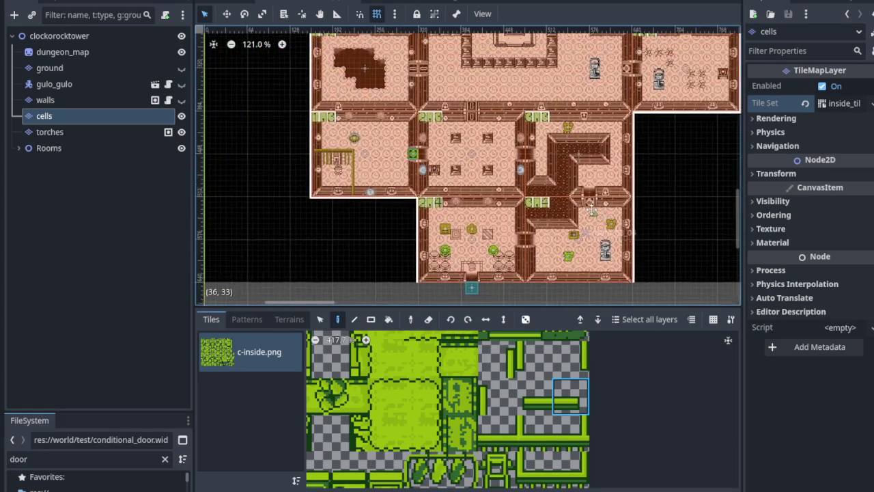
{"action": "scroll", "coordinate": [533, 275], "scroll_direction": "up", "scroll_amount": 3}
{"action": "scroll", "coordinate": [529, 219], "scroll_direction": "down", "scroll_amount": 2}
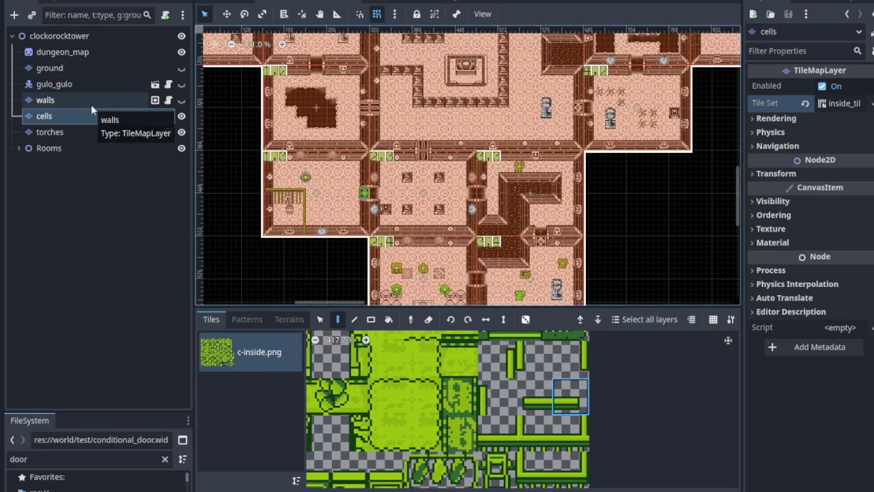
{"action": "left_click", "coordinate": [86, 133]}
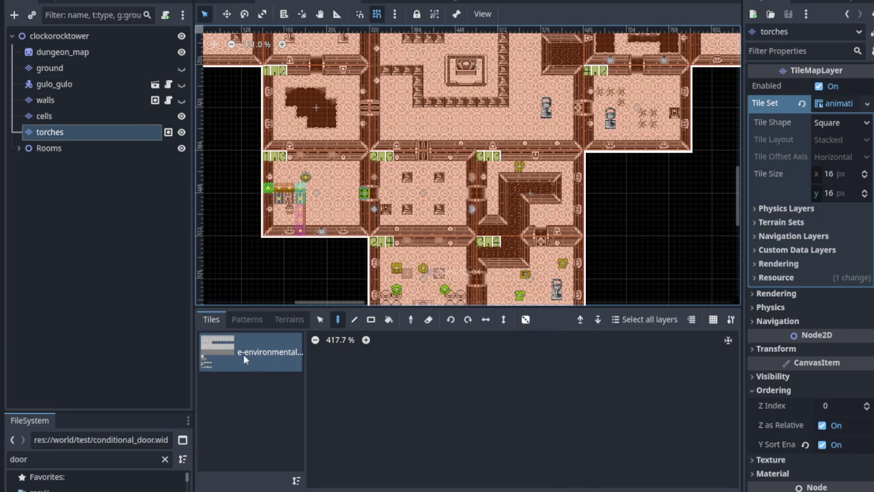
Step: Inspect torch tile (0,10)'s Miscellaneous settings: one 1.0 s animation frame at speed 1.0
{"action": "scroll", "coordinate": [675, 382], "scroll_direction": "up", "scroll_amount": 3}
{"action": "left_click", "coordinate": [629, 405]}
{"action": "scroll", "coordinate": [357, 405], "scroll_direction": "down", "scroll_amount": 3}
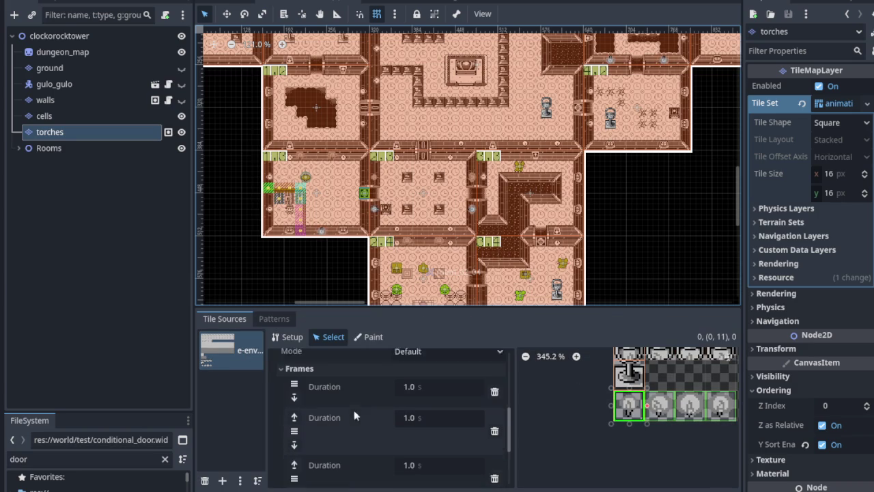
{"action": "left_click", "coordinate": [630, 371]}
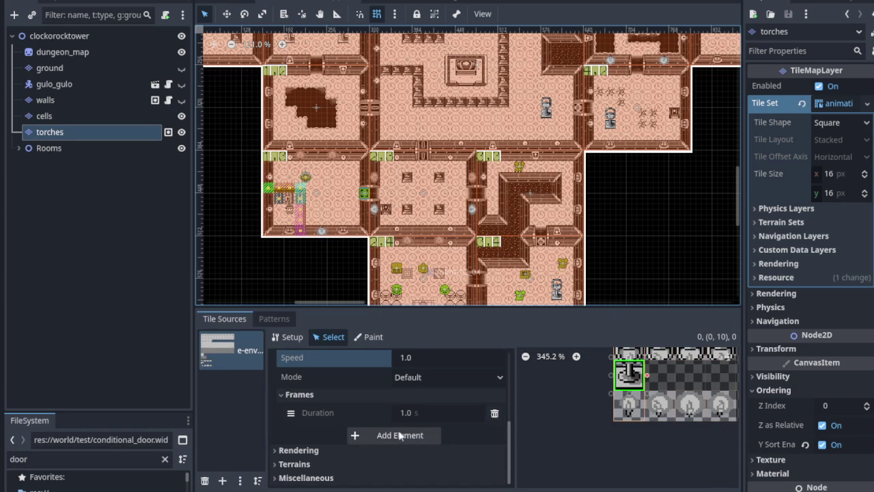
{"action": "left_click", "coordinate": [280, 476]}
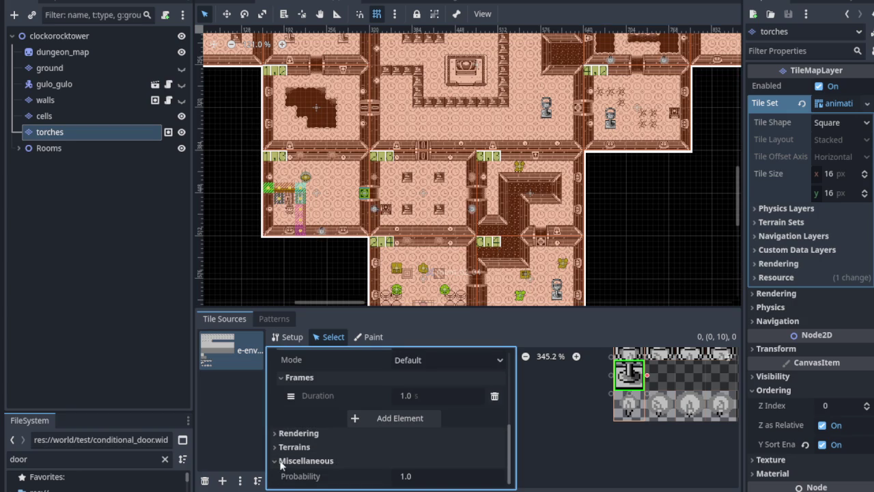
{"action": "left_click", "coordinate": [281, 461]}
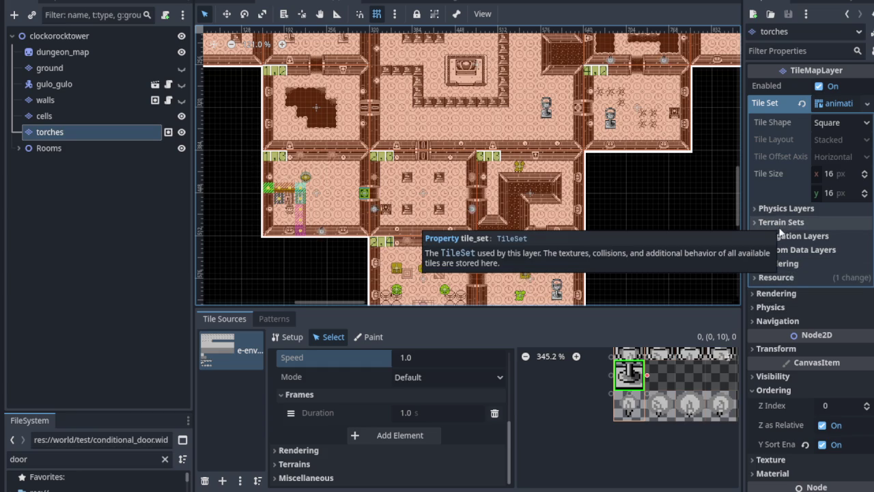
{"action": "scroll", "coordinate": [581, 290], "scroll_direction": "up", "scroll_amount": 4}
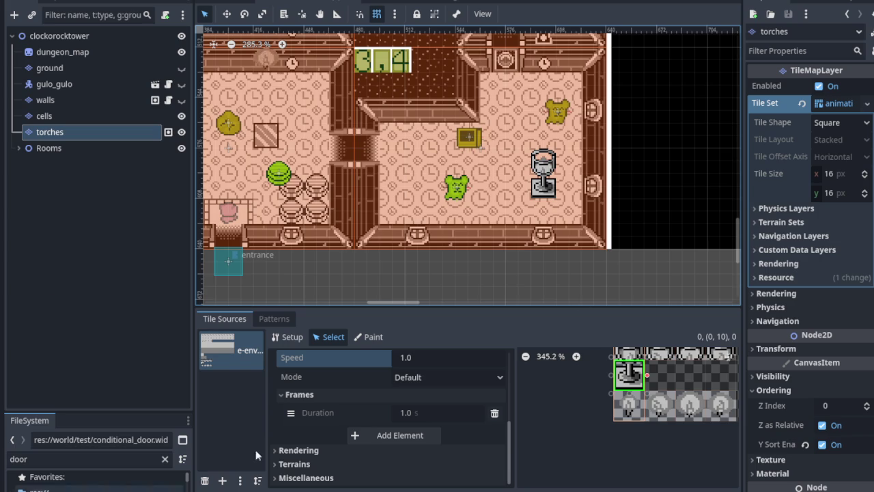
Step: Review the torch tile's rendering and reset the torches layer's Y Sort Origin to 0
{"action": "left_click", "coordinate": [769, 295]}
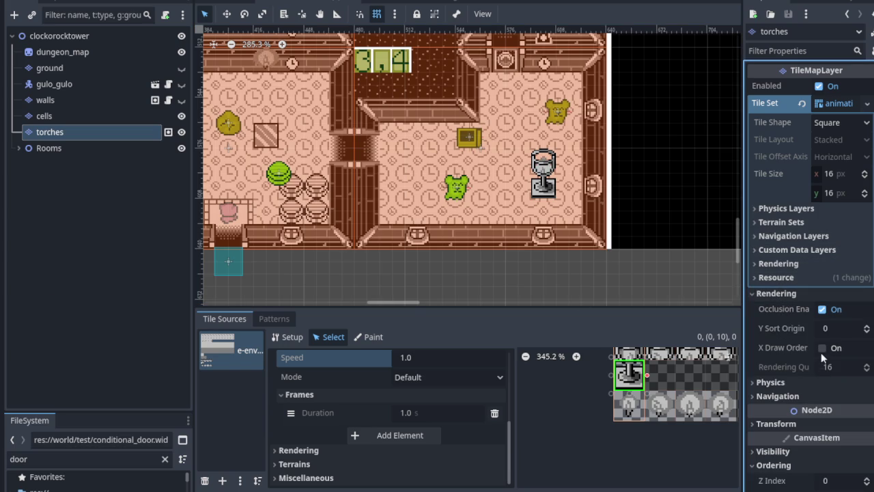
{"action": "left_click", "coordinate": [824, 329]}
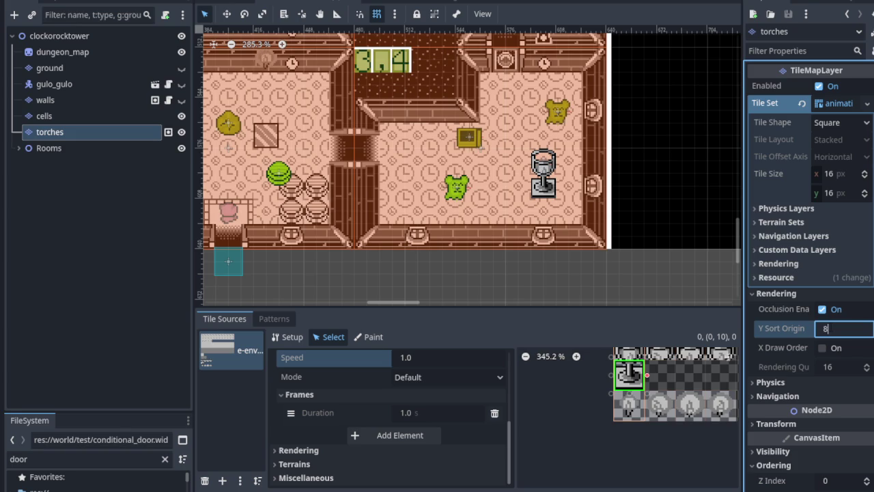
{"action": "left_click", "coordinate": [627, 354]}
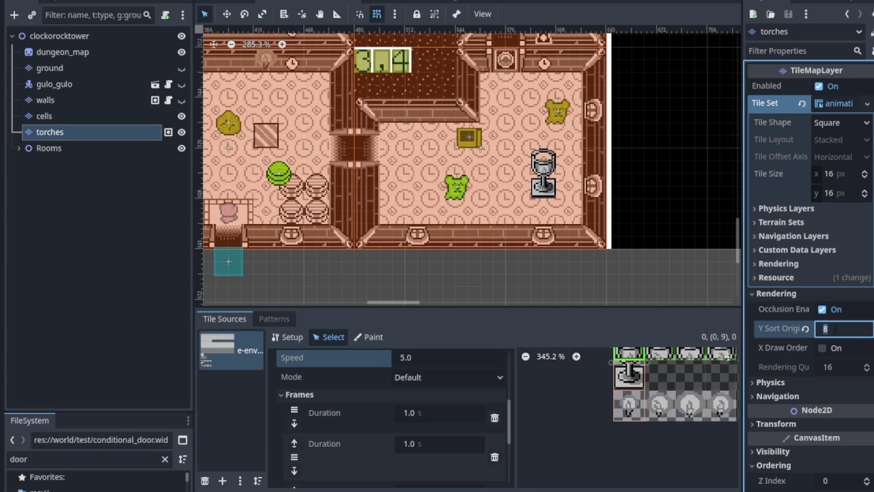
{"action": "scroll", "coordinate": [419, 429], "scroll_direction": "down", "scroll_amount": 2}
{"action": "scroll", "coordinate": [420, 418], "scroll_direction": "up", "scroll_amount": 4}
{"action": "scroll", "coordinate": [421, 417], "scroll_direction": "down", "scroll_amount": 1}
{"action": "scroll", "coordinate": [421, 417], "scroll_direction": "up", "scroll_amount": 2}
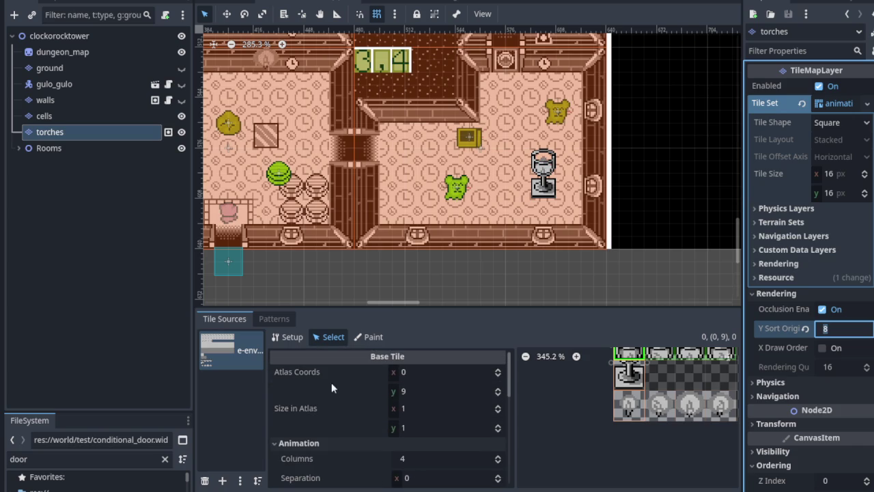
{"action": "scroll", "coordinate": [346, 399], "scroll_direction": "down", "scroll_amount": 5}
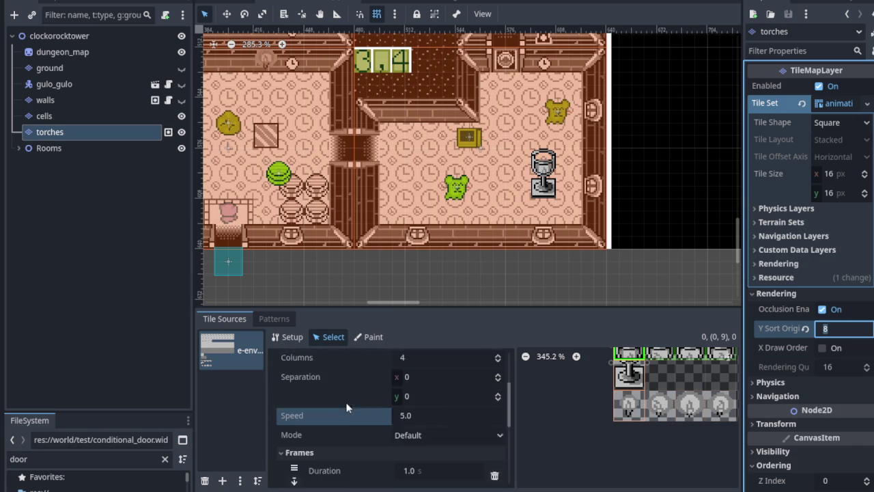
{"action": "scroll", "coordinate": [346, 402], "scroll_direction": "down", "scroll_amount": 4}
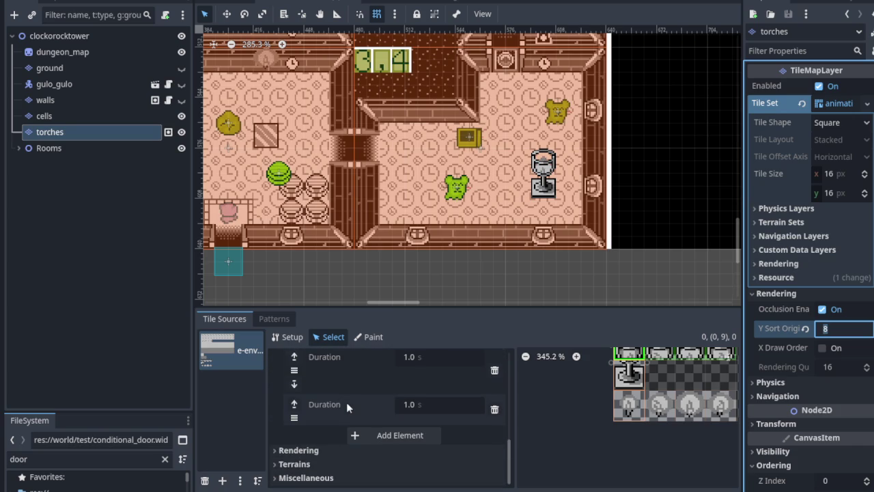
{"action": "left_click", "coordinate": [318, 450]}
{"action": "scroll", "coordinate": [324, 448], "scroll_direction": "down", "scroll_amount": 4}
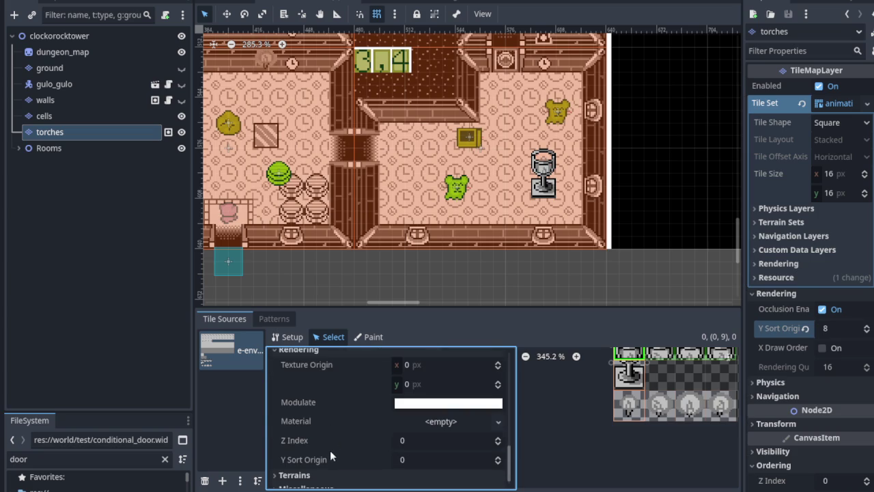
{"action": "left_click", "coordinate": [806, 329]}
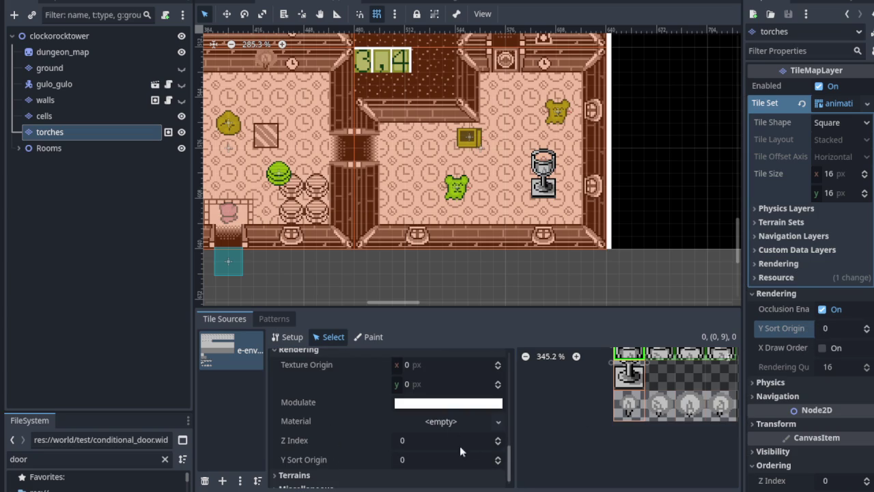
Step: Set the animated torch tile (0,9)'s Y Sort Origin to 24
{"action": "left_click", "coordinate": [429, 460]}
{"action": "scroll", "coordinate": [431, 457], "scroll_direction": "down", "scroll_amount": 1}
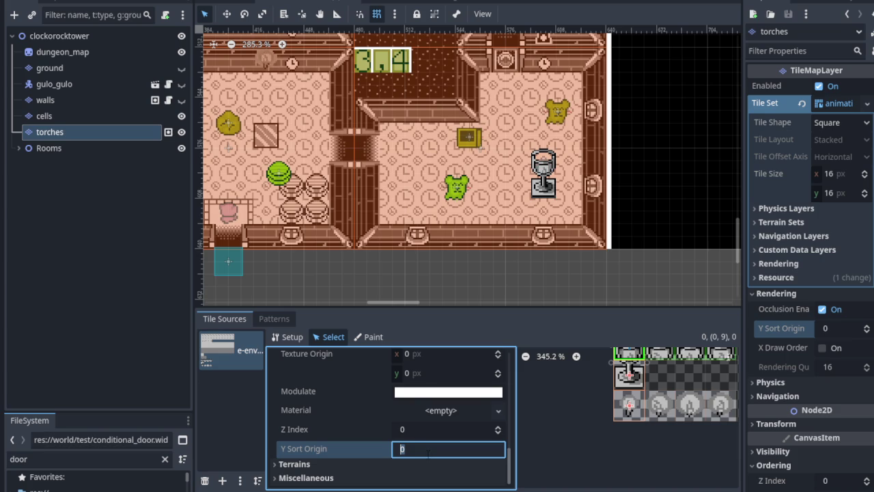
{"action": "left_click", "coordinate": [626, 373]}
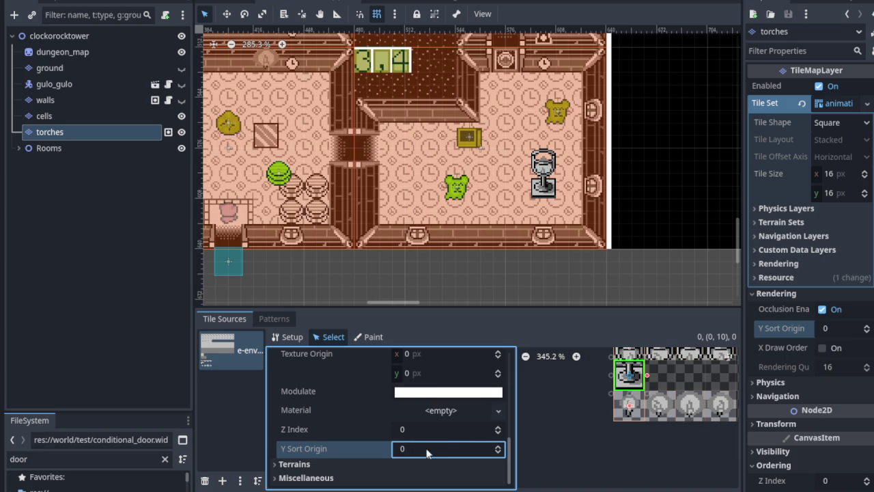
{"action": "type", "text": "8"}
{"action": "left_click", "coordinate": [635, 355]}
{"action": "scroll", "coordinate": [354, 442], "scroll_direction": "down", "scroll_amount": 5}
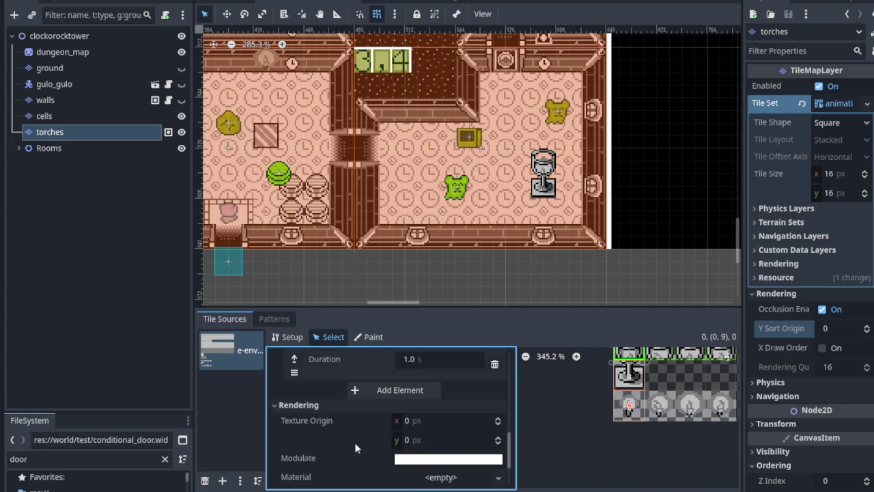
{"action": "left_click", "coordinate": [394, 443]}
{"action": "type", "text": "24"}
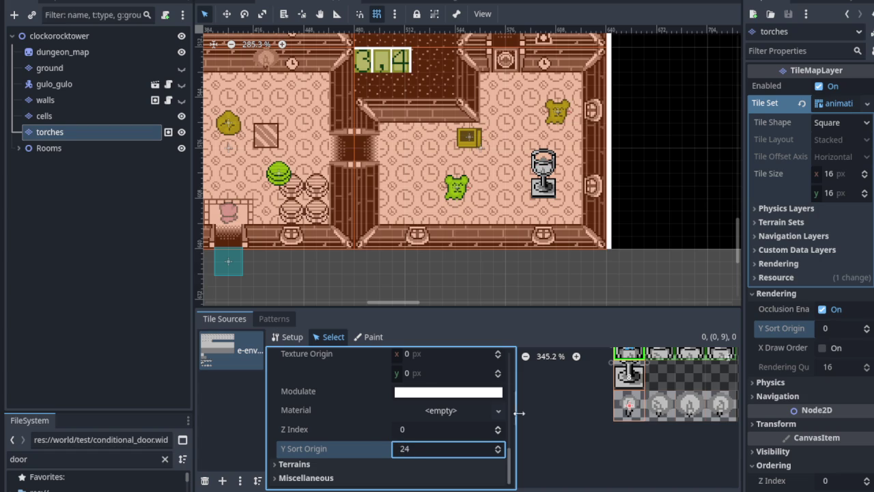
{"action": "left_click", "coordinate": [306, 477]}
Step: Add a physics layer to the tile set and expand the chalice pedestal tile's physics properties
{"action": "left_click", "coordinate": [629, 375]}
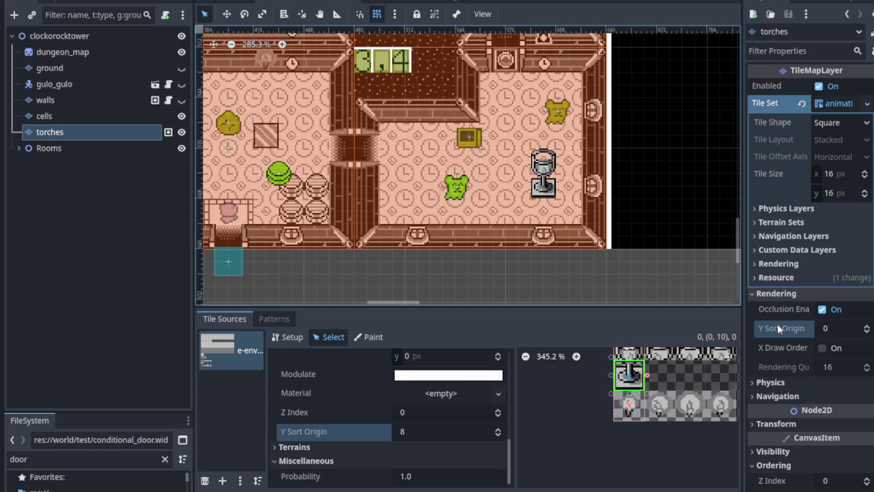
{"action": "left_click", "coordinate": [768, 294]}
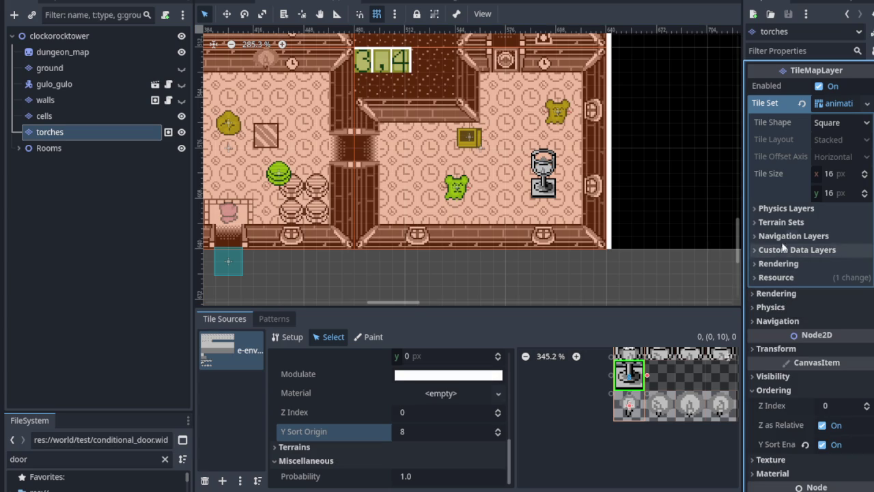
{"action": "left_click", "coordinate": [774, 208]}
{"action": "left_click", "coordinate": [775, 230]}
{"action": "scroll", "coordinate": [426, 416], "scroll_direction": "down", "scroll_amount": 1}
{"action": "left_click", "coordinate": [302, 478]}
{"action": "scroll", "coordinate": [367, 466], "scroll_direction": "down", "scroll_amount": 1}
{"action": "left_click", "coordinate": [335, 475]}
Step: Fill the chalice pedestal tile with a full-square collision polygon on Physics Layer 0
{"action": "scroll", "coordinate": [423, 437], "scroll_direction": "down", "scroll_amount": 5}
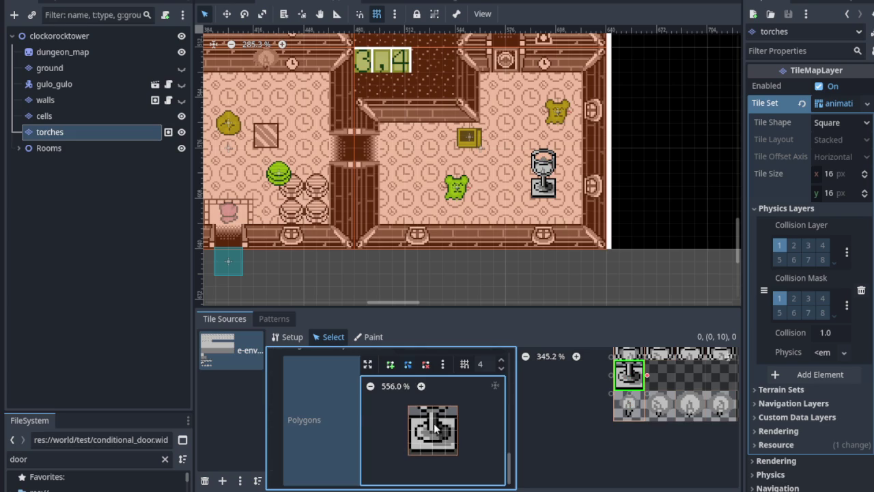
{"action": "left_click", "coordinate": [434, 424]}
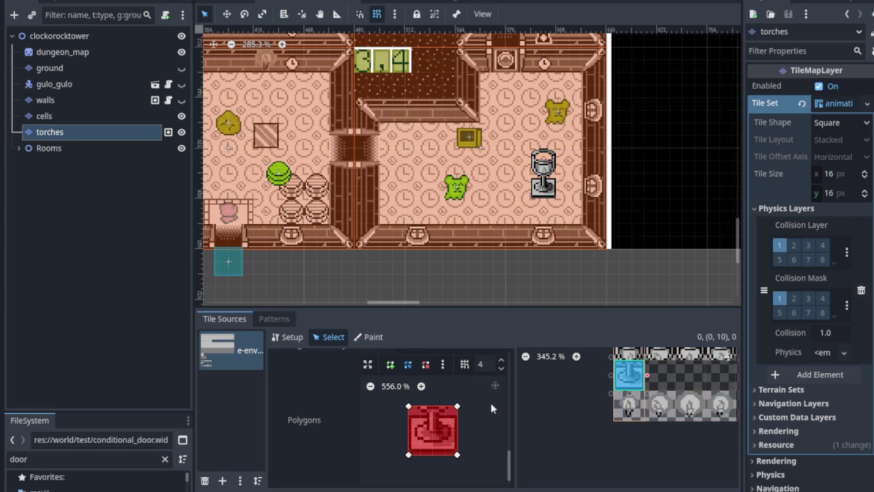
{"action": "scroll", "coordinate": [646, 358], "scroll_direction": "up", "scroll_amount": 5}
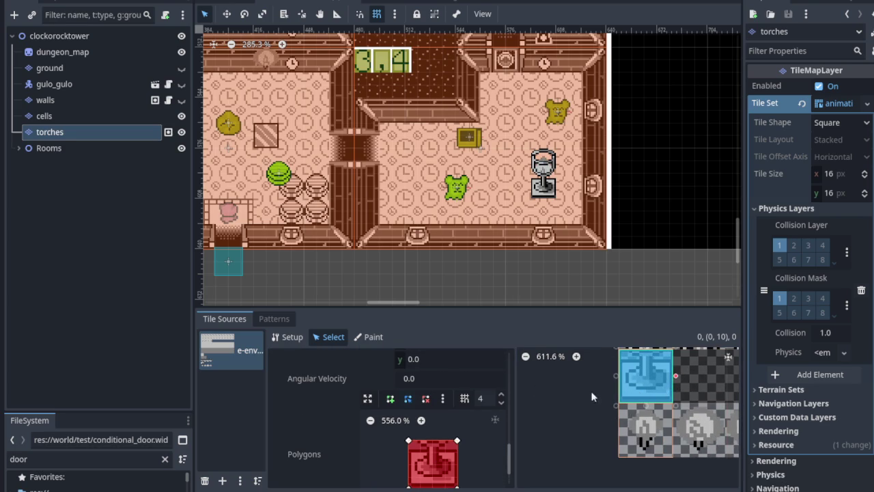
{"action": "scroll", "coordinate": [582, 397], "scroll_direction": "up", "scroll_amount": 2}
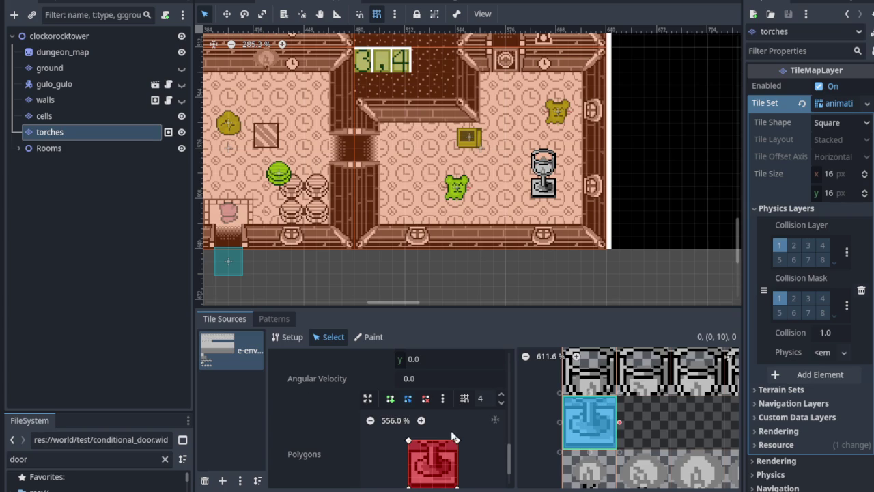
{"action": "scroll", "coordinate": [454, 437], "scroll_direction": "down", "scroll_amount": 1}
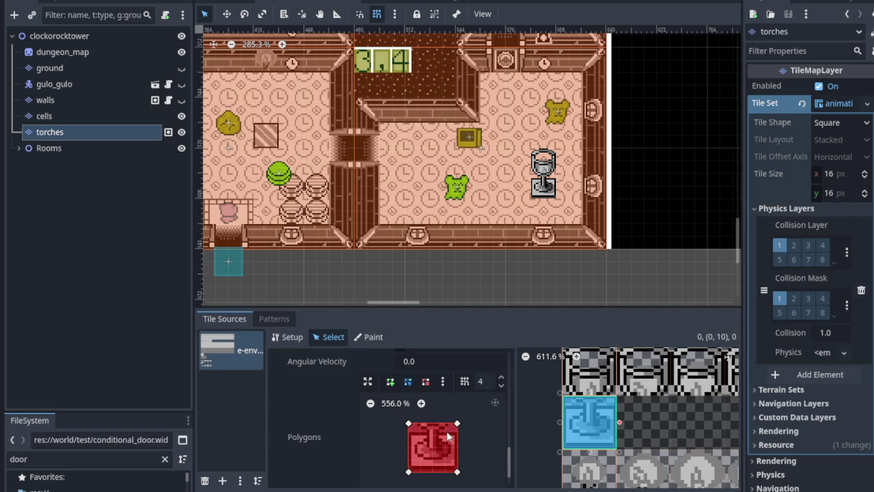
Step: Save the scene and run the project with F5
{"action": "key", "text": "ctrl+s"}
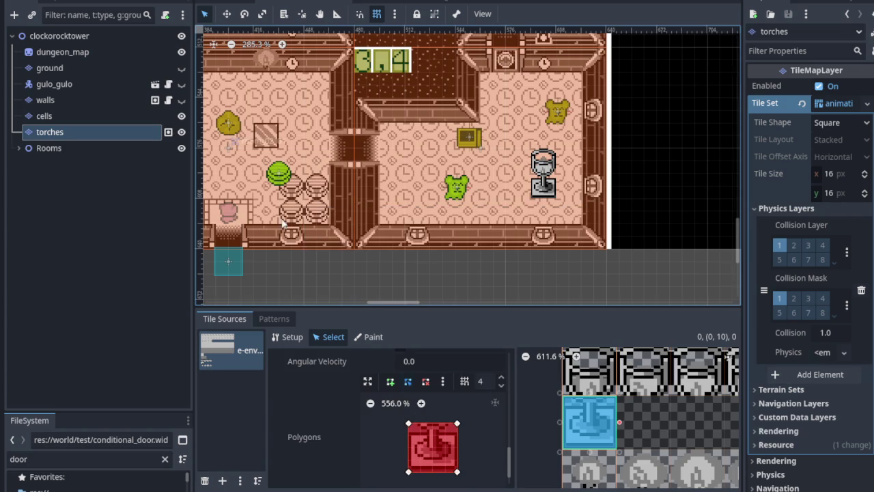
{"action": "scroll", "coordinate": [442, 196], "scroll_direction": "down", "scroll_amount": 5}
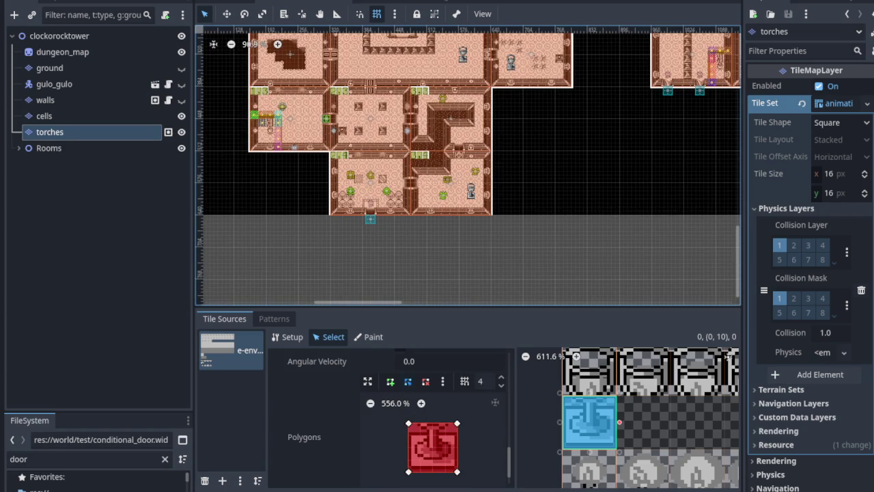
{"action": "key", "text": "F5"}
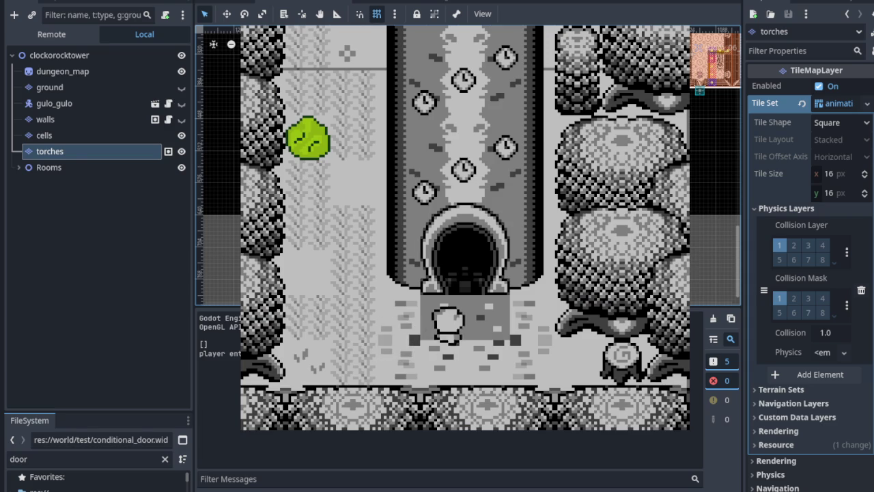
Step: Walk the player into the dungeon door, stop the game, and unhide the walls and ground layers
{"action": "key", "text": "Up"}
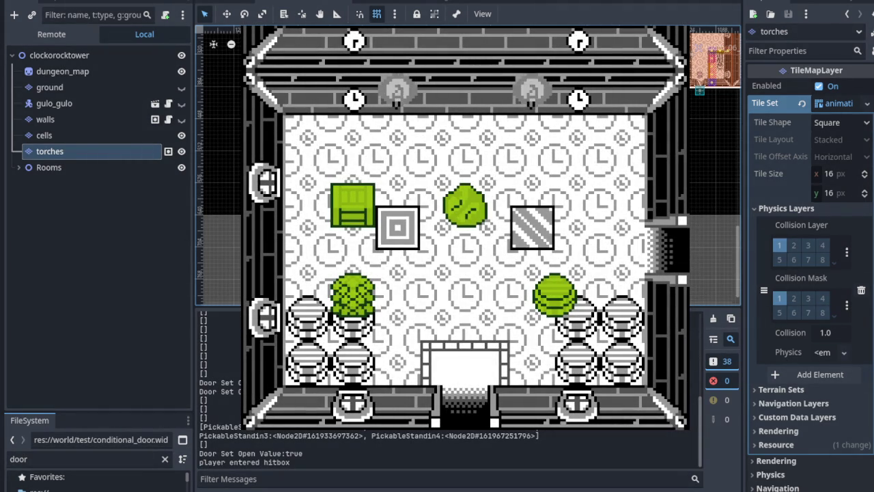
{"action": "key", "text": "F8"}
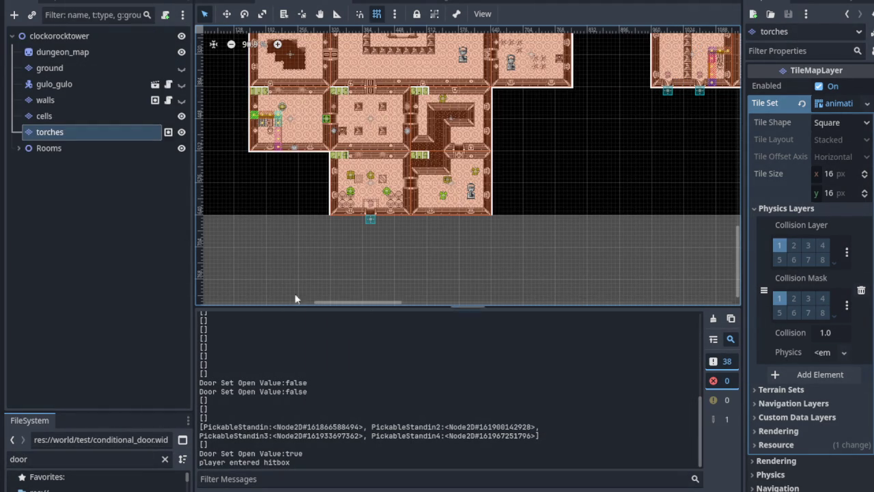
{"action": "left_click", "coordinate": [181, 101]}
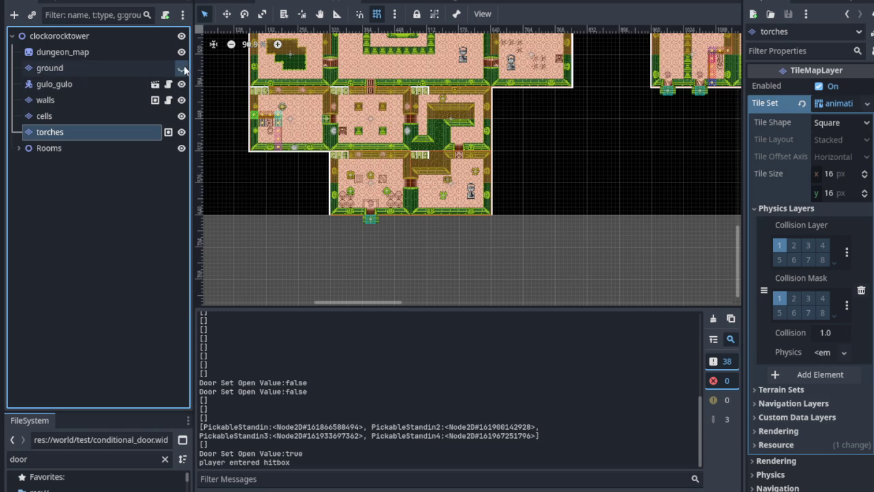
{"action": "left_click", "coordinate": [181, 68]}
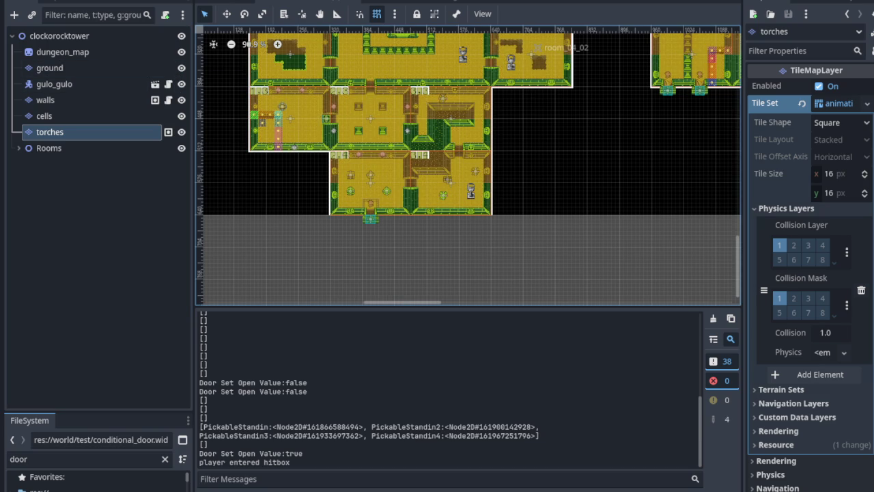
Step: Save the scene, walk into the right-hand room and attack the enemy there
{"action": "left_click", "coordinate": [704, 1]}
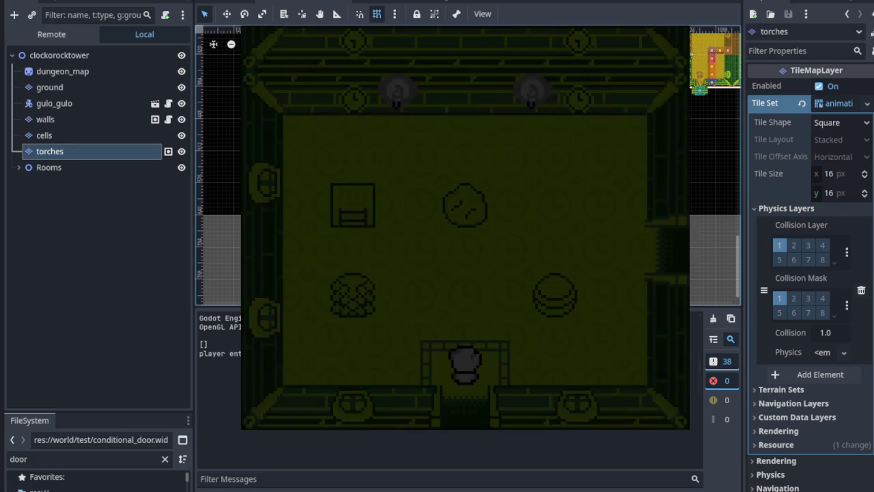
{"action": "key", "text": "Right"}
{"action": "key", "text": "Up"}
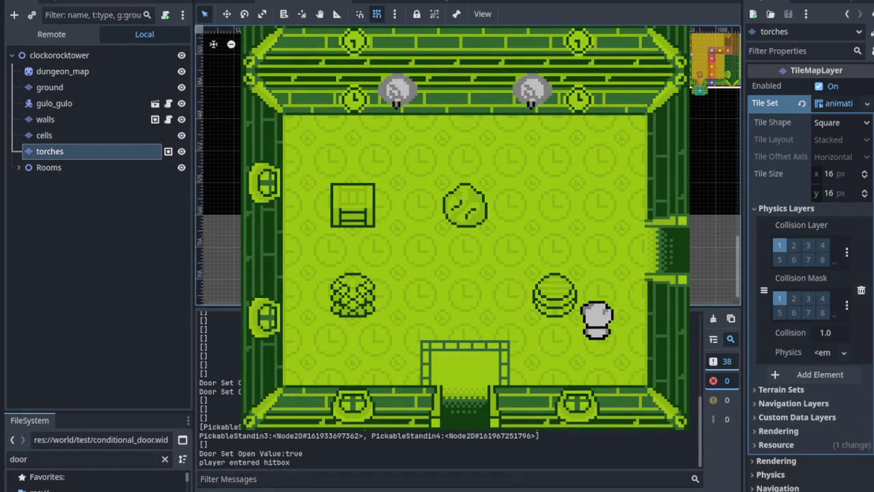
{"action": "key", "text": "Right"}
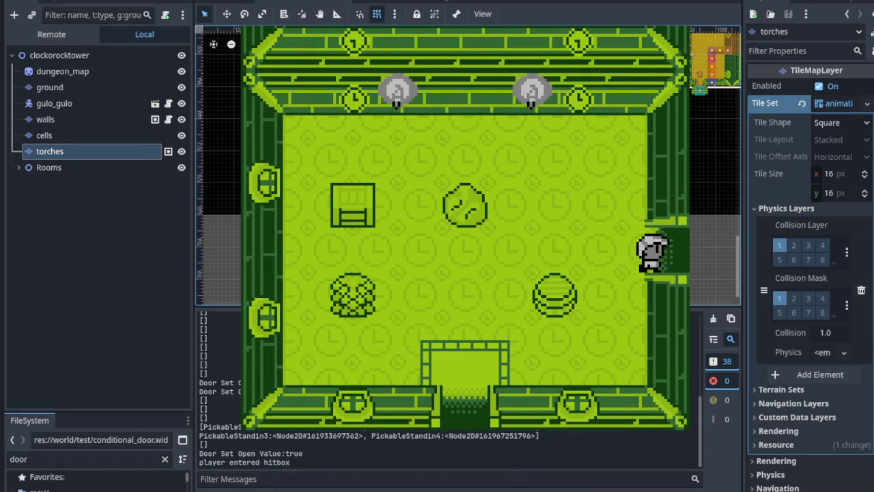
{"action": "key", "text": "Right"}
{"action": "key", "text": "space"}
{"action": "key", "text": "Down"}
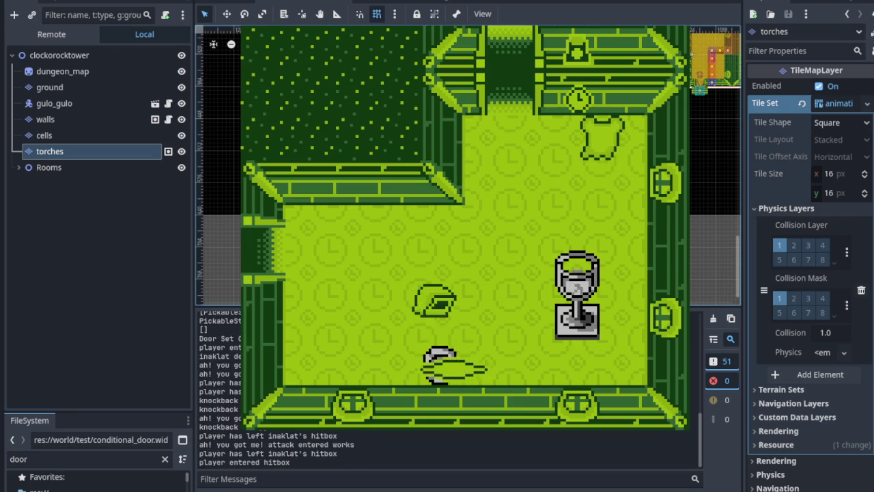
{"action": "key", "text": "Up"}
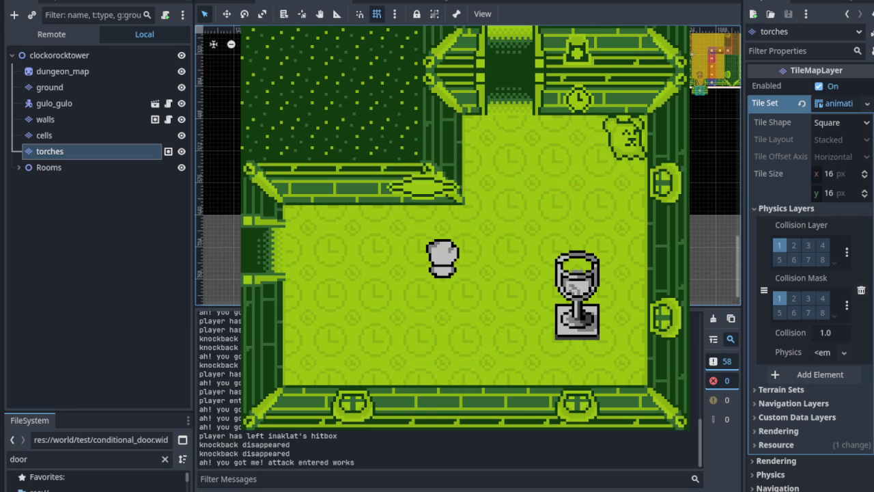
{"action": "key", "text": "Up"}
{"action": "key", "text": "Right"}
{"action": "key", "text": "space"}
{"action": "key", "text": "Up"}
{"action": "key", "text": "Right"}
Step: Circle the chalice repeatedly to check the player draws behind and in front of it correctly
{"action": "key", "text": "Down"}
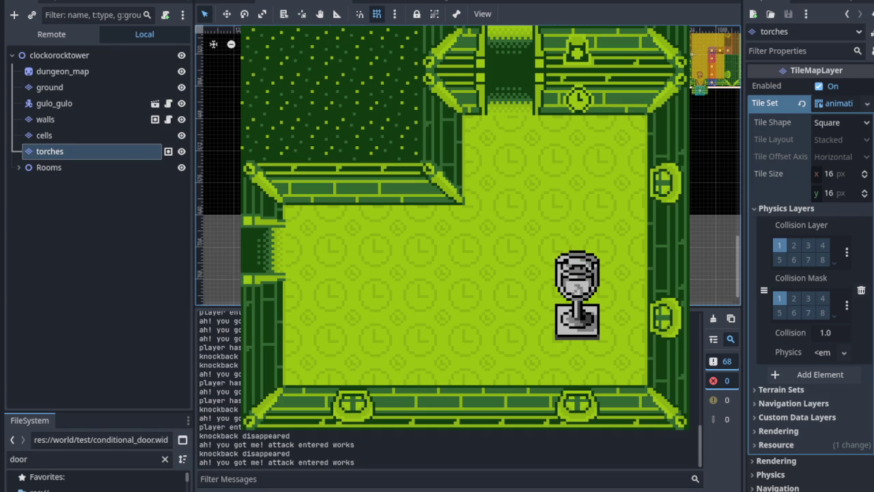
{"action": "key", "text": "Left"}
{"action": "key", "text": "Down"}
{"action": "key", "text": "Right"}
{"action": "key", "text": "Up"}
{"action": "key", "text": "Up"}
{"action": "key", "text": "Left"}
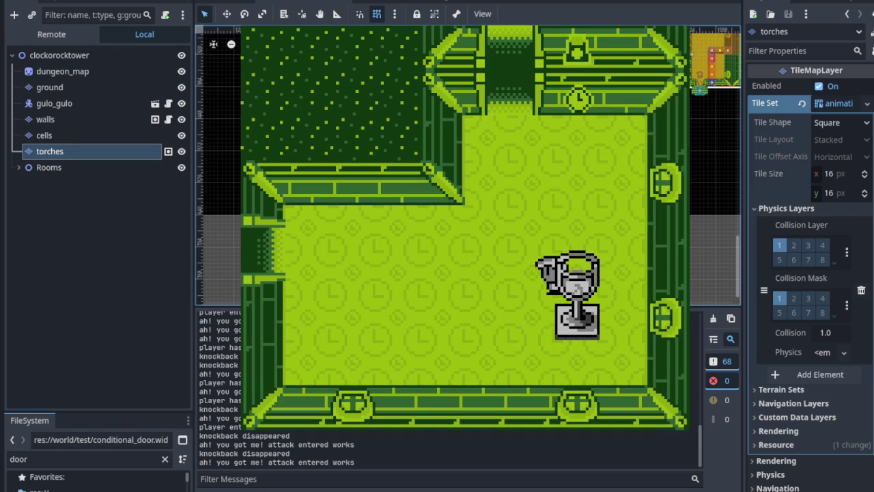
{"action": "key", "text": "Left"}
{"action": "key", "text": "Down"}
{"action": "key", "text": "Right"}
{"action": "key", "text": "Up"}
{"action": "key", "text": "Right"}
{"action": "key", "text": "Left"}
{"action": "key", "text": "Down"}
{"action": "key", "text": "Up"}
{"action": "key", "text": "Right"}
{"action": "key", "text": "Left"}
{"action": "key", "text": "Down"}
{"action": "key", "text": "Right"}
{"action": "key", "text": "Up"}
{"action": "key", "text": "Up"}
{"action": "key", "text": "Left"}
{"action": "key", "text": "Down"}
{"action": "key", "text": "Up"}
{"action": "key", "text": "Right"}
{"action": "key", "text": "Left"}
{"action": "key", "text": "Right"}
{"action": "key", "text": "Down"}
{"action": "key", "text": "Left"}
{"action": "key", "text": "Up"}
{"action": "key", "text": "Up"}
{"action": "key", "text": "Right"}
{"action": "key", "text": "Down"}
{"action": "key", "text": "Up"}
{"action": "key", "text": "Left"}
{"action": "key", "text": "Down"}
{"action": "key", "text": "Right"}
{"action": "key", "text": "Up"}
{"action": "key", "text": "Left"}
{"action": "key", "text": "Down"}
{"action": "key", "text": "Left"}
{"action": "key", "text": "Right"}
{"action": "key", "text": "Left"}
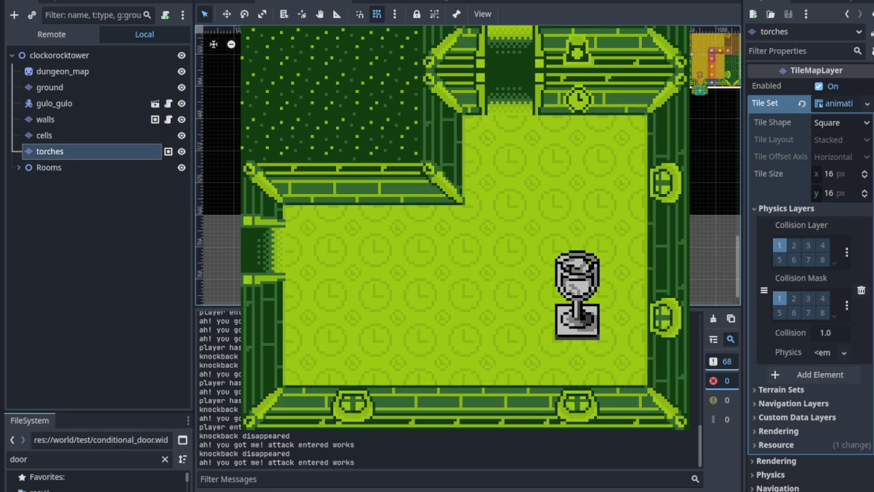
{"action": "key", "text": "Left"}
{"action": "key", "text": "Down"}
{"action": "key", "text": "Right"}
{"action": "key", "text": "Up"}
{"action": "key", "text": "Down"}
{"action": "key", "text": "Left"}
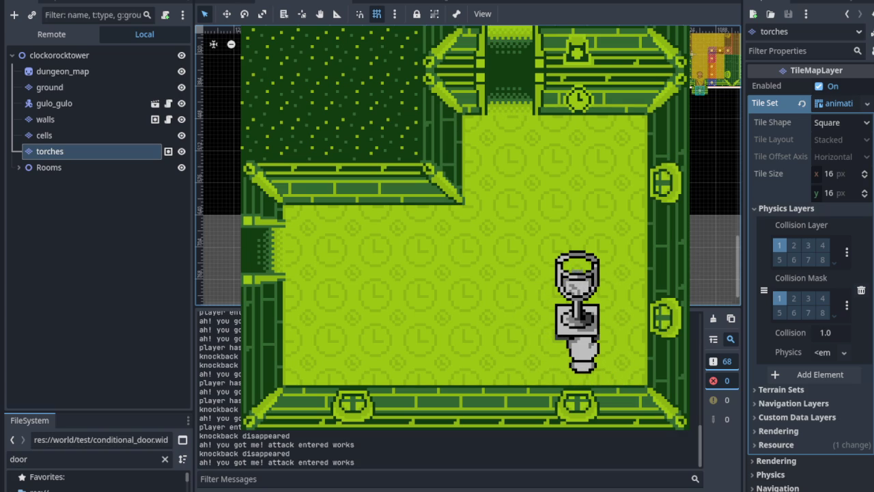
{"action": "key", "text": "Left"}
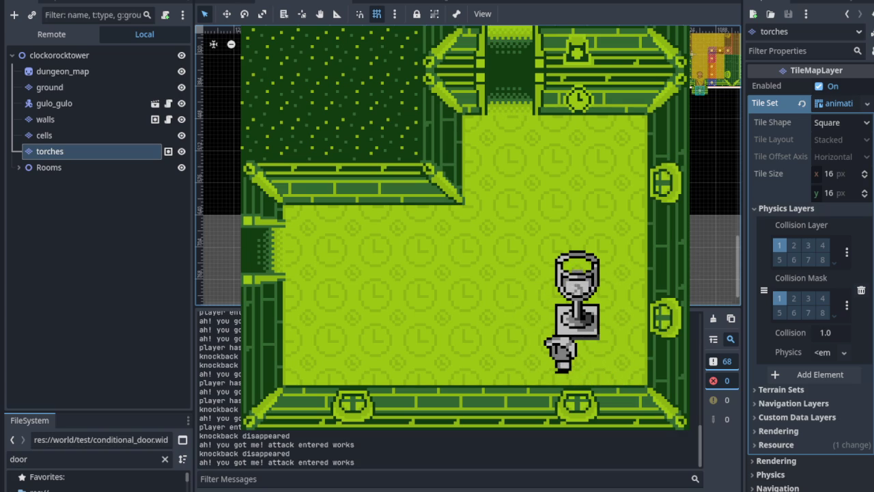
{"action": "key", "text": "Right"}
{"action": "key", "text": "Left"}
{"action": "key", "text": "Right"}
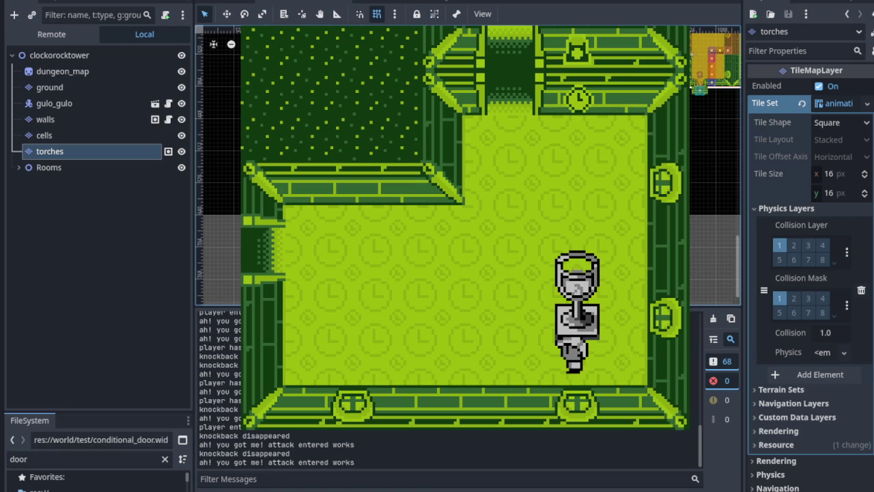
{"action": "key", "text": "Right"}
{"action": "key", "text": "Left"}
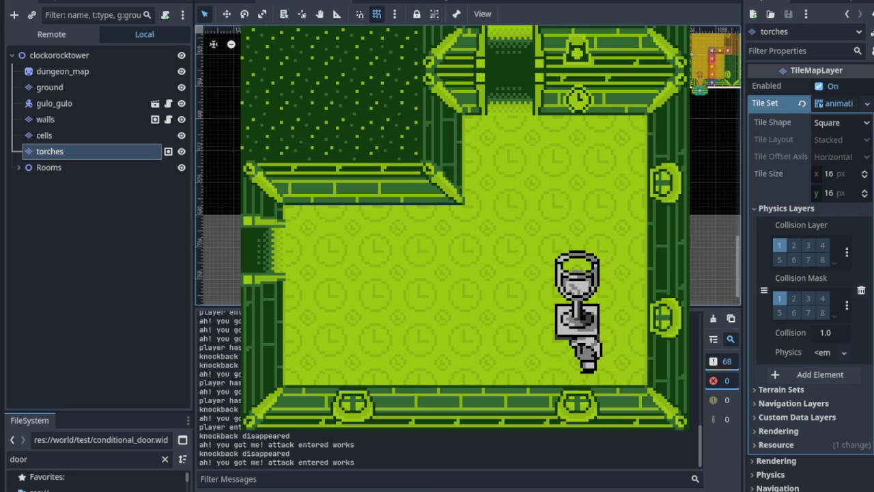
{"action": "key", "text": "Right"}
{"action": "key", "text": "Up"}
{"action": "key", "text": "Left"}
Step: Walk through the top doorway and strike the enemy in the top corridor, heading left
{"action": "key", "text": "Up"}
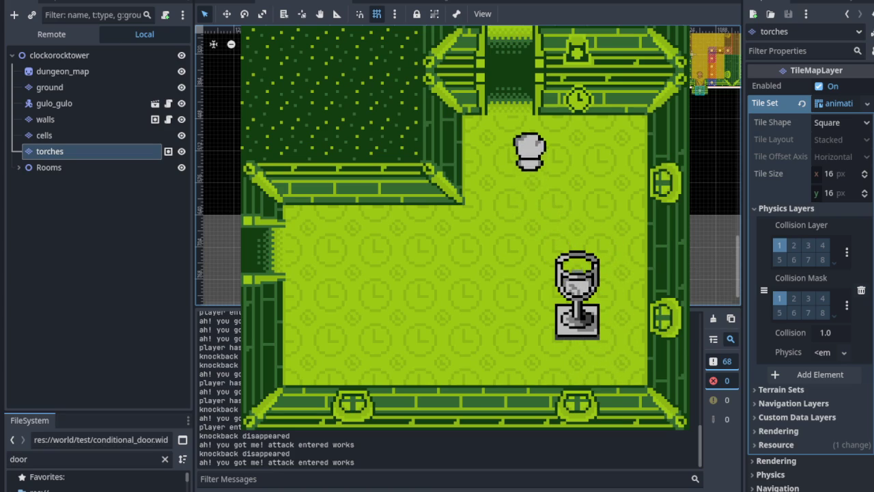
{"action": "key", "text": "Right"}
{"action": "key", "text": "Up"}
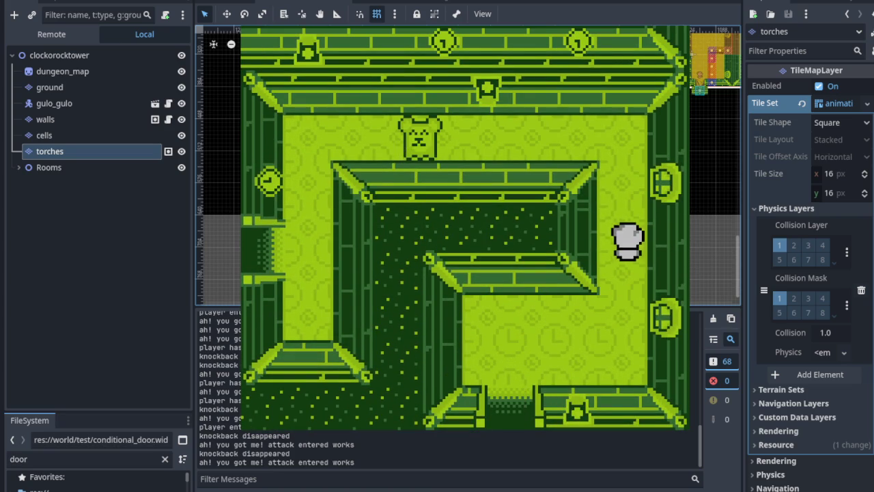
{"action": "key", "text": "Left"}
{"action": "key", "text": "Left"}
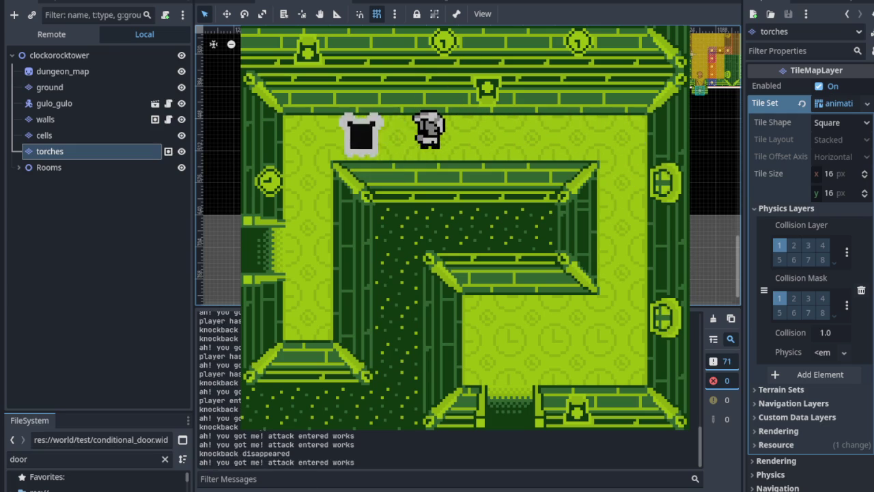
{"action": "key", "text": "Down"}
{"action": "key", "text": "Left"}
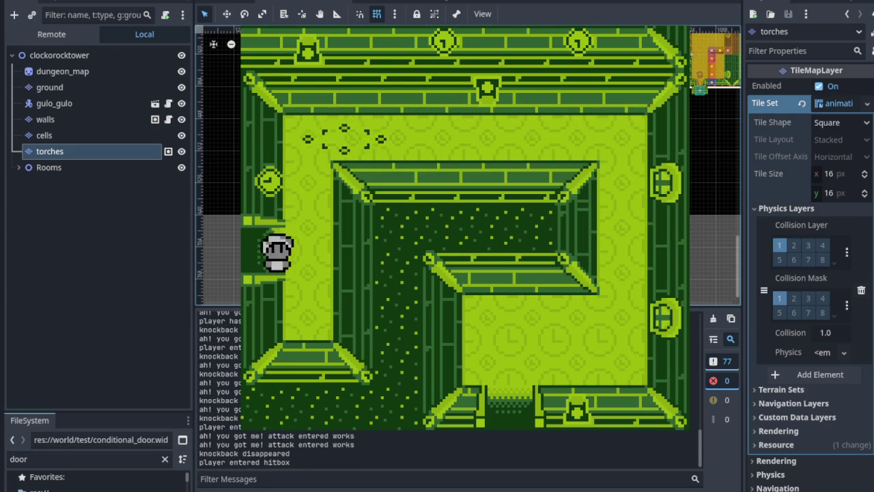
{"action": "key", "text": "Left"}
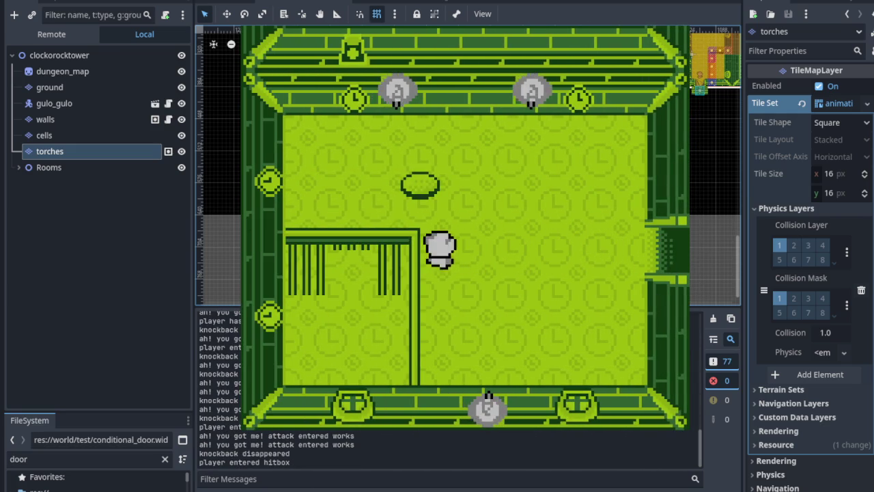
Step: Step on and off the pad to close and reopen the right door, then stop the game
{"action": "key", "text": "Up"}
{"action": "key", "text": "Right"}
{"action": "key", "text": "Left"}
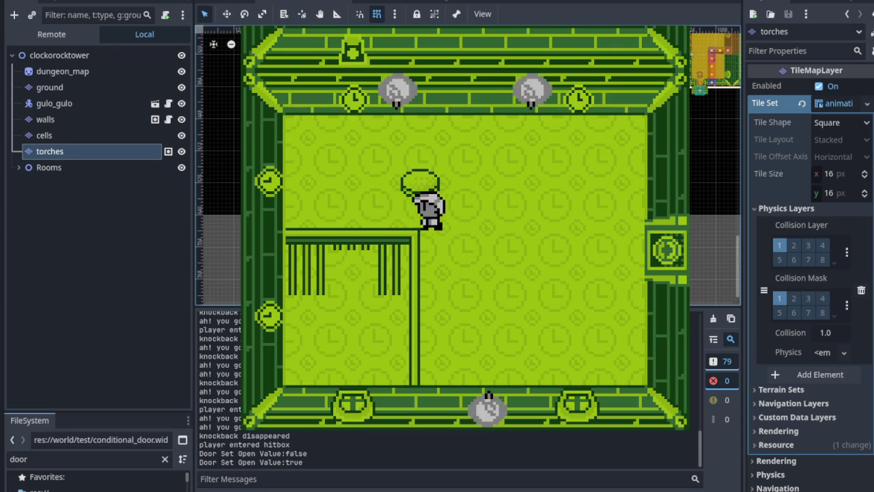
{"action": "key", "text": "Up"}
{"action": "key", "text": "Right"}
{"action": "key", "text": "Left"}
{"action": "key", "text": "Down"}
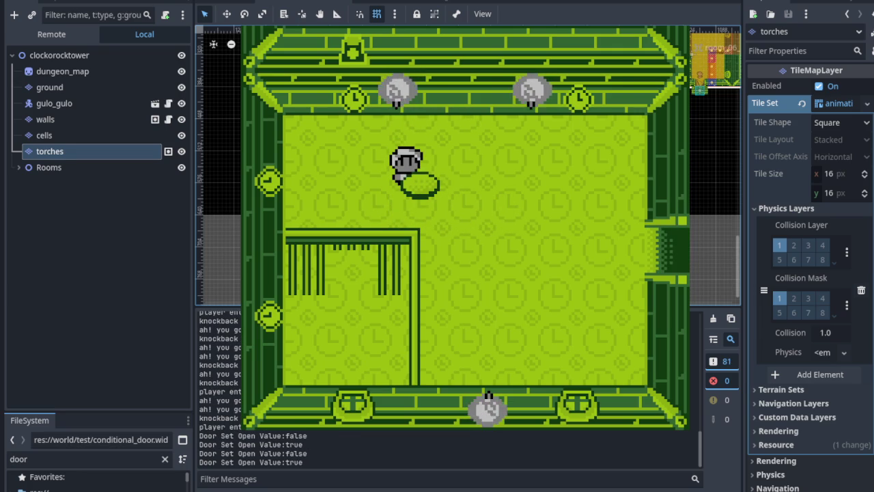
{"action": "key", "text": "F8"}
{"action": "scroll", "coordinate": [301, 145], "scroll_direction": "up", "scroll_amount": 5}
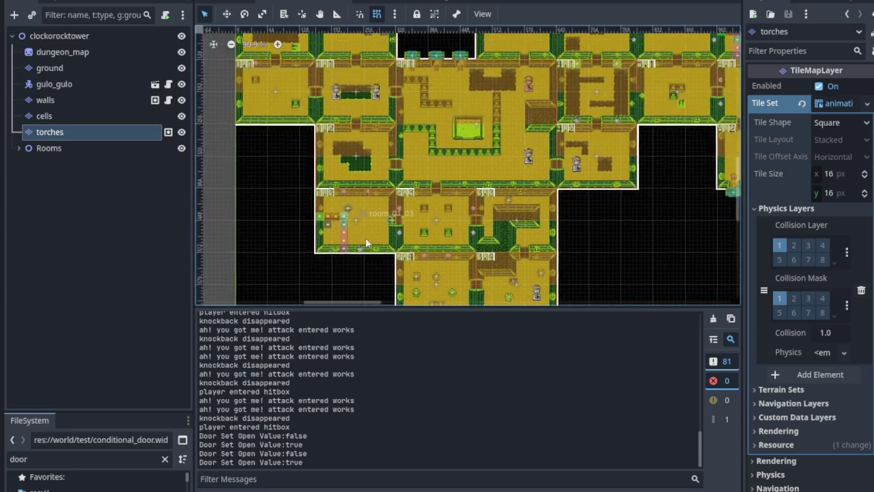
Step: Show the tile palette for the torches layer in the TileMap Tiles panel
{"action": "scroll", "coordinate": [292, 237], "scroll_direction": "down", "scroll_amount": 3}
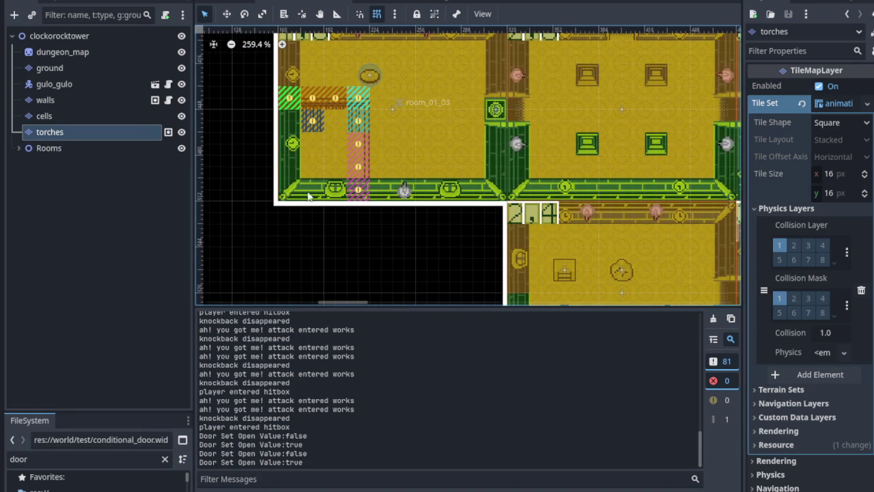
{"action": "scroll", "coordinate": [334, 181], "scroll_direction": "up", "scroll_amount": 3}
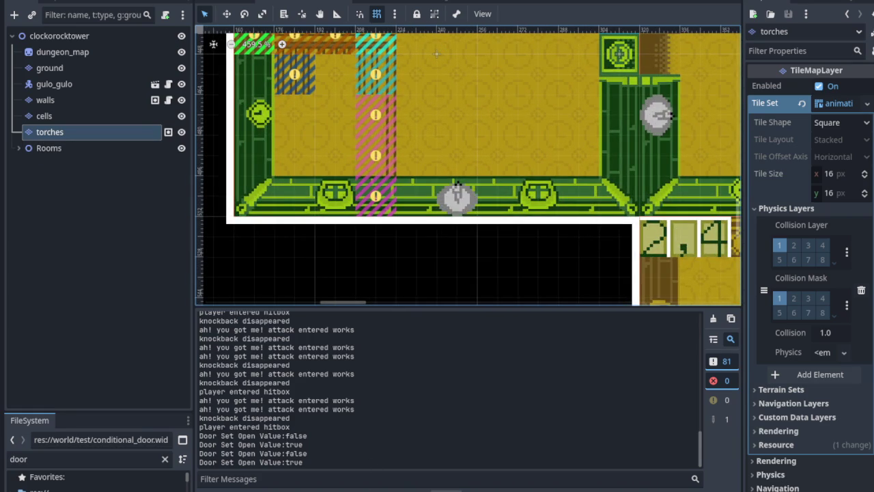
{"action": "left_click", "coordinate": [379, 203]}
Step: Pan to another room and the map's right side, zooming to inspect the torches there
{"action": "scroll", "coordinate": [384, 207], "scroll_direction": "up", "scroll_amount": 1}
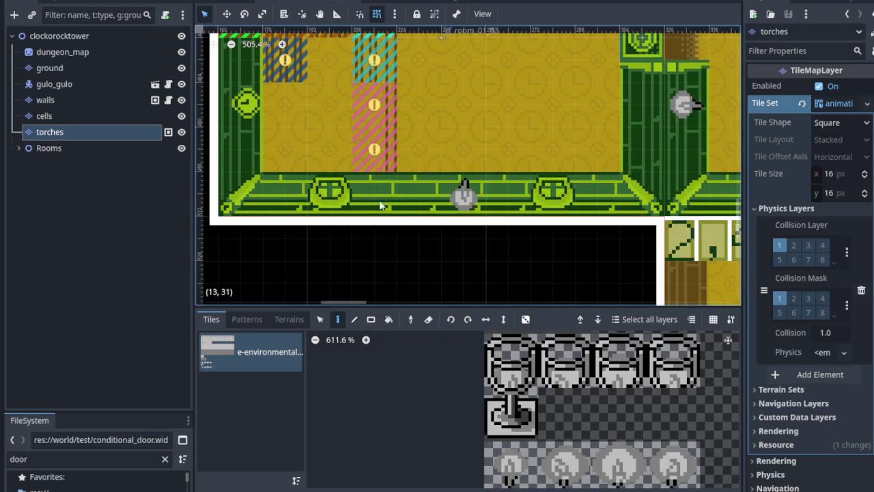
{"action": "scroll", "coordinate": [310, 108], "scroll_direction": "up", "scroll_amount": 3}
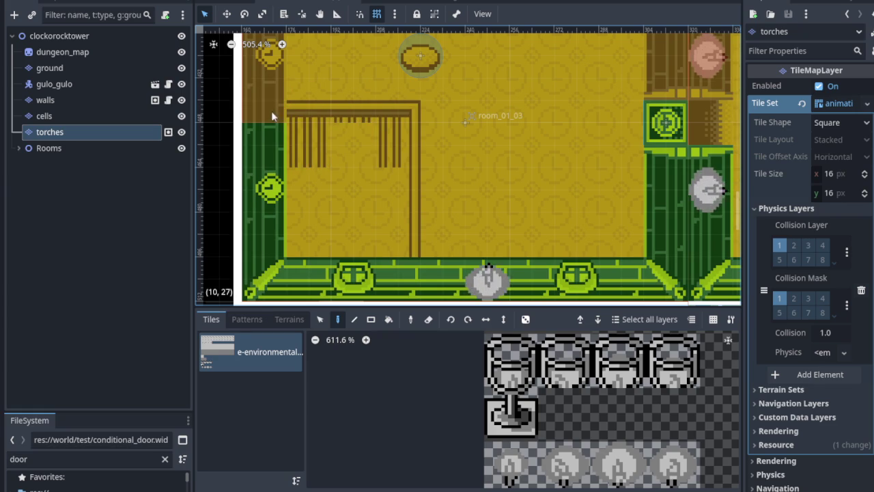
{"action": "scroll", "coordinate": [361, 140], "scroll_direction": "down", "scroll_amount": 5}
{"action": "left_click_drag", "start_coordinate": [249, 177], "coordinate": [330, 34]}
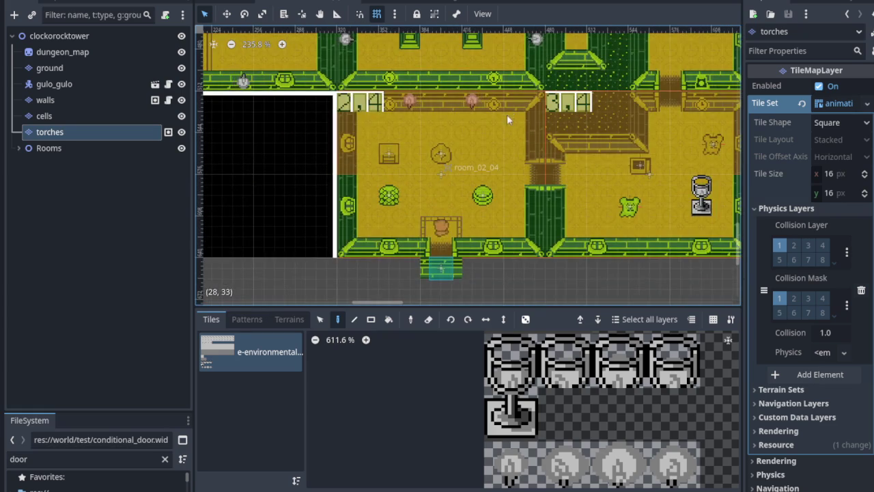
{"action": "left_click_drag", "start_coordinate": [628, 171], "coordinate": [307, 138]}
{"action": "scroll", "coordinate": [463, 192], "scroll_direction": "up", "scroll_amount": 2}
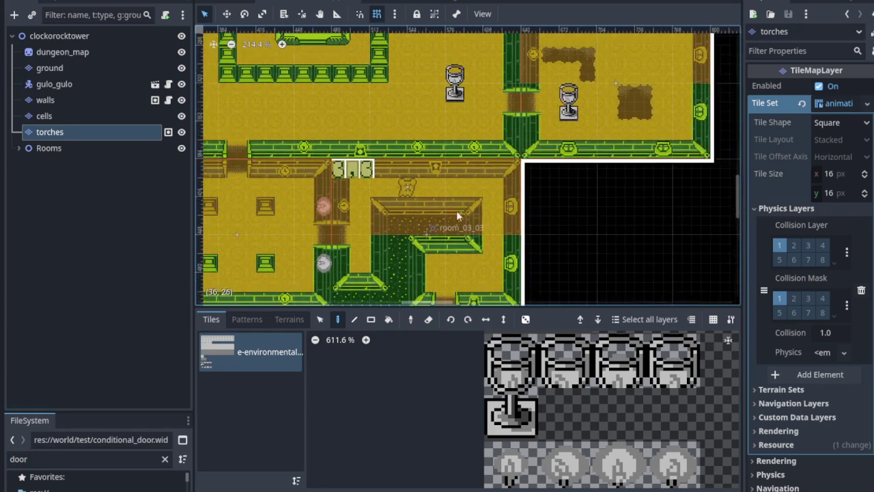
{"action": "scroll", "coordinate": [443, 200], "scroll_direction": "down", "scroll_amount": 3}
{"action": "scroll", "coordinate": [576, 180], "scroll_direction": "up", "scroll_amount": 8}
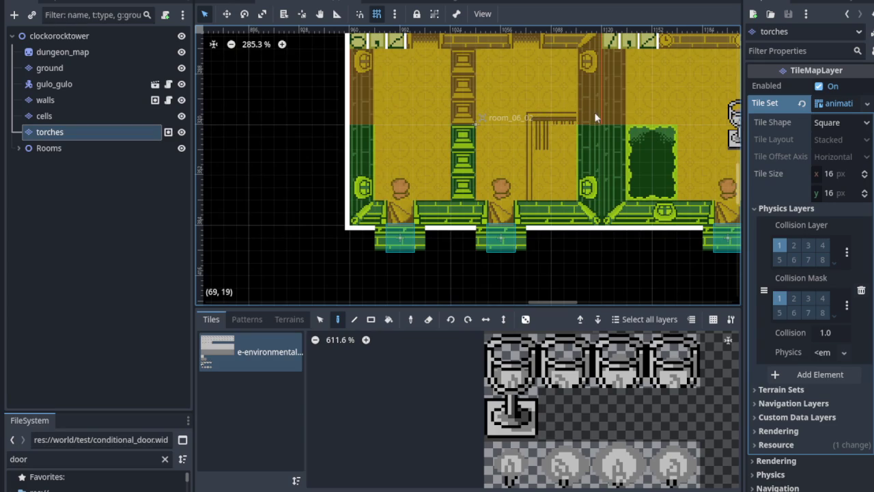
{"action": "scroll", "coordinate": [561, 127], "scroll_direction": "up", "scroll_amount": 4}
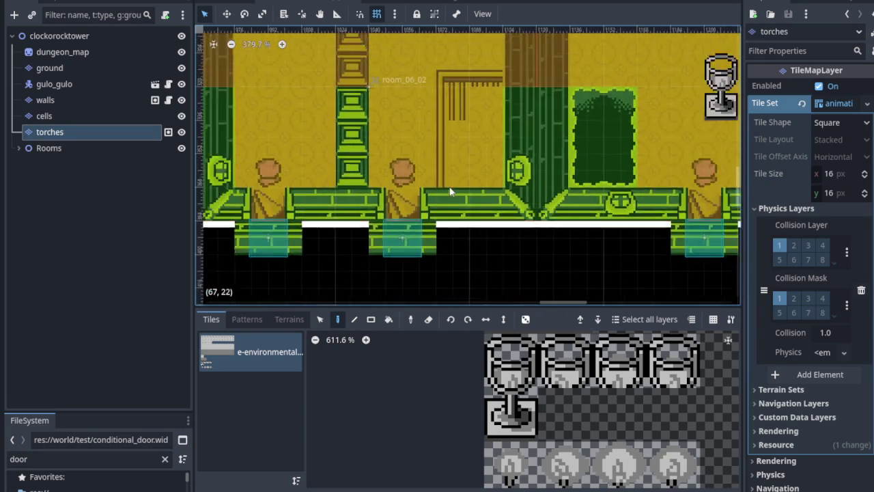
{"action": "scroll", "coordinate": [448, 192], "scroll_direction": "down", "scroll_amount": 8}
{"action": "scroll", "coordinate": [393, 205], "scroll_direction": "up", "scroll_amount": 3}
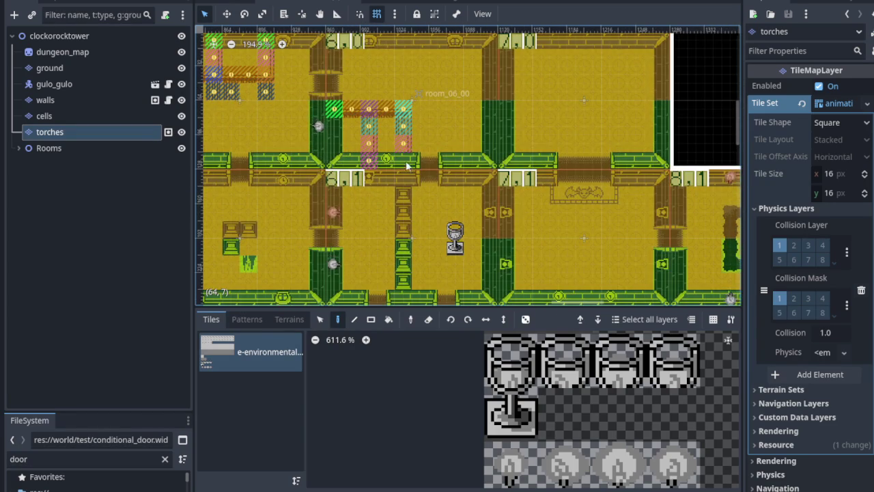
{"action": "scroll", "coordinate": [336, 113], "scroll_direction": "up", "scroll_amount": 3}
Step: Scroll left and down across the map to check torch tiles along the remaining room walls
{"action": "scroll", "coordinate": [336, 113], "scroll_direction": "left", "scroll_amount": 3}
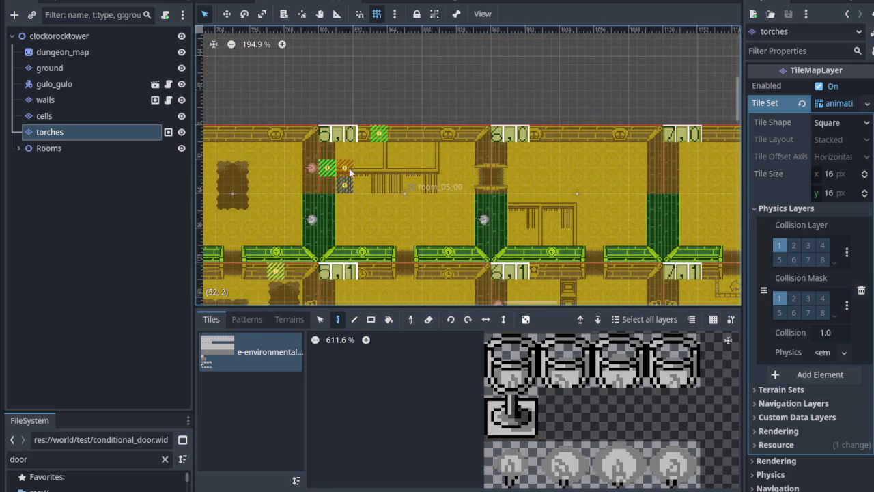
{"action": "scroll", "coordinate": [350, 162], "scroll_direction": "left", "scroll_amount": 10}
{"action": "scroll", "coordinate": [350, 162], "scroll_direction": "down", "scroll_amount": 1}
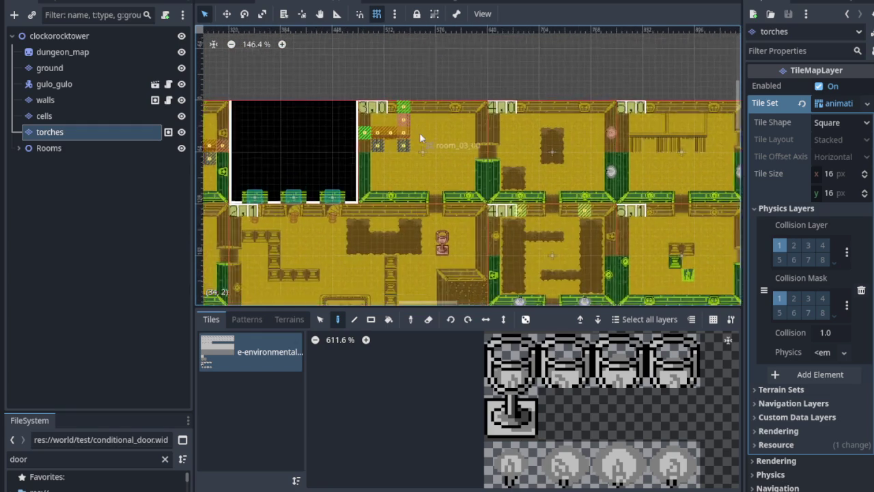
{"action": "scroll", "coordinate": [394, 111], "scroll_direction": "left", "scroll_amount": 6}
{"action": "scroll", "coordinate": [395, 111], "scroll_direction": "down", "scroll_amount": 1}
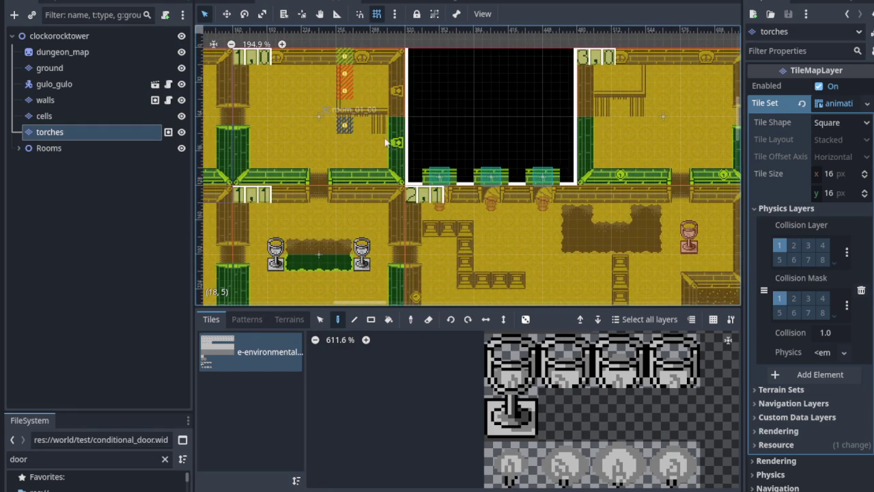
{"action": "scroll", "coordinate": [325, 137], "scroll_direction": "down", "scroll_amount": 2, "text": "ctrl"}
{"action": "scroll", "coordinate": [325, 137], "scroll_direction": "down", "scroll_amount": 4}
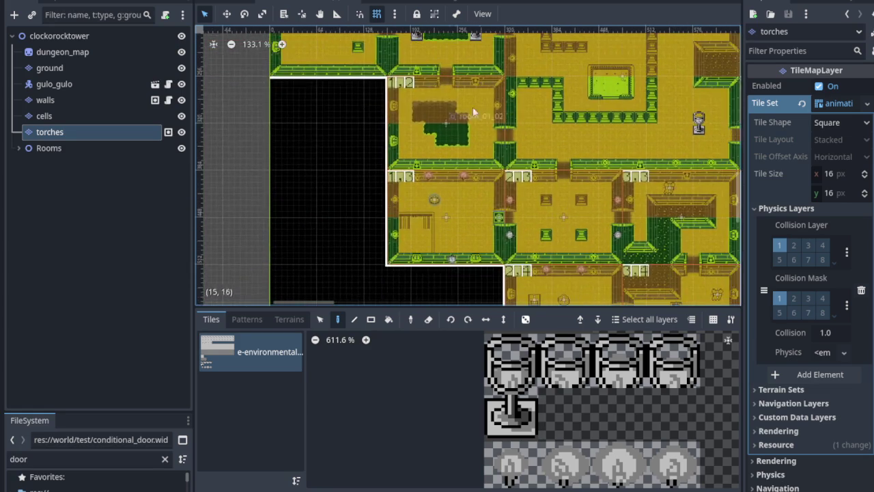
{"action": "scroll", "coordinate": [463, 118], "scroll_direction": "right", "scroll_amount": 2}
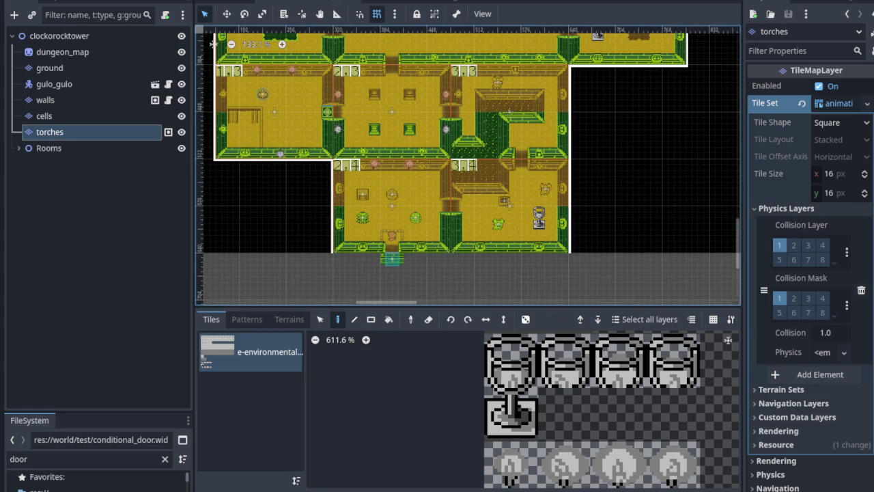
{"action": "scroll", "coordinate": [351, 191], "scroll_direction": "up", "scroll_amount": 10, "text": "ctrl"}
{"action": "scroll", "coordinate": [370, 175], "scroll_direction": "up", "scroll_amount": 4, "text": "ctrl"}
Step: Move the cells layer below torches in the Scene dock, then save and run the game
{"action": "left_click", "coordinate": [124, 126]}
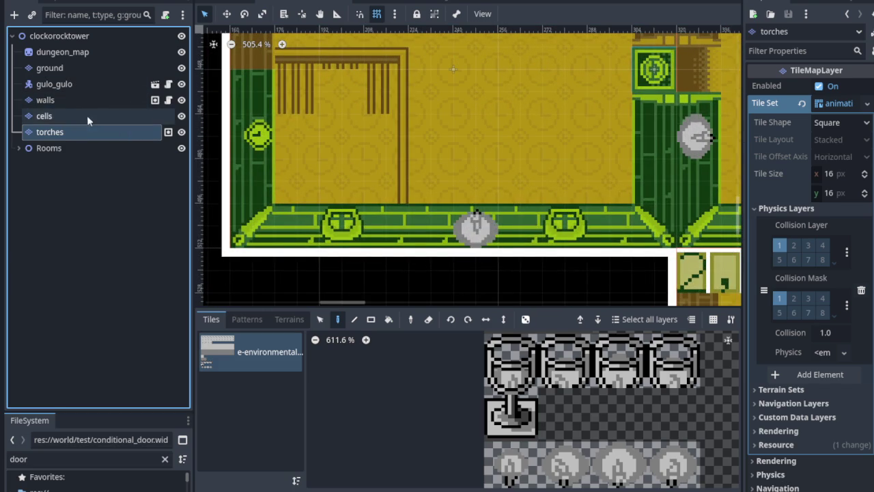
{"action": "left_click", "coordinate": [87, 115]}
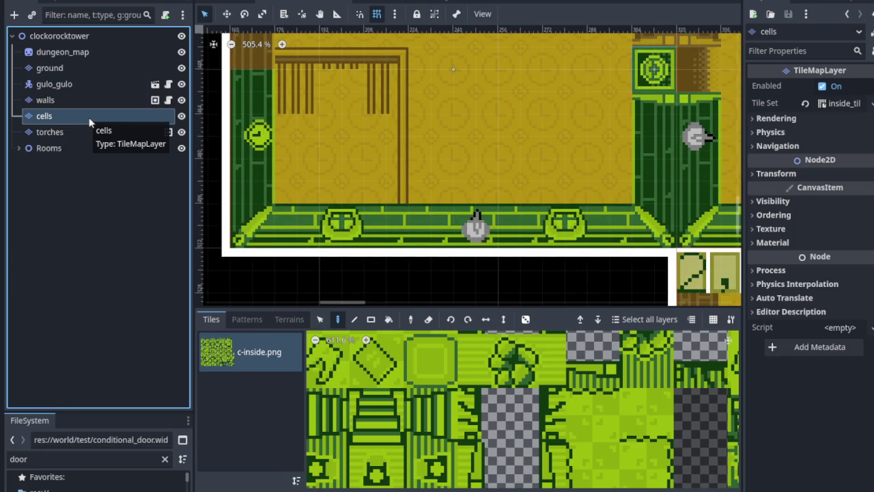
{"action": "key", "text": "ctrl+Up"}
{"action": "key", "text": "ctrl+Up"}
{"action": "key", "text": "ctrl+Up"}
{"action": "key", "text": "ctrl+Up"}
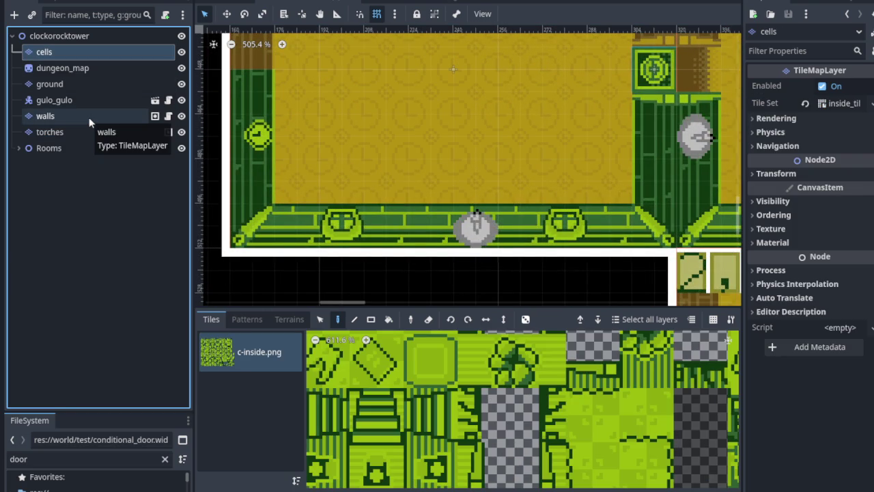
{"action": "key", "text": "ctrl+Down"}
{"action": "key", "text": "ctrl+Down"}
{"action": "key", "text": "ctrl+Down"}
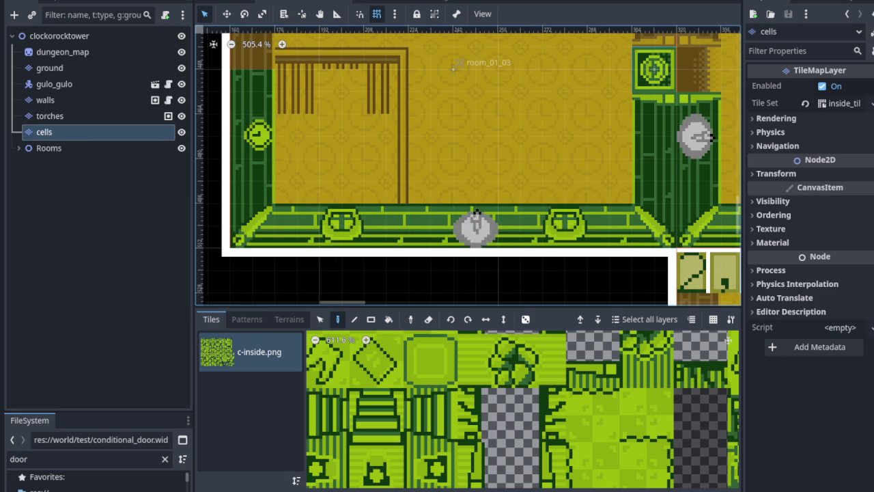
{"action": "left_click", "coordinate": [664, 2]}
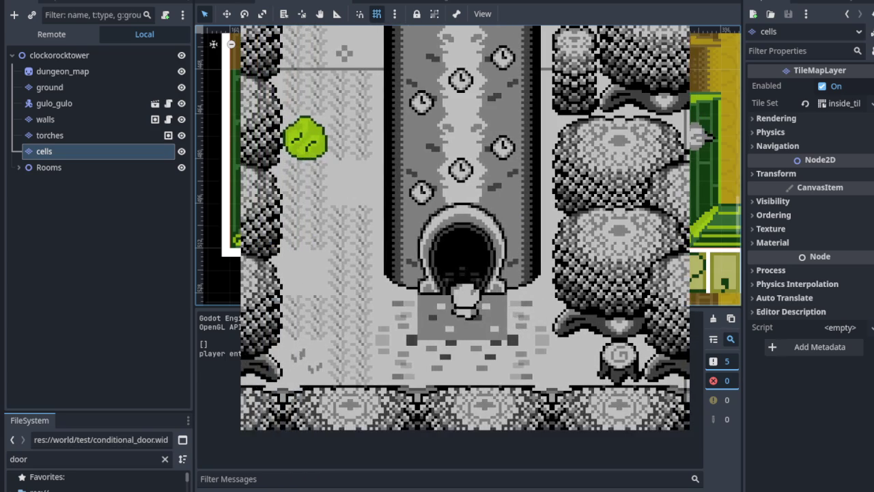
Step: Walk the player right and up into the top corridor, attacking the bear enemy there
{"action": "key", "text": "Up"}
{"action": "key", "text": "Right"}
{"action": "key", "text": "Right"}
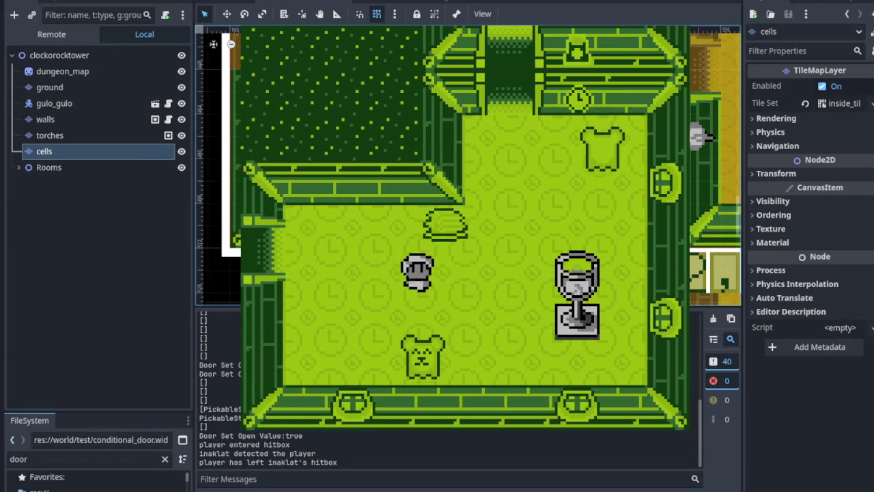
{"action": "key", "text": "Up"}
{"action": "key", "text": "Up"}
{"action": "key", "text": "Right"}
{"action": "key", "text": "Up"}
{"action": "key", "text": "Left"}
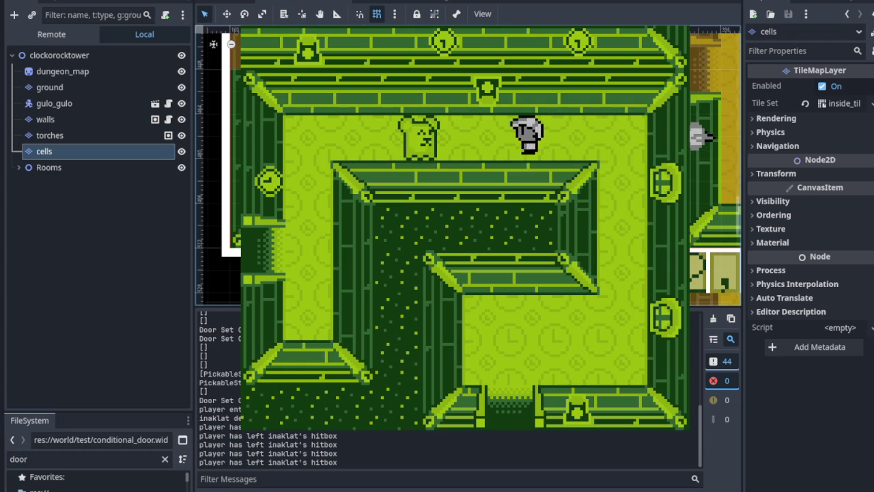
Step: Walk left and down through the next rooms, then stop the running game
{"action": "key", "text": "Left"}
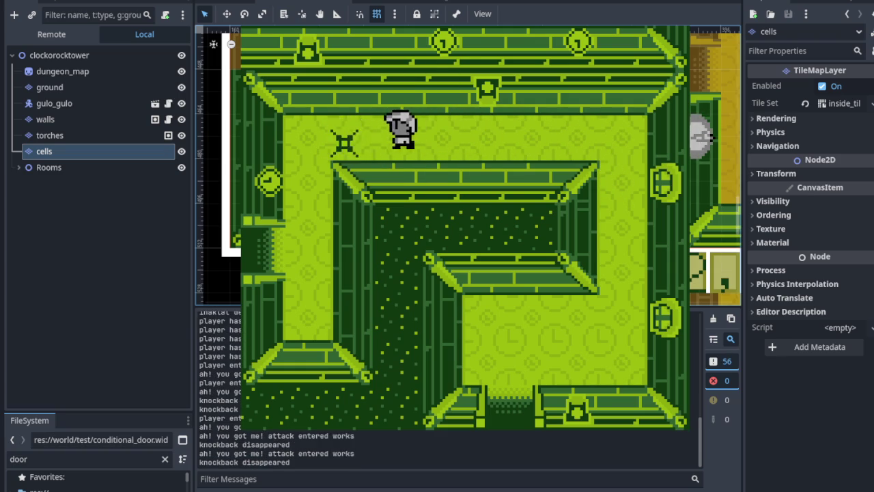
{"action": "key", "text": "Down"}
{"action": "key", "text": "Left"}
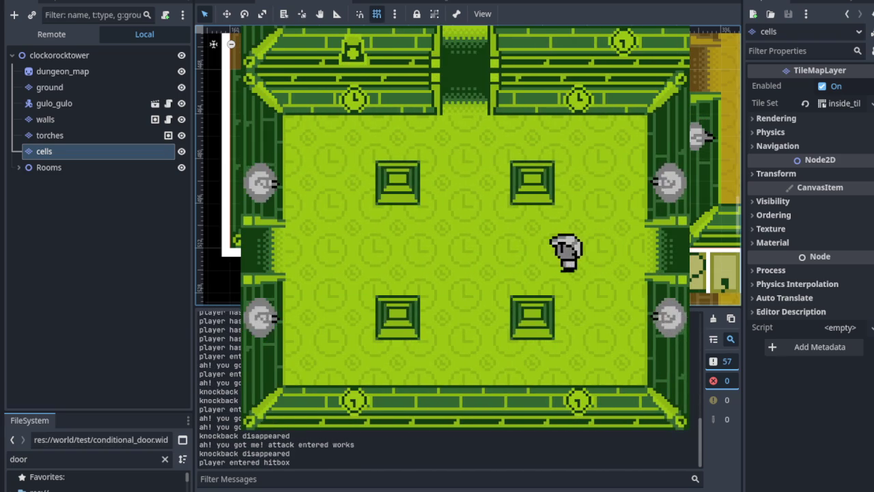
{"action": "key", "text": "Left"}
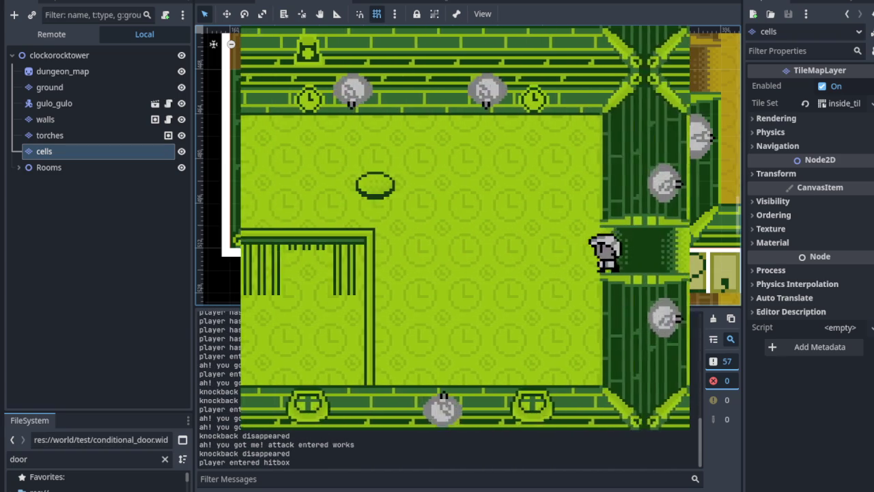
{"action": "key", "text": "Down"}
{"action": "key", "text": "Down"}
{"action": "key", "text": "Left"}
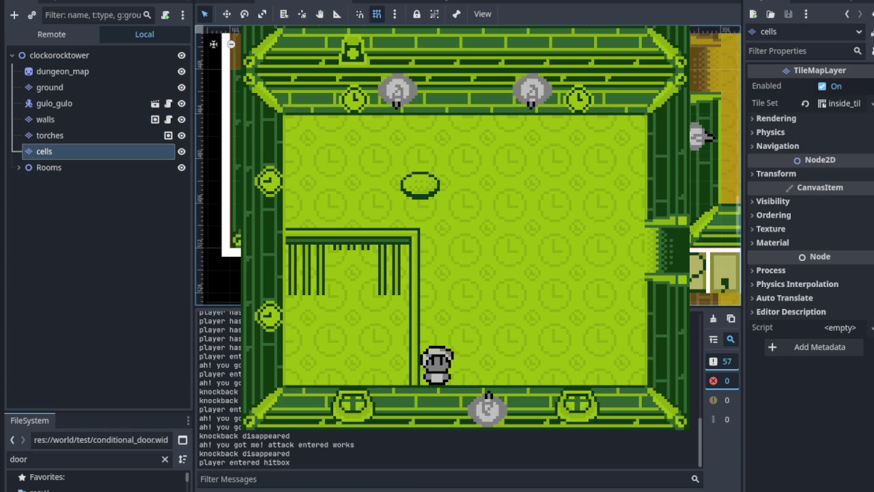
{"action": "key", "text": "F8"}
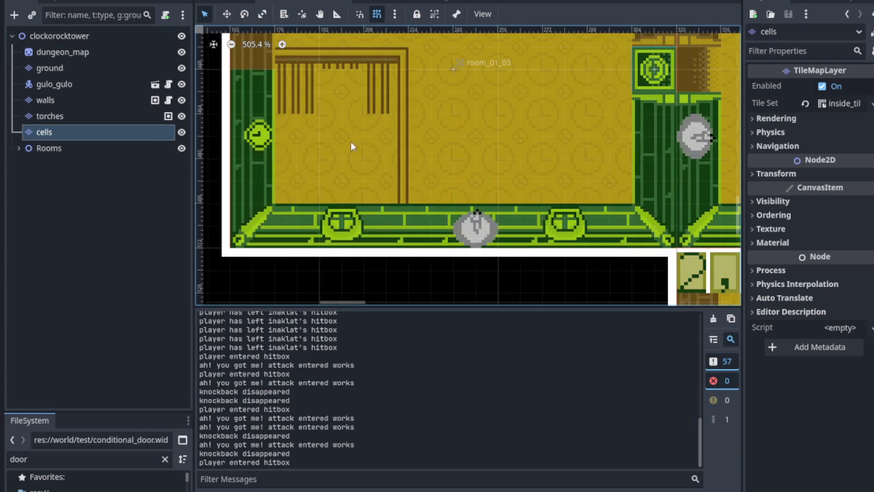
{"action": "left_click", "coordinate": [181, 116]}
{"action": "left_click", "coordinate": [182, 100]}
{"action": "left_click", "coordinate": [182, 84]}
{"action": "left_click", "coordinate": [181, 67]}
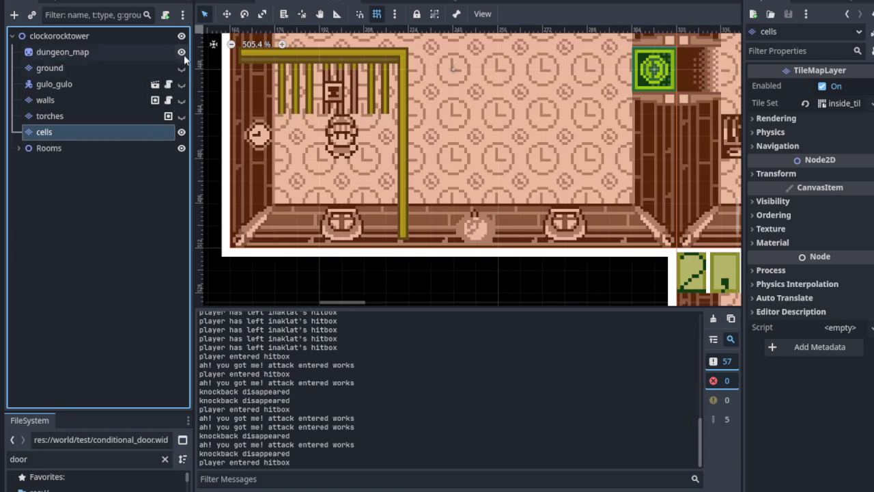
{"action": "left_click", "coordinate": [182, 52]}
{"action": "scroll", "coordinate": [403, 205], "scroll_direction": "up", "scroll_amount": 5}
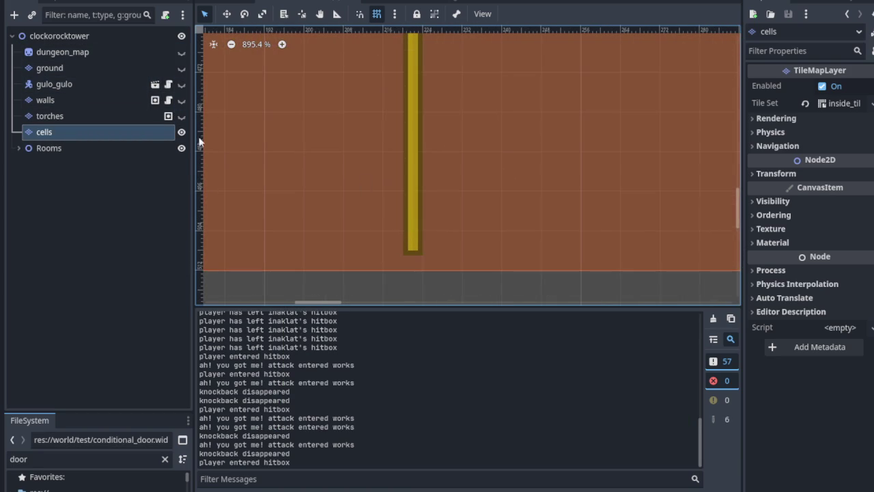
{"action": "left_click", "coordinate": [182, 100]}
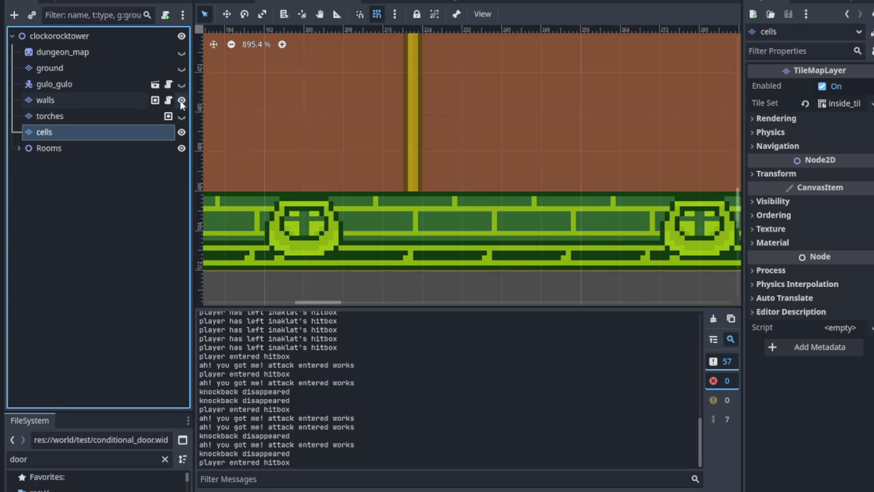
{"action": "left_click", "coordinate": [181, 100]}
{"action": "left_click", "coordinate": [182, 101]}
{"action": "left_click", "coordinate": [182, 100]}
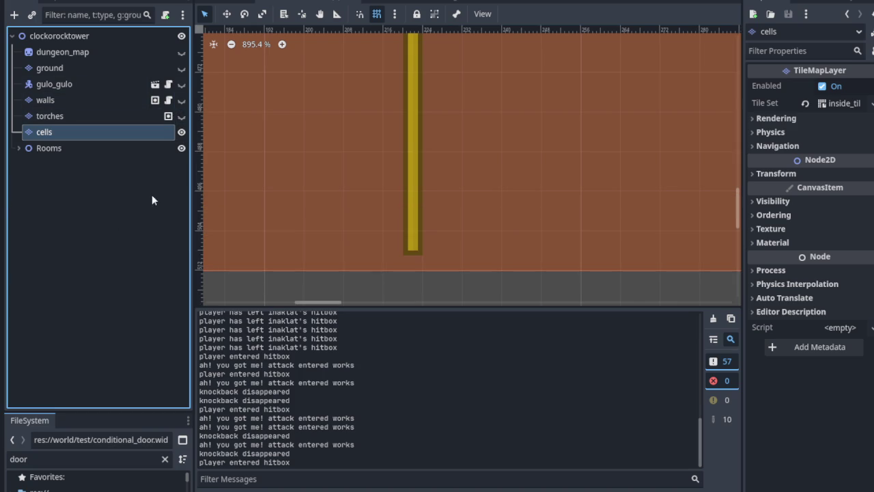
{"action": "left_click", "coordinate": [182, 116]}
{"action": "left_click", "coordinate": [182, 100]}
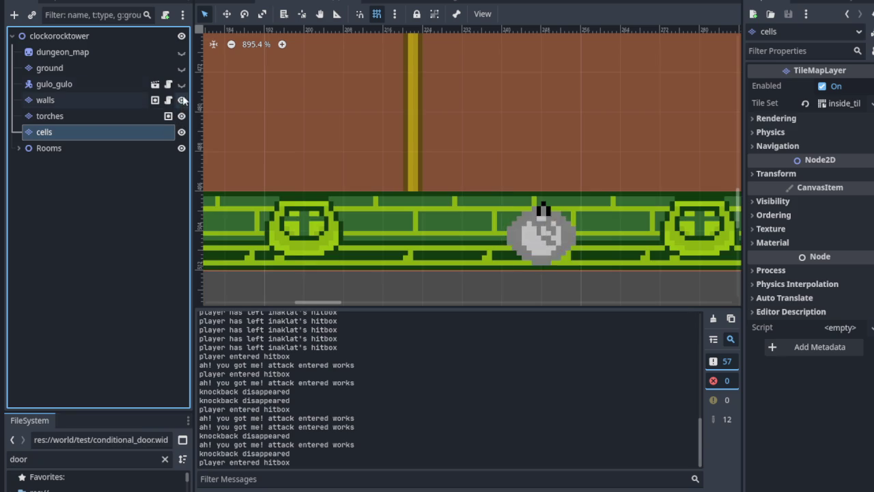
{"action": "left_click", "coordinate": [182, 84]}
{"action": "left_click", "coordinate": [182, 67]}
{"action": "left_click", "coordinate": [182, 52]}
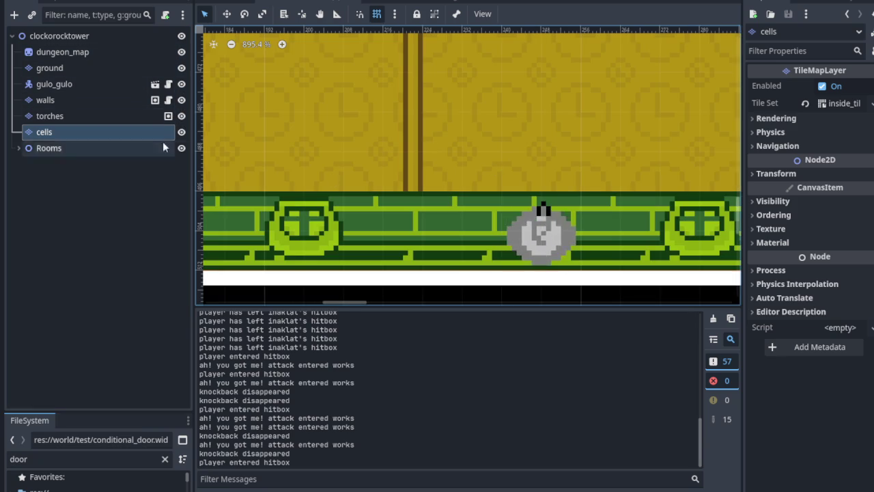
{"action": "scroll", "coordinate": [482, 141], "scroll_direction": "down", "scroll_amount": 5}
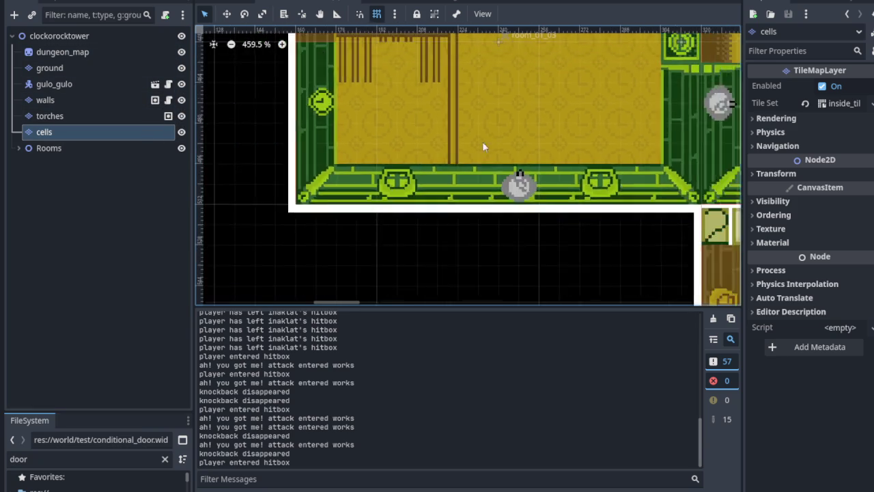
{"action": "left_click", "coordinate": [91, 133]}
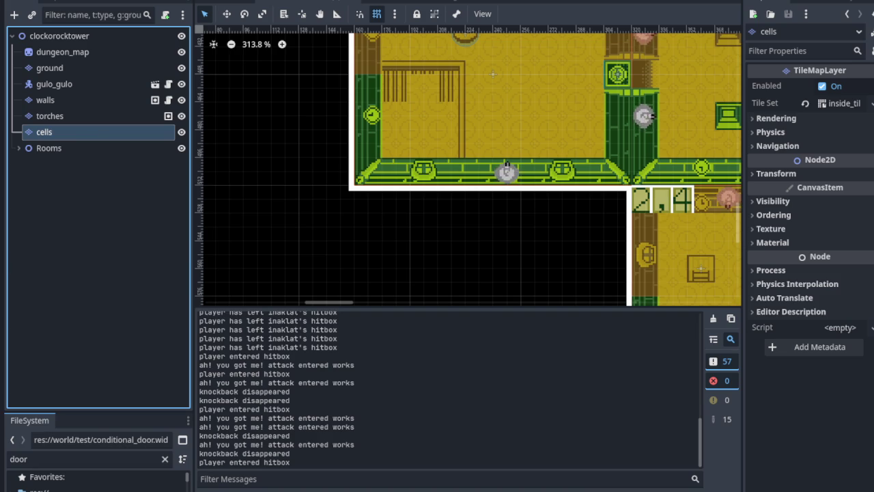
Step: Check Y Sort Enabled under CanvasItem > Ordering for the cells layer, then save with Ctrl+S
{"action": "right_click", "coordinate": [100, 134]}
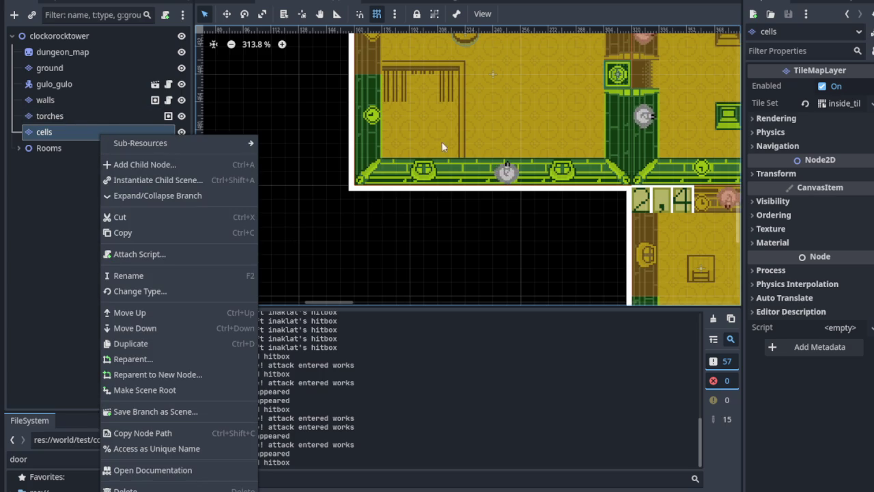
{"action": "key", "text": "Escape"}
{"action": "scroll", "coordinate": [598, 146], "scroll_direction": "up", "scroll_amount": 2}
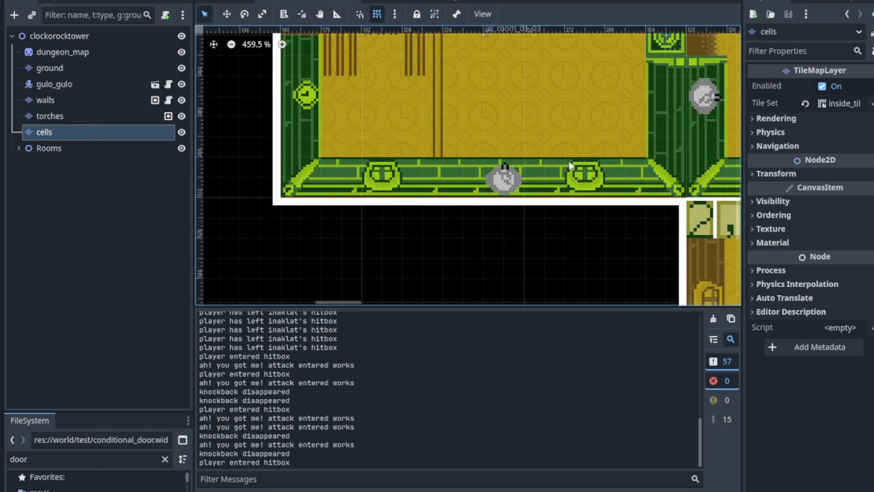
{"action": "left_click_drag", "start_coordinate": [498, 138], "coordinate": [474, 179]}
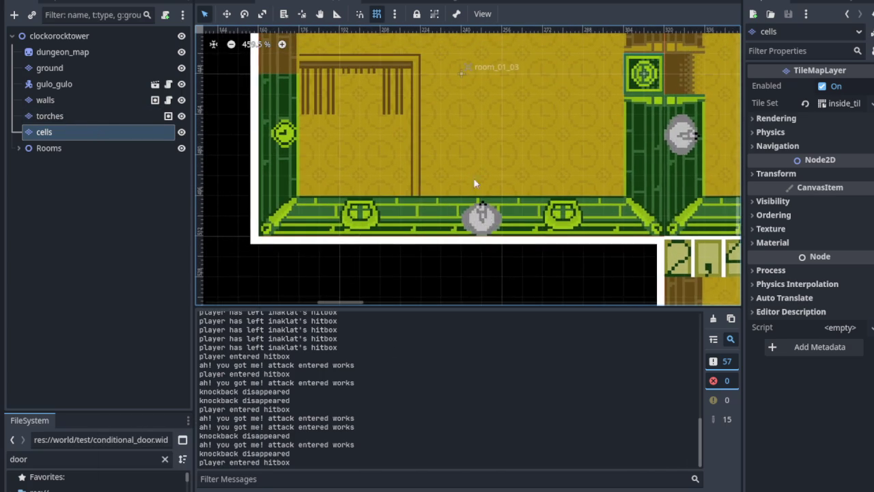
{"action": "left_click", "coordinate": [136, 132]}
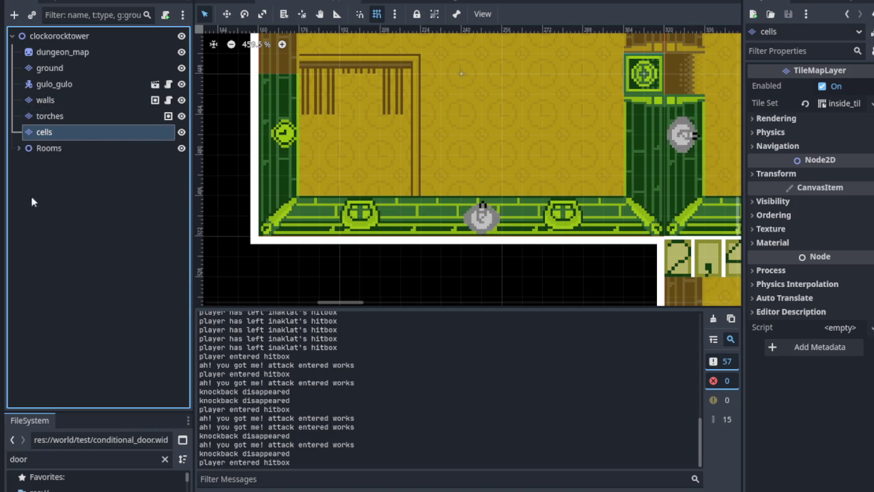
{"action": "right_click", "coordinate": [78, 133]}
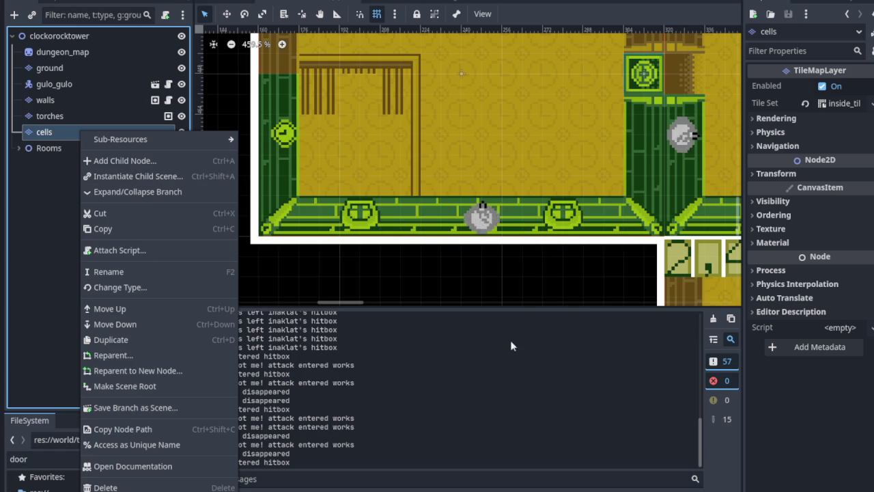
{"action": "left_click", "coordinate": [772, 217]}
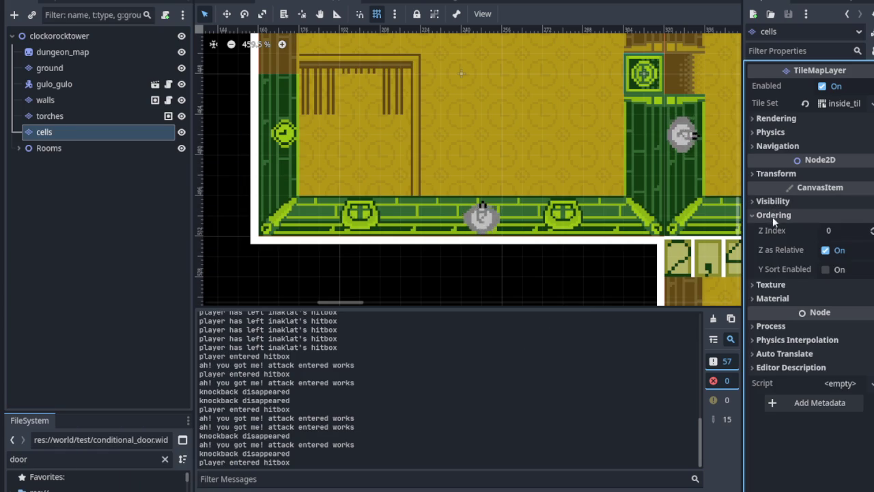
{"action": "left_click", "coordinate": [824, 269]}
{"action": "scroll", "coordinate": [353, 138], "scroll_direction": "down", "scroll_amount": 5}
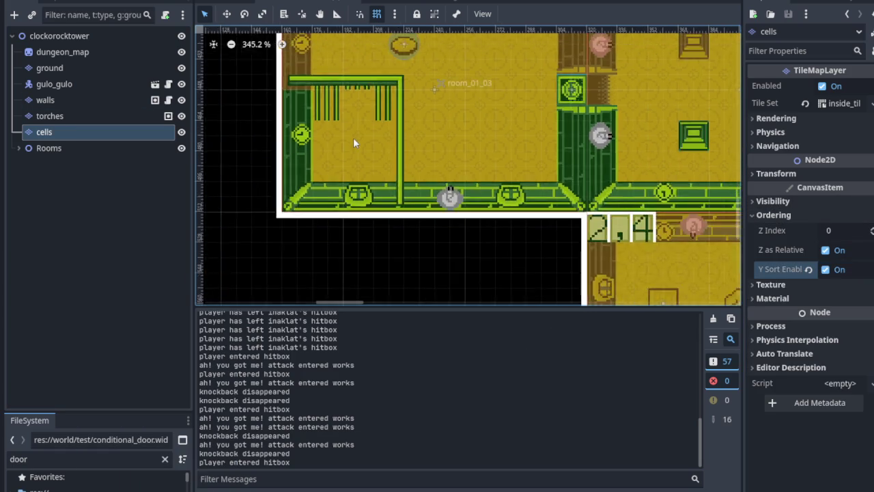
{"action": "key", "text": "ctrl+s"}
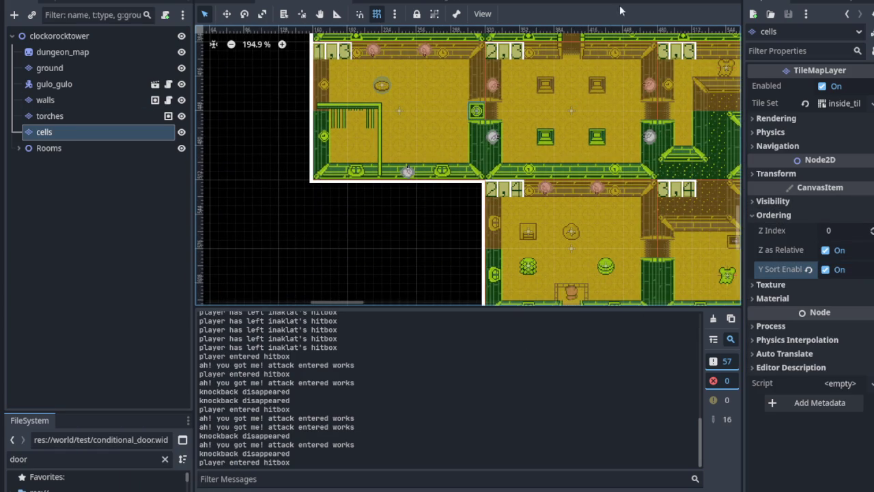
Step: Run the project and walk the player up through the doorway into the clock room and beyond
{"action": "key", "text": "F5"}
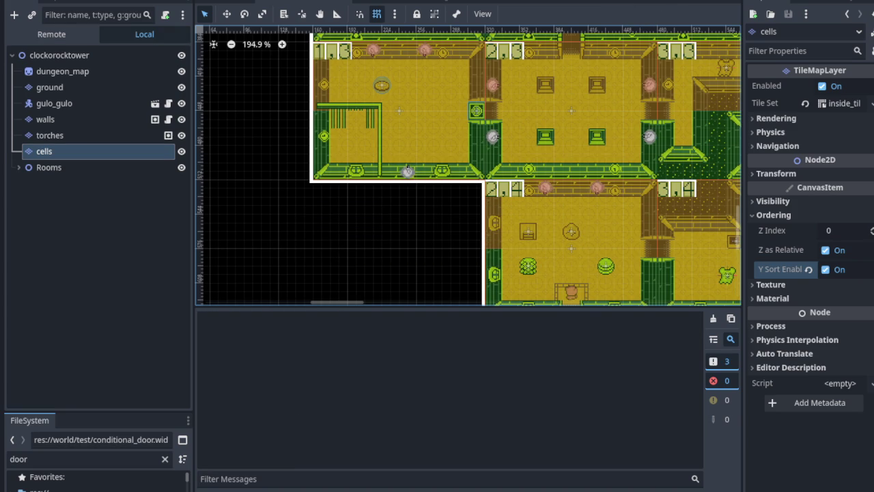
{"action": "key", "text": "Up"}
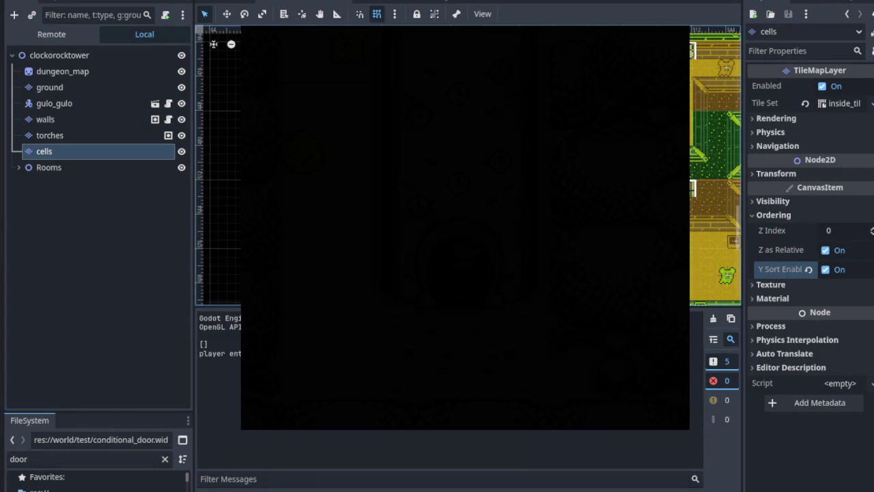
{"action": "key", "text": "Right"}
{"action": "key", "text": "Up"}
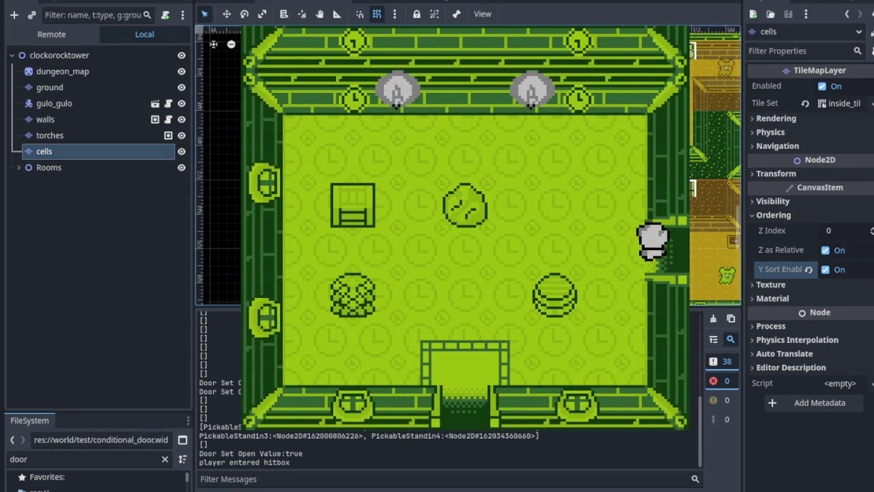
{"action": "key", "text": "Down"}
{"action": "key", "text": "Up"}
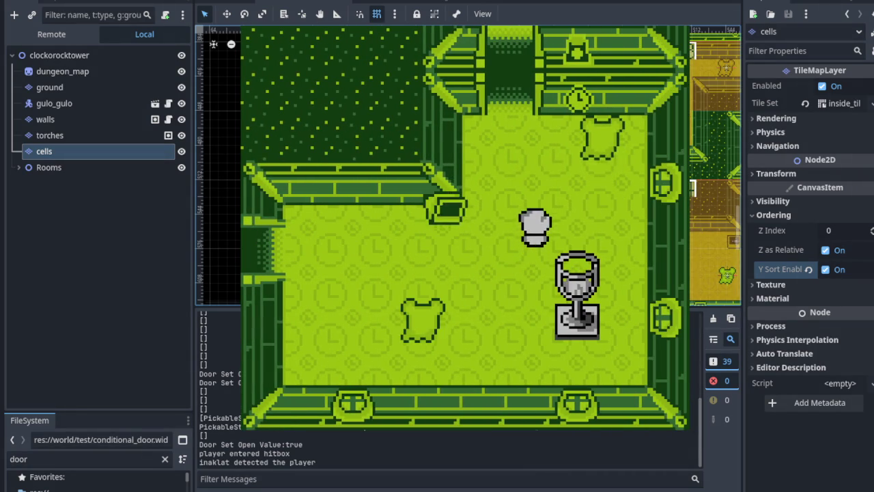
{"action": "key", "text": "Right"}
{"action": "key", "text": "Up"}
Step: Walk the player left past the ghost and around the fenced area
{"action": "key", "text": "Left"}
{"action": "key", "text": "Left"}
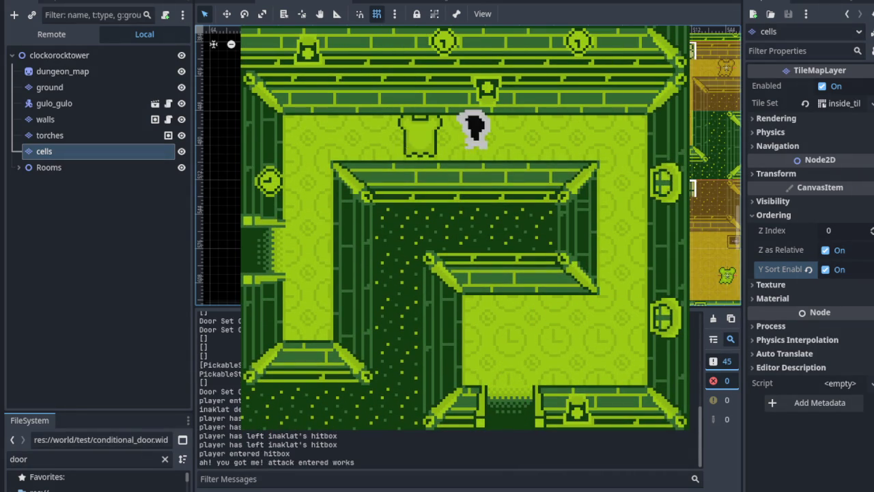
{"action": "key", "text": "Left"}
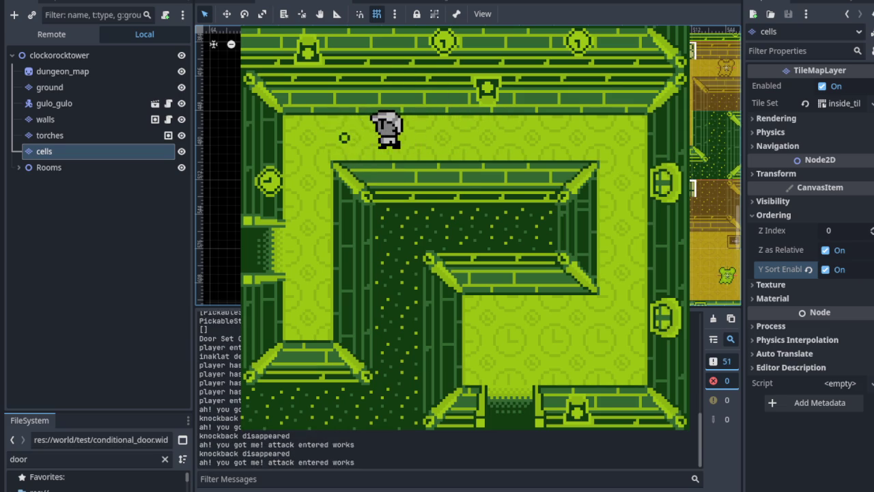
{"action": "key", "text": "Down"}
{"action": "key", "text": "Left"}
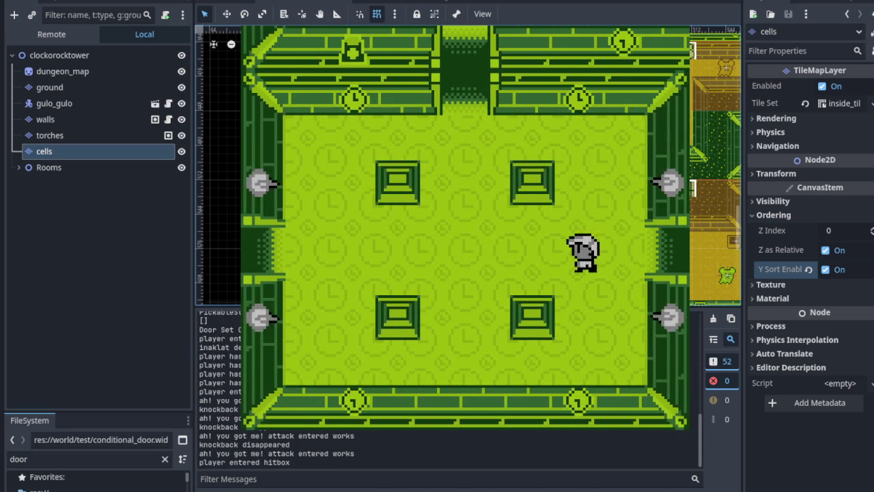
{"action": "key", "text": "Left"}
{"action": "key", "text": "Down"}
{"action": "key", "text": "Up"}
{"action": "key", "text": "Left"}
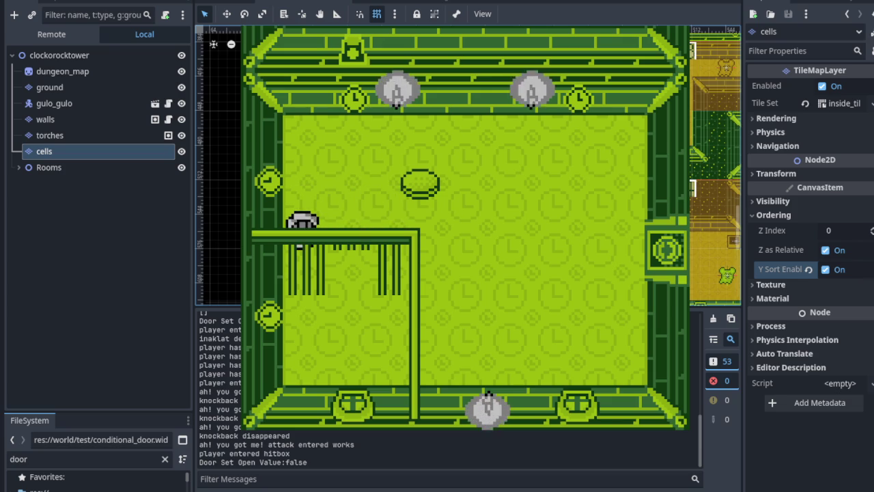
{"action": "key", "text": "Down"}
{"action": "key", "text": "Left"}
{"action": "key", "text": "Right"}
{"action": "key", "text": "Up"}
{"action": "key", "text": "Left"}
Step: Walk the player through the right door into the next rooms, then to the wall doorway
{"action": "key", "text": "Right"}
{"action": "key", "text": "Down"}
{"action": "key", "text": "Up"}
{"action": "key", "text": "Left"}
{"action": "key", "text": "Up"}
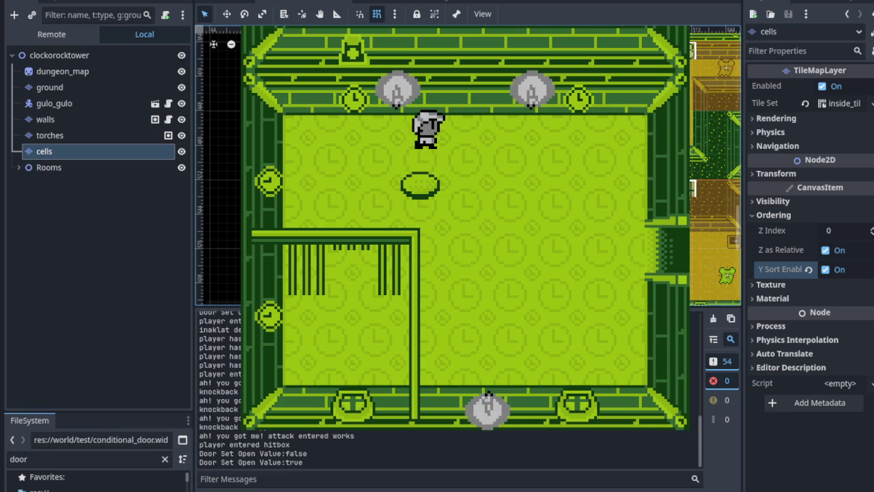
{"action": "key", "text": "Right"}
{"action": "key", "text": "Down"}
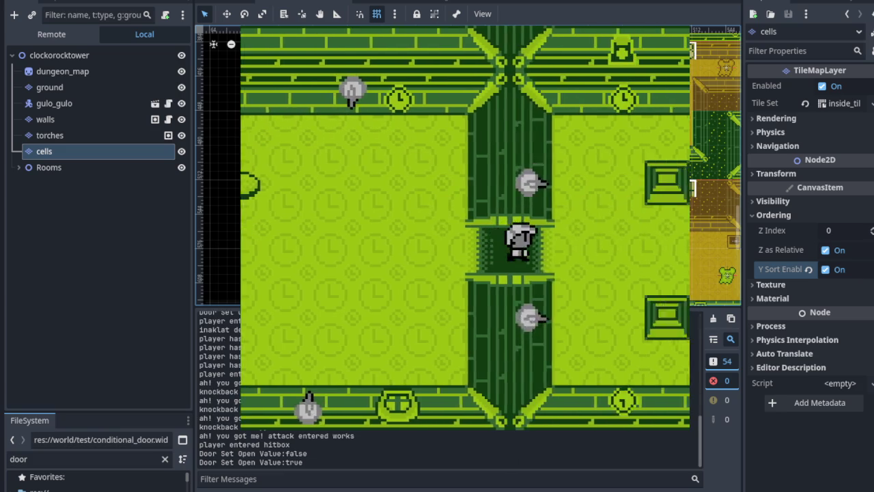
{"action": "key", "text": "Right"}
{"action": "key", "text": "Up"}
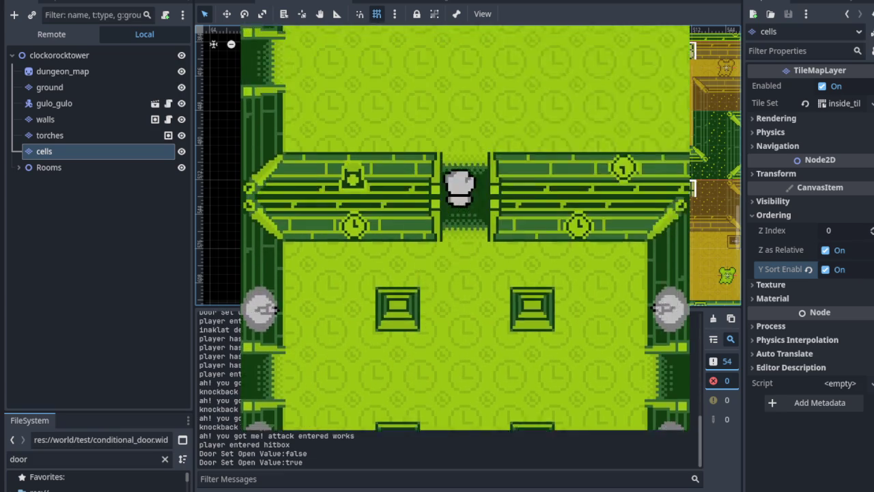
{"action": "key", "text": "Up"}
{"action": "key", "text": "Left"}
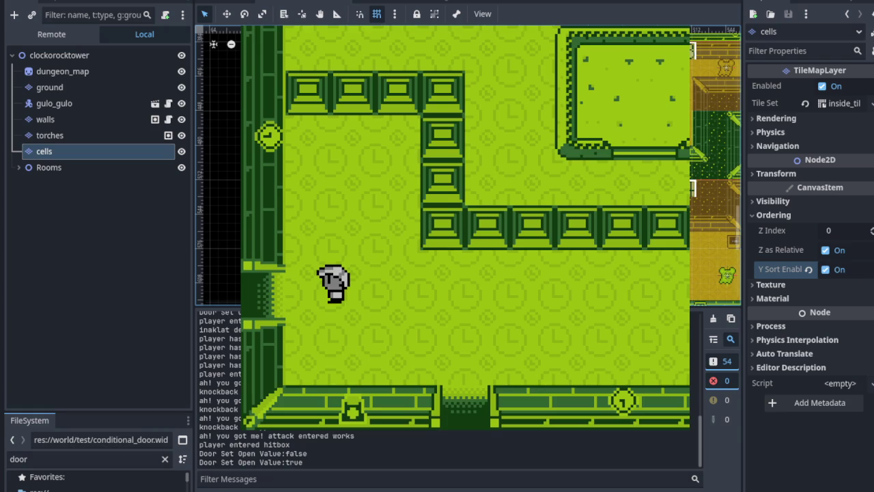
{"action": "key", "text": "Up"}
{"action": "key", "text": "Down"}
{"action": "key", "text": "Left"}
{"action": "key", "text": "Left"}
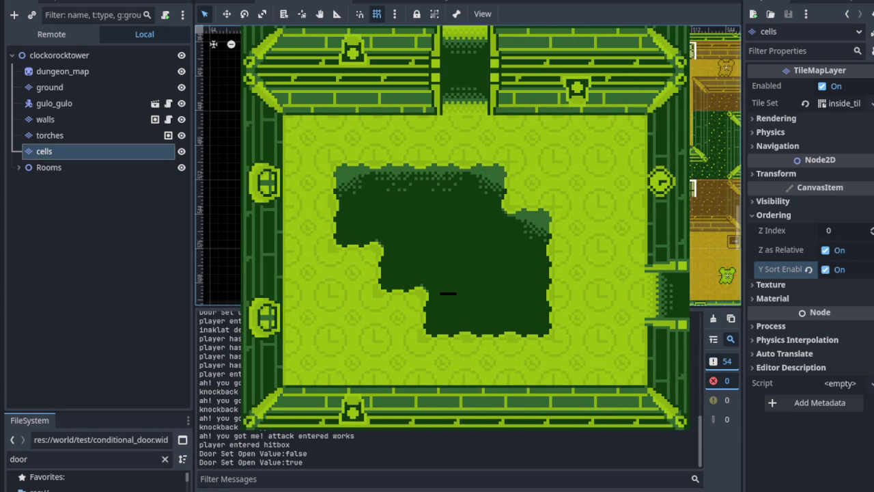
Step: Walk past the goblet statue into the barred room and step behind the bars
{"action": "key", "text": "Up"}
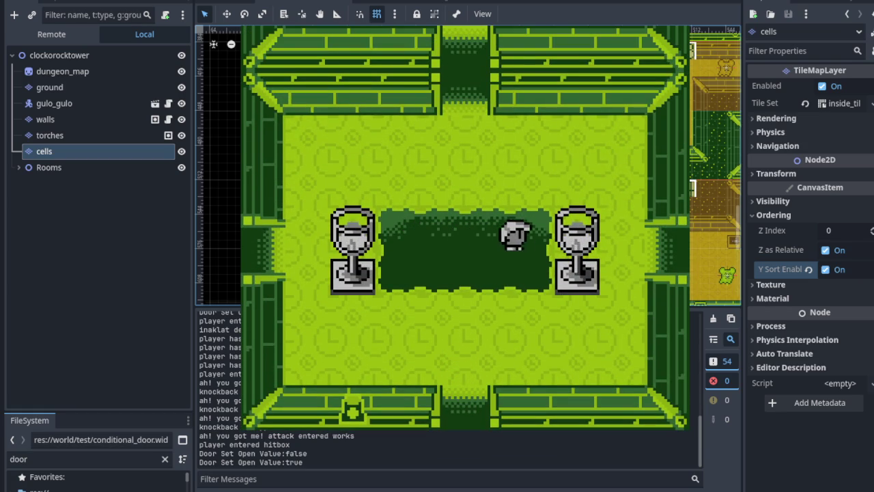
{"action": "key", "text": "Right"}
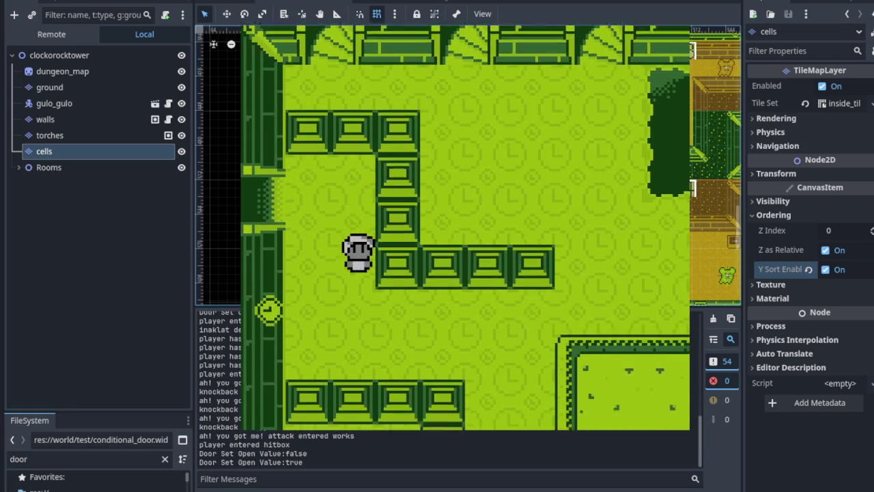
{"action": "key", "text": "Up"}
{"action": "key", "text": "Right"}
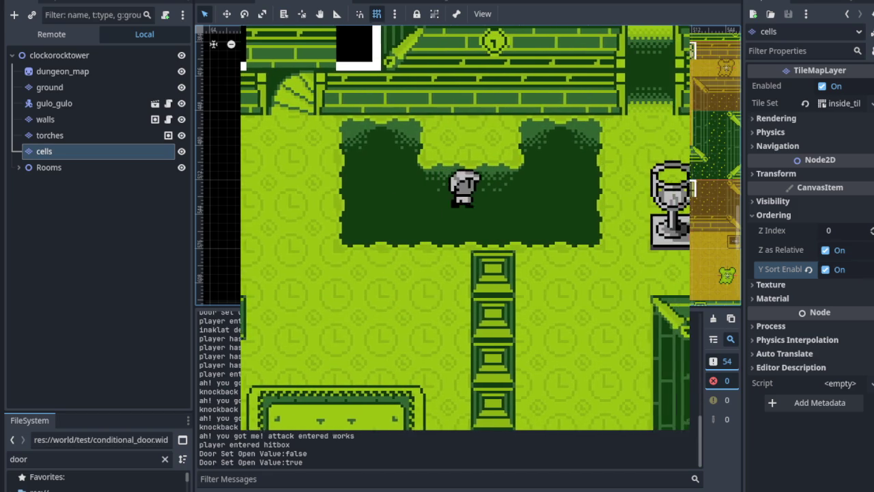
{"action": "key", "text": "Up"}
{"action": "key", "text": "Left"}
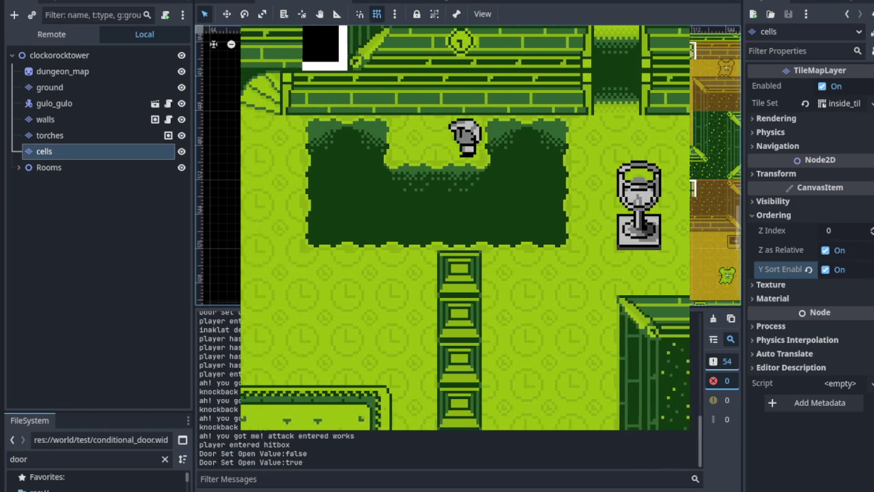
{"action": "key", "text": "Right"}
{"action": "key", "text": "Up"}
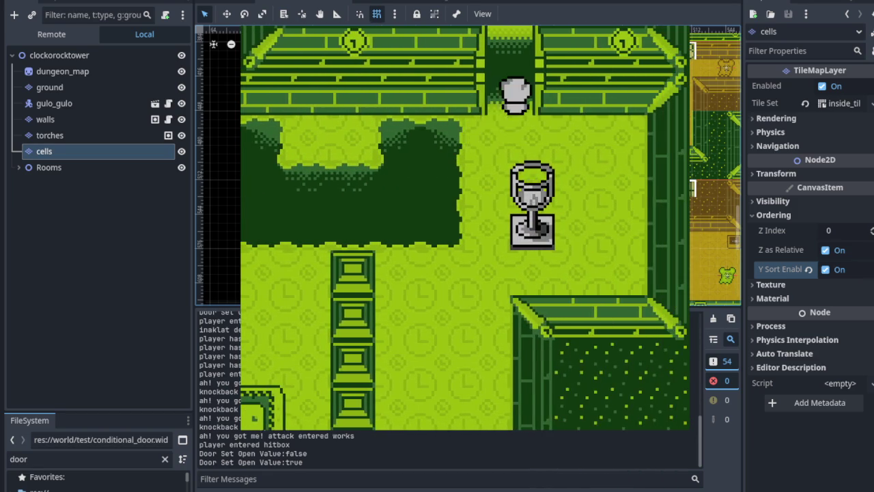
{"action": "key", "text": "Right"}
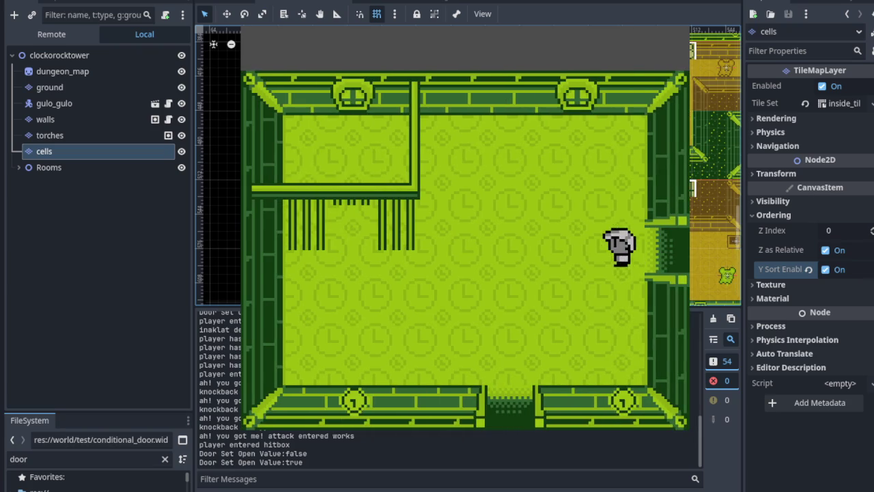
{"action": "key", "text": "Left"}
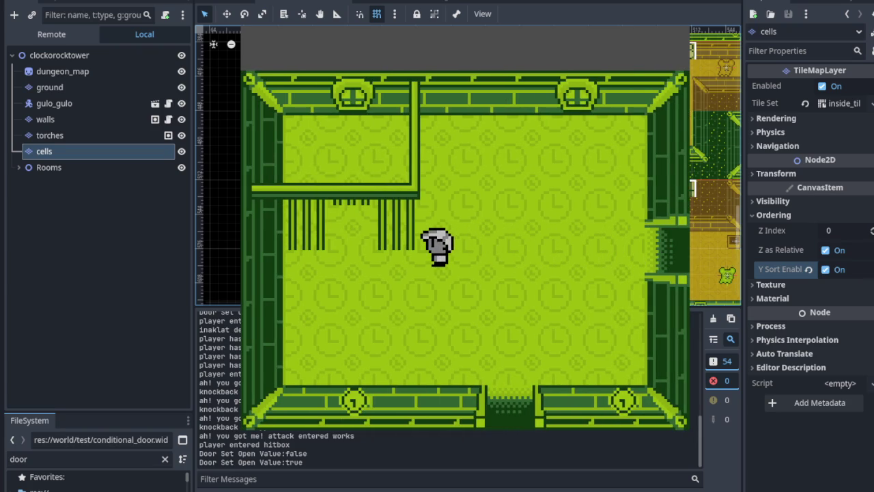
{"action": "key", "text": "Left"}
{"action": "key", "text": "Up"}
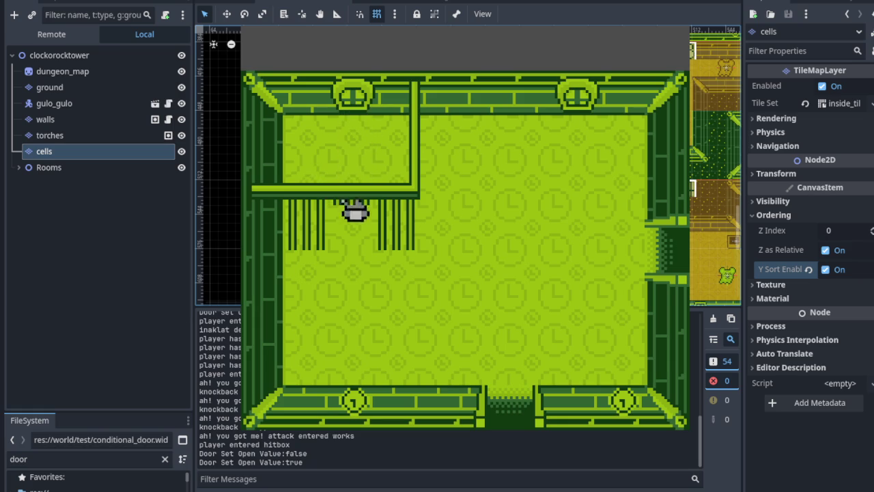
Step: Step in front of the bars, loop through the east rooms past the goblet, then stop the game
{"action": "key", "text": "Down"}
{"action": "key", "text": "Right"}
{"action": "key", "text": "Up"}
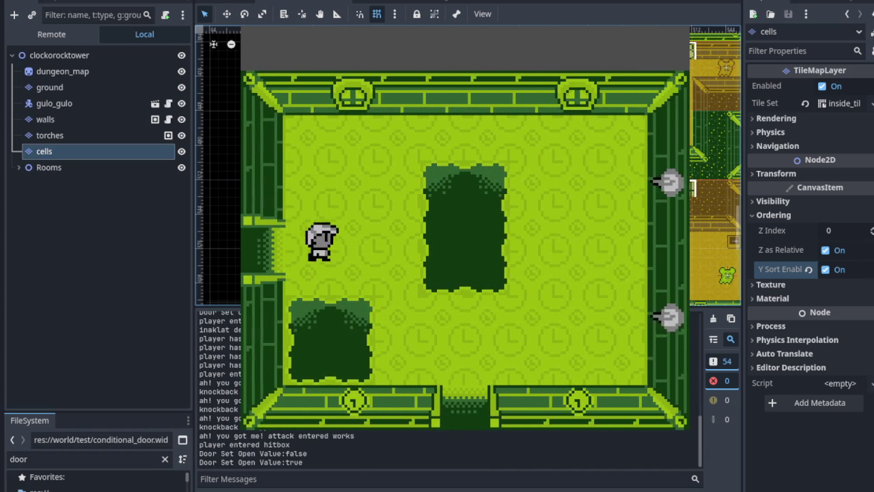
{"action": "key", "text": "Right"}
{"action": "key", "text": "Down"}
{"action": "key", "text": "Down"}
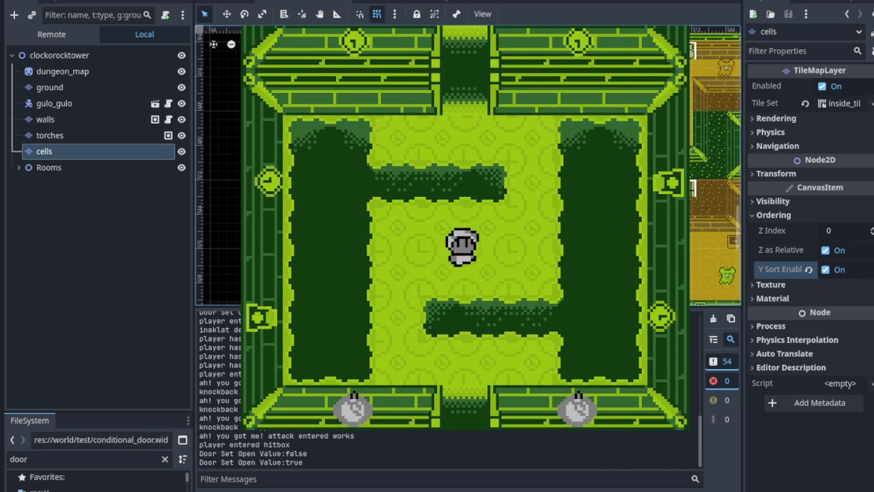
{"action": "key", "text": "Down"}
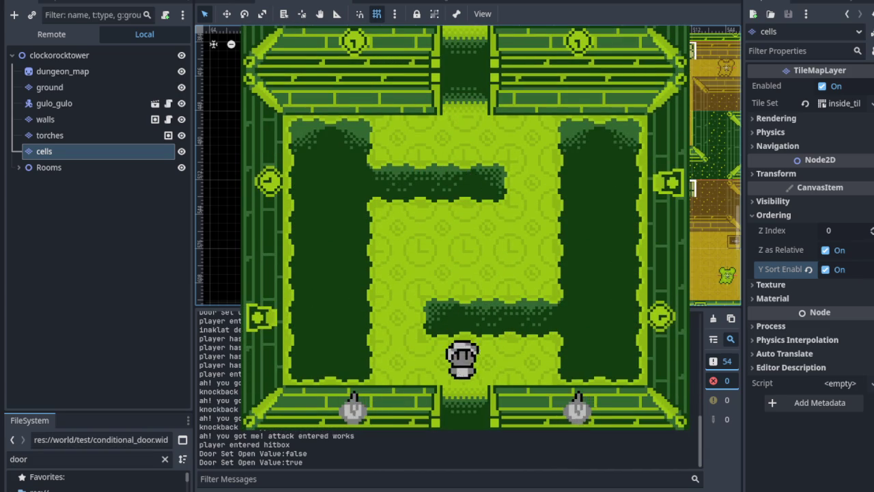
{"action": "key", "text": "Left"}
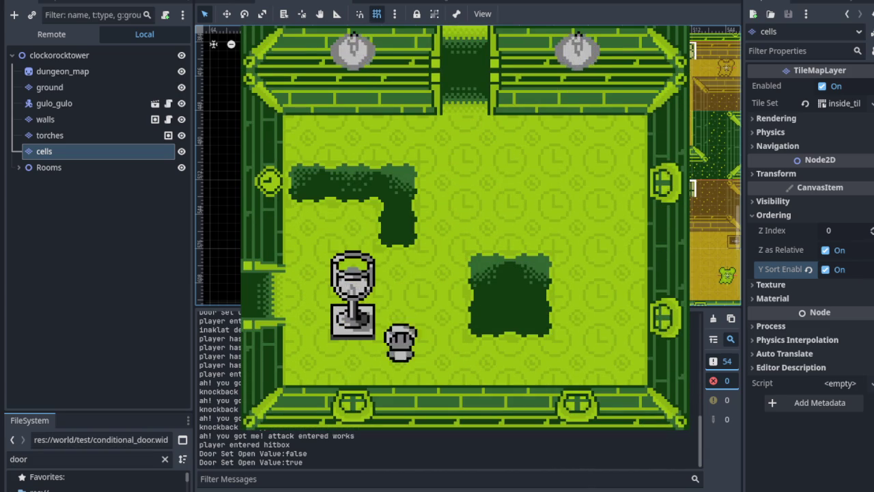
{"action": "key", "text": "Up"}
{"action": "key", "text": "Left"}
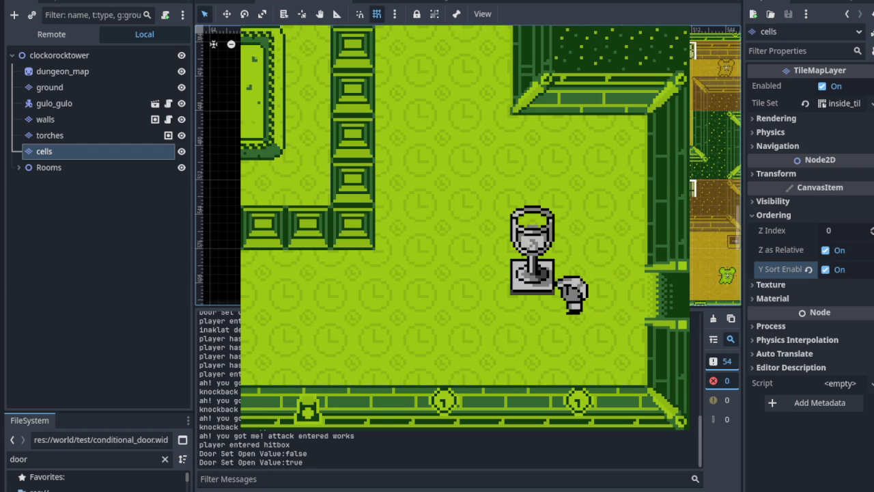
{"action": "key", "text": "F8"}
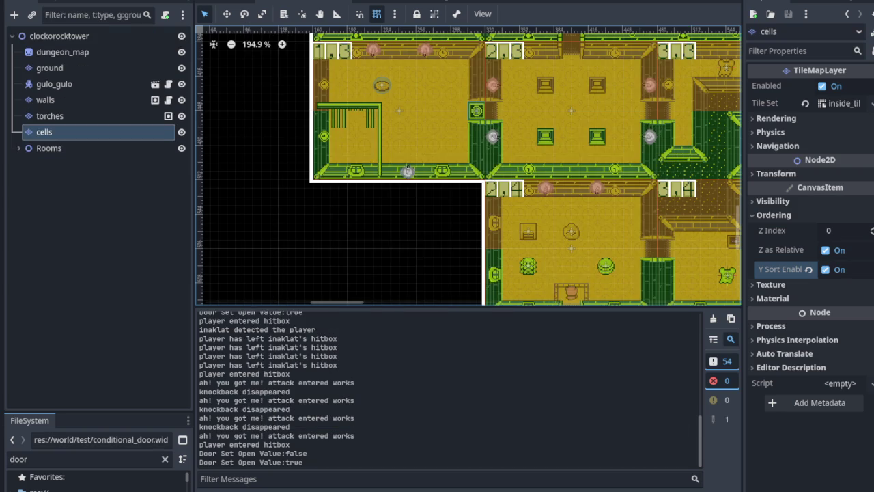
Step: Review the unused 'active' variable warning under Debugger Errors, then collapse the bottom panel
{"action": "left_click", "coordinate": [263, 490]}
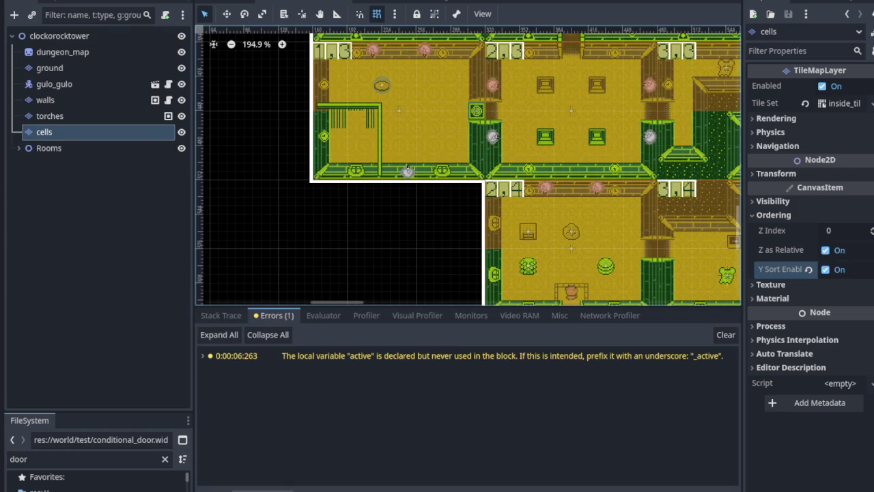
{"action": "key", "text": "ctrl+j"}
{"action": "scroll", "coordinate": [613, 260], "scroll_direction": "up", "scroll_amount": 5}
{"action": "scroll", "coordinate": [613, 261], "scroll_direction": "right", "scroll_amount": 5}
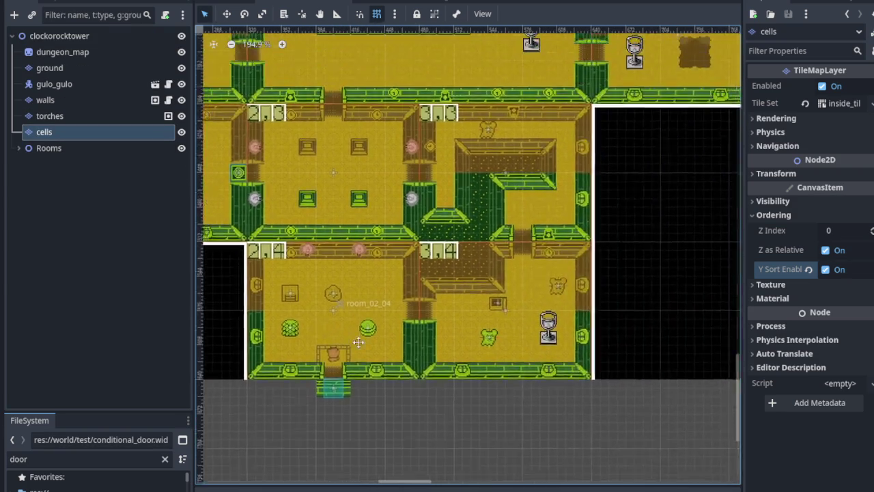
{"action": "scroll", "coordinate": [476, 331], "scroll_direction": "up", "scroll_amount": 5}
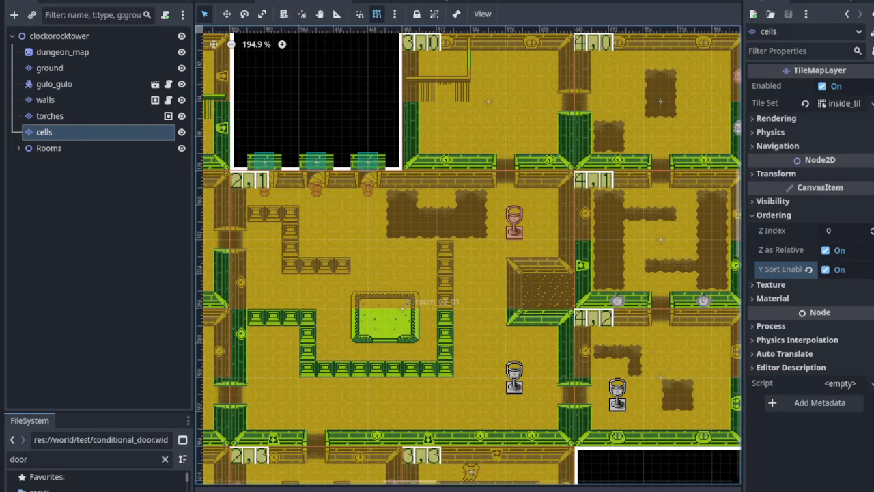
Step: Pan the tilemap to look over the other dungeon rooms, then relaunch the game
{"action": "left_click_drag", "start_coordinate": [379, 311], "coordinate": [550, 333]}
{"action": "scroll", "coordinate": [550, 334], "scroll_direction": "left", "scroll_amount": 3}
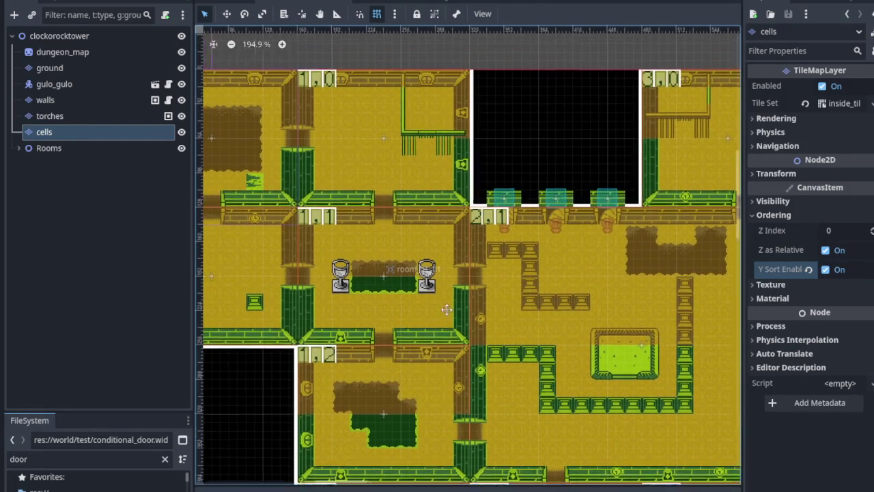
{"action": "scroll", "coordinate": [395, 343], "scroll_direction": "down", "scroll_amount": 6}
{"action": "scroll", "coordinate": [396, 343], "scroll_direction": "right", "scroll_amount": 3}
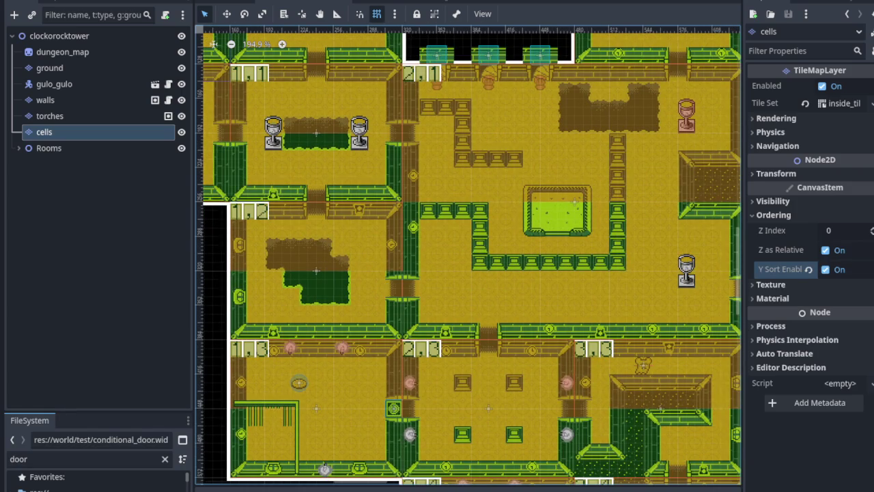
{"action": "key", "text": "F5"}
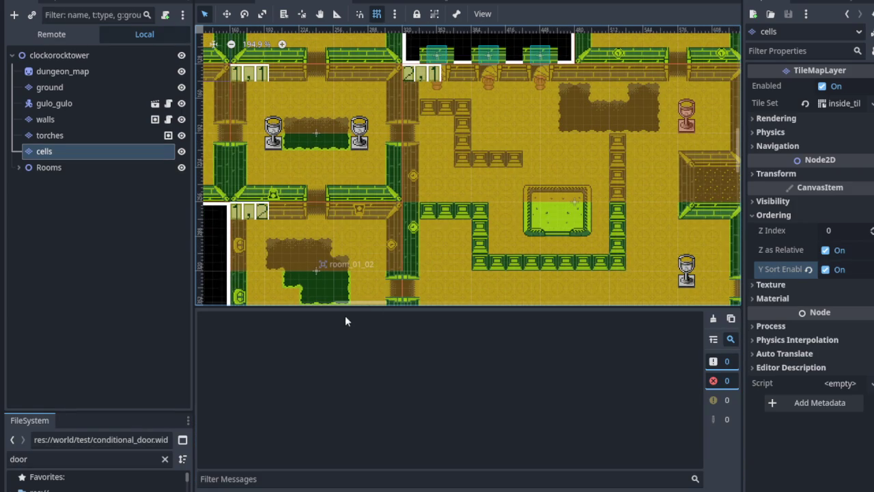
Step: Walk the player through the tower door, past the ghost, and into the bear enemy
{"action": "key", "text": "Up"}
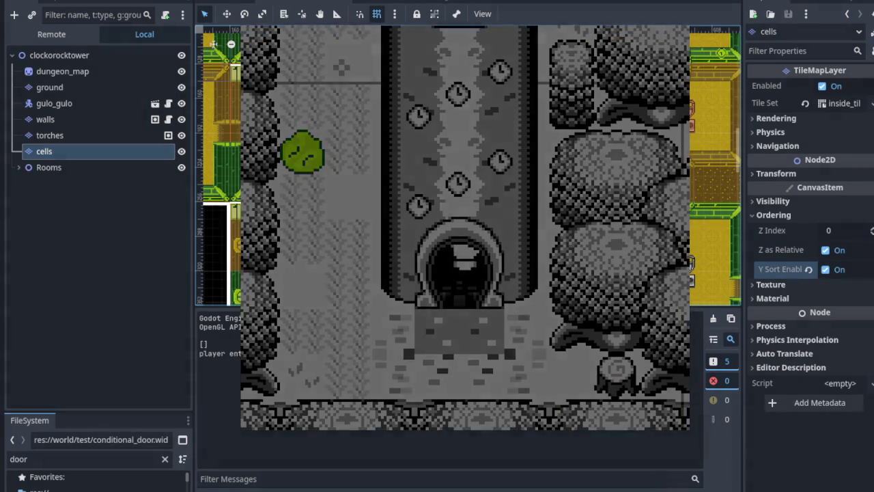
{"action": "key", "text": "Right"}
{"action": "key", "text": "Up"}
{"action": "key", "text": "Down"}
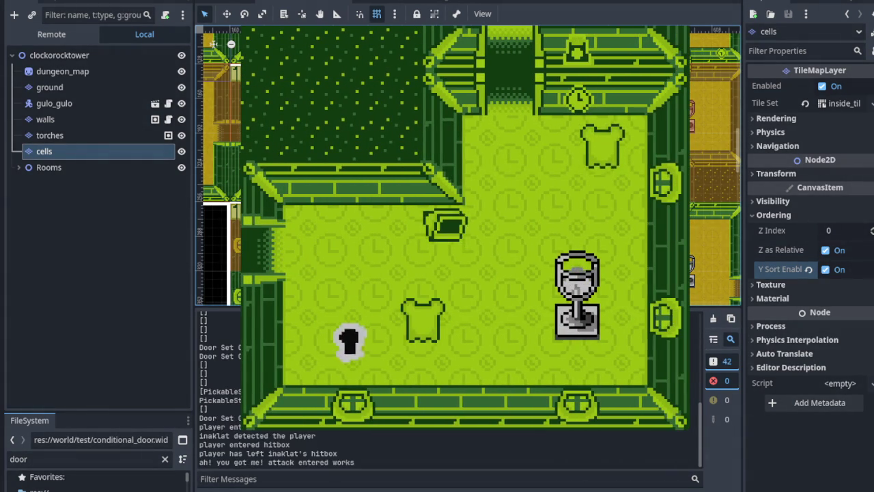
{"action": "key", "text": "Right"}
{"action": "key", "text": "Up"}
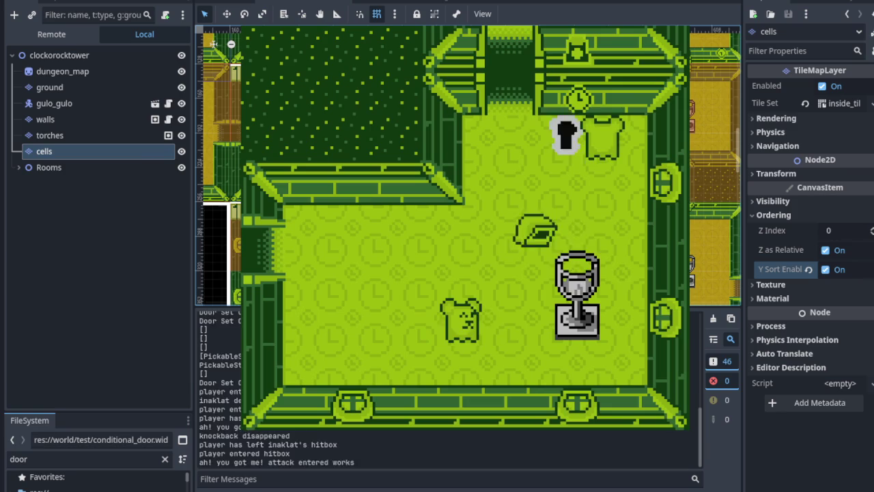
{"action": "key", "text": "Right"}
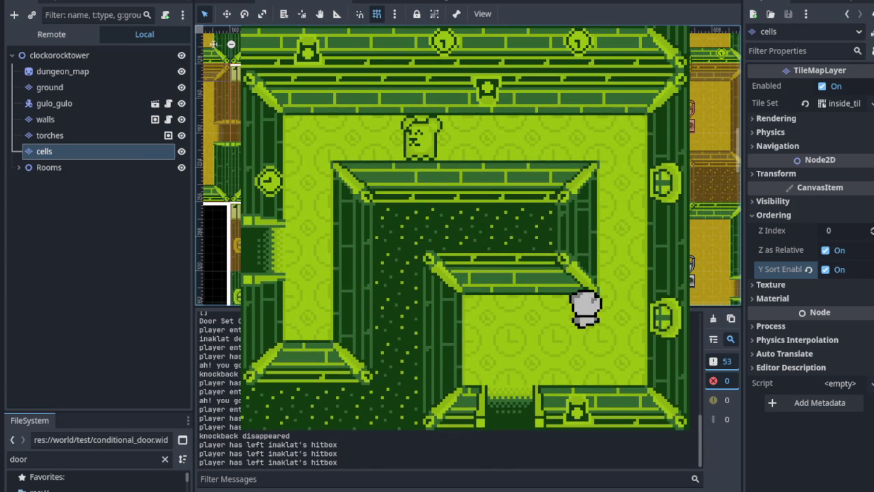
{"action": "key", "text": "Left"}
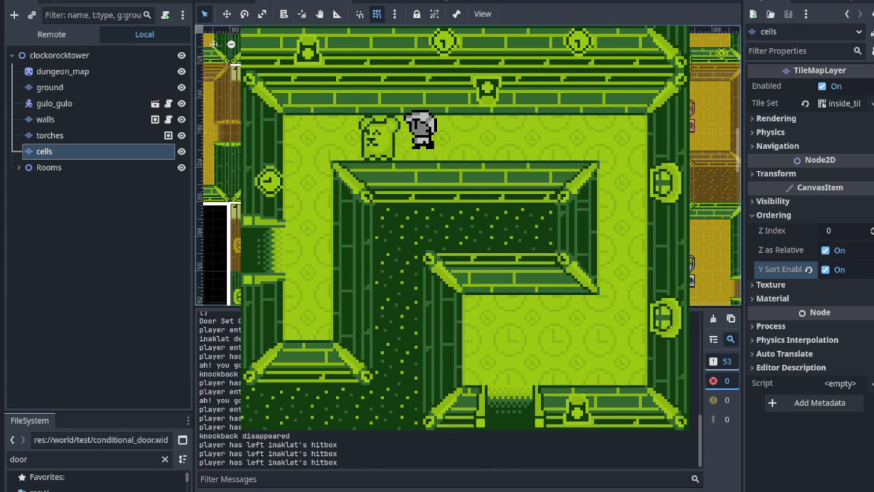
Step: Walk the player into the adjoining room and around the room above
{"action": "key", "text": "Down"}
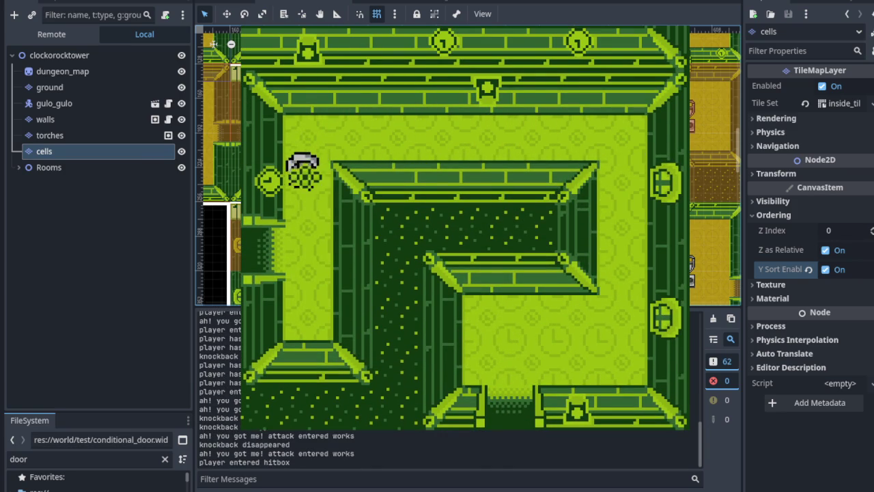
{"action": "key", "text": "Left"}
{"action": "key", "text": "Up"}
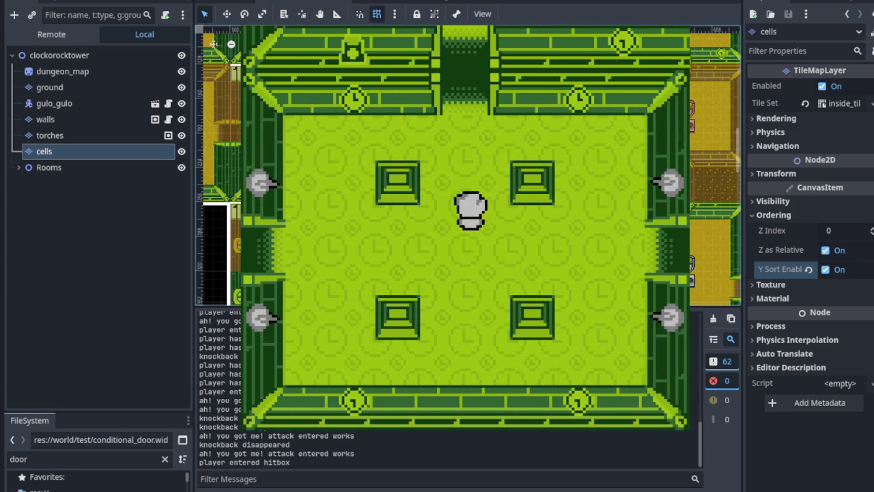
{"action": "key", "text": "Left"}
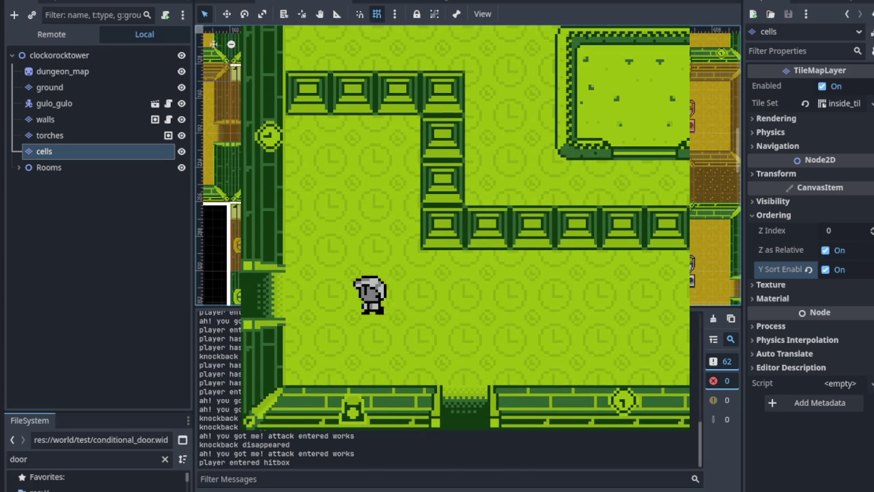
{"action": "key", "text": "Right"}
{"action": "key", "text": "Down"}
{"action": "key", "text": "Down"}
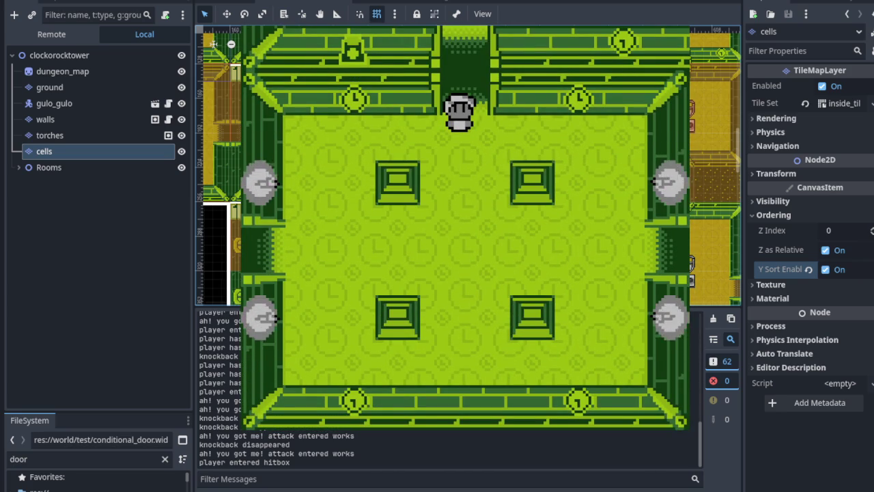
Step: Walk down through the top doorway, circle the lower room, and go back up
{"action": "key", "text": "Down"}
{"action": "key", "text": "Up"}
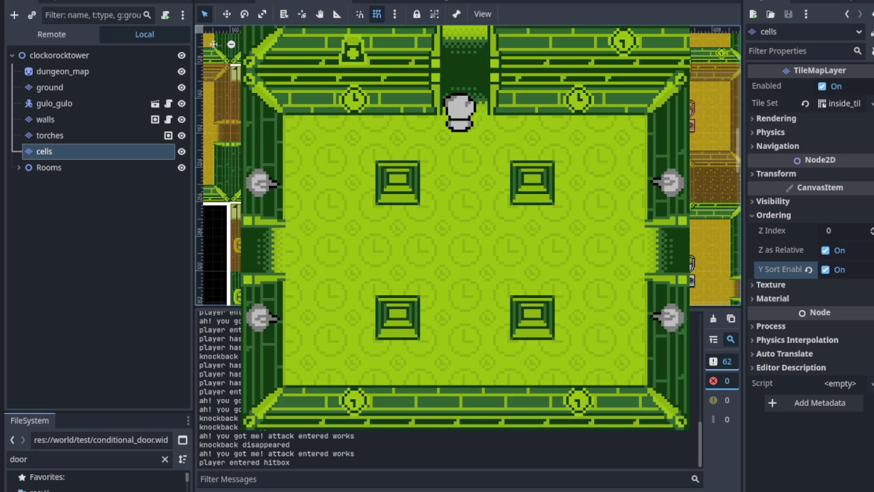
{"action": "key", "text": "Up"}
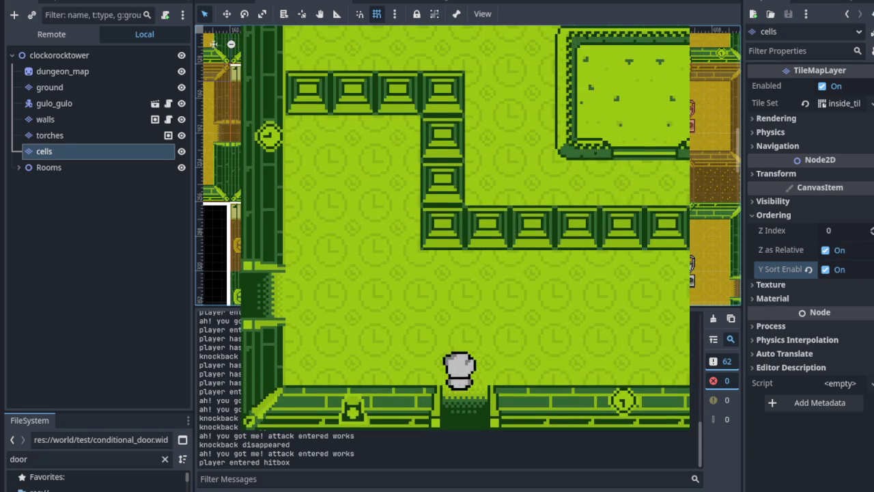
{"action": "key", "text": "Down"}
{"action": "key", "text": "Down"}
{"action": "key", "text": "Right"}
{"action": "key", "text": "Left"}
{"action": "key", "text": "Up"}
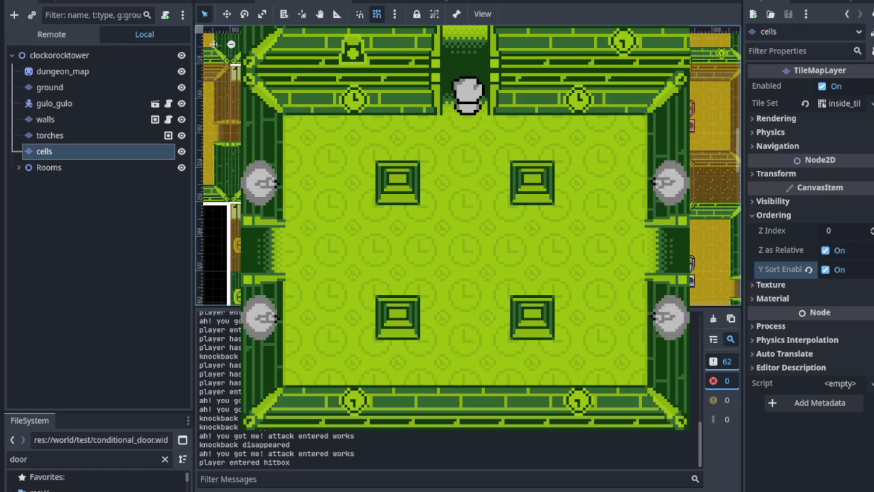
Step: Step back and forth through the top doorway, ending in the pillar room
{"action": "key", "text": "Down"}
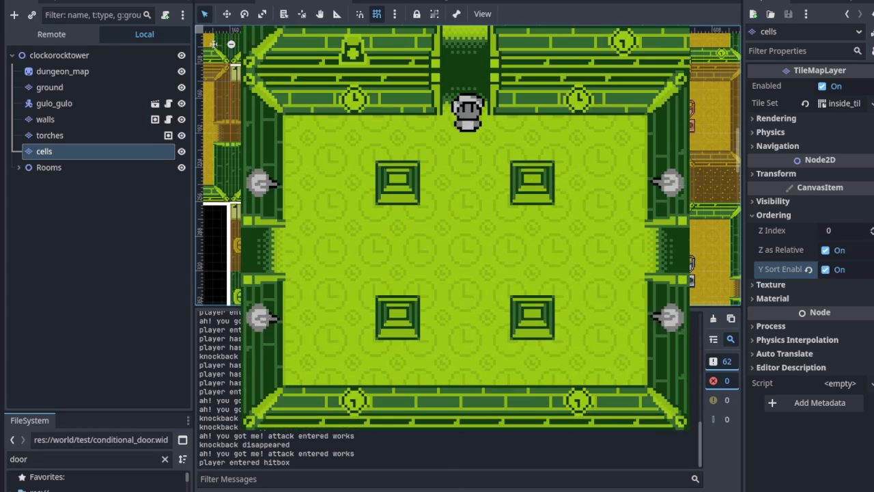
{"action": "key", "text": "Up"}
{"action": "key", "text": "Down"}
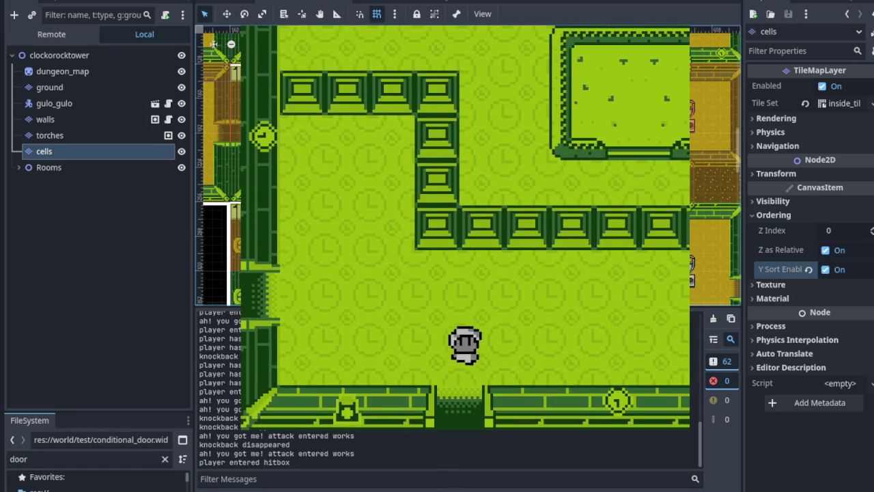
{"action": "key", "text": "Down"}
{"action": "key", "text": "Up"}
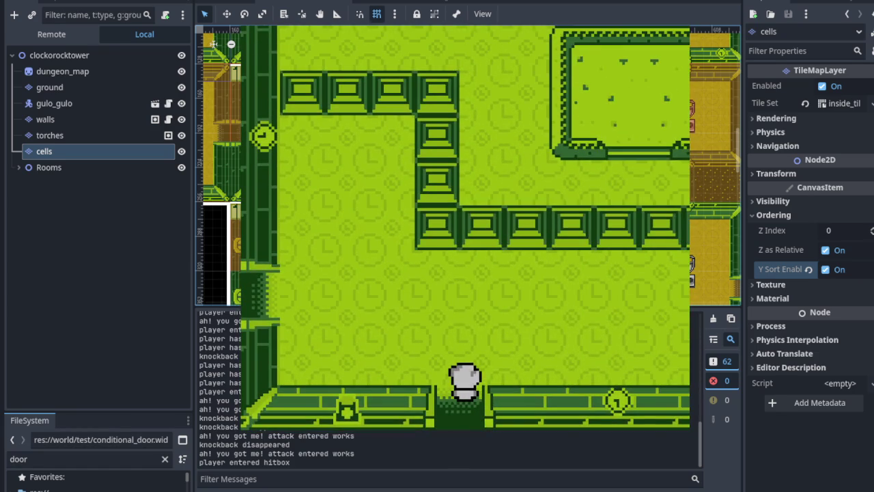
{"action": "key", "text": "Down"}
{"action": "key", "text": "Down"}
{"action": "key", "text": "Up"}
{"action": "key", "text": "Up"}
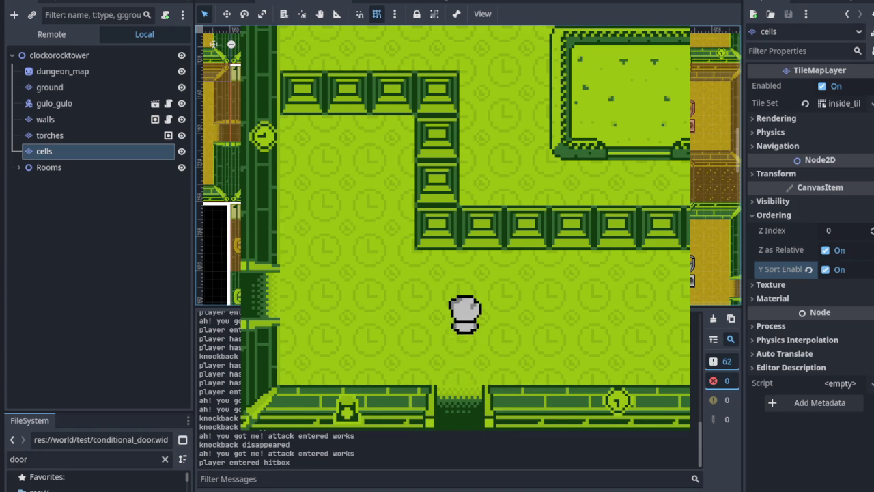
Step: Walk the player through the dark-pit rooms and into the adjacent west room
{"action": "key", "text": "Left"}
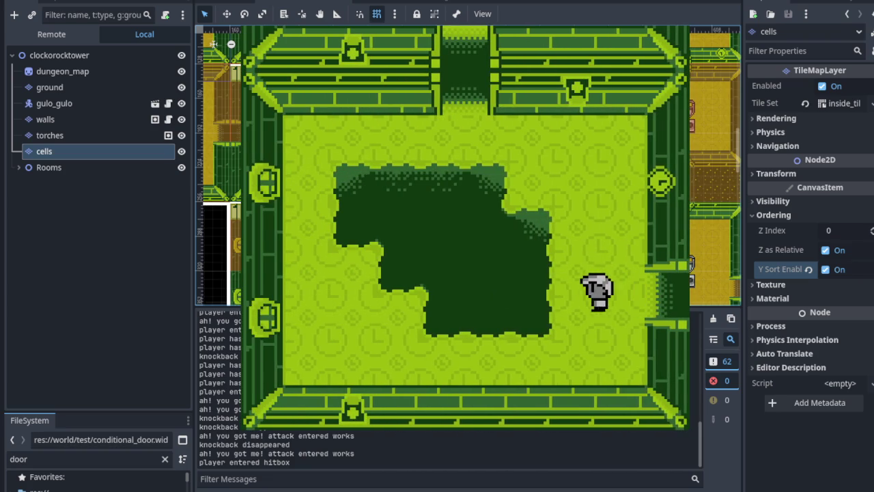
{"action": "key", "text": "Up"}
{"action": "key", "text": "Down"}
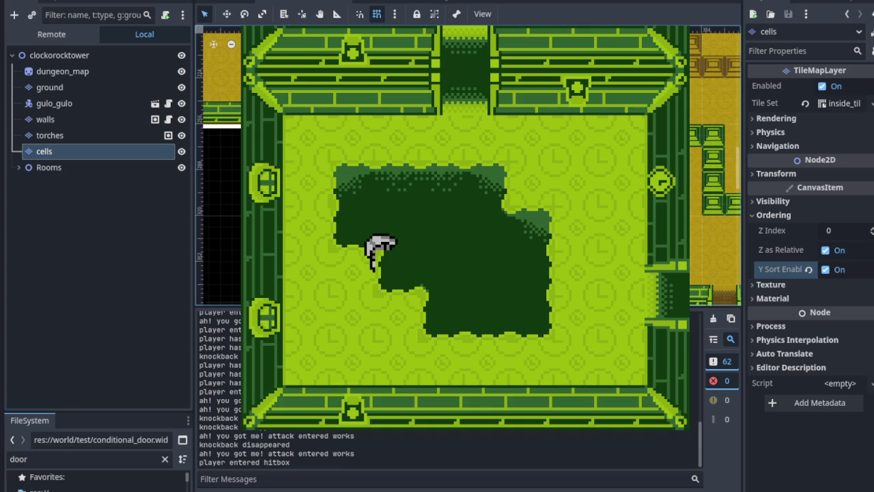
{"action": "key", "text": "Right"}
{"action": "key", "text": "Up"}
{"action": "key", "text": "Up"}
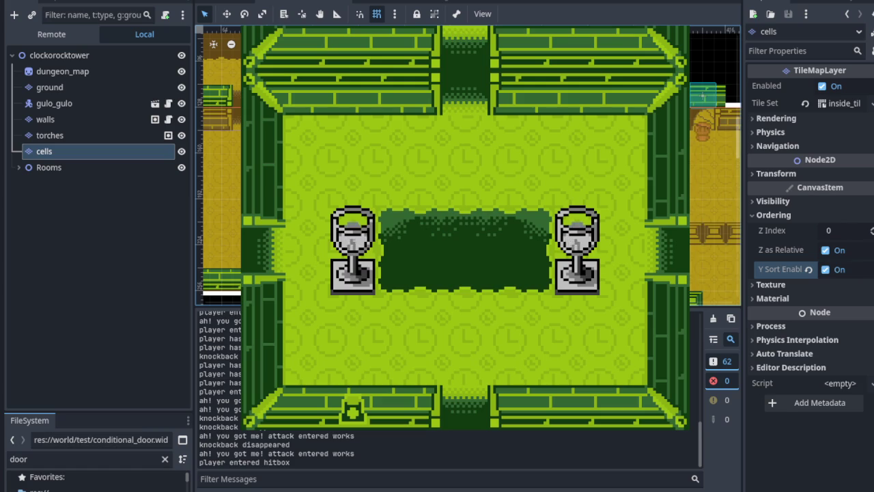
{"action": "key", "text": "Down"}
{"action": "key", "text": "Left"}
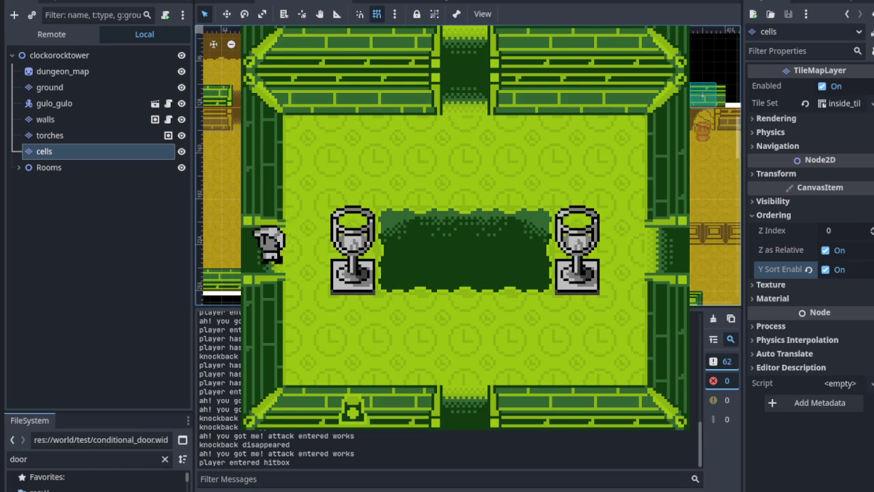
{"action": "key", "text": "Up"}
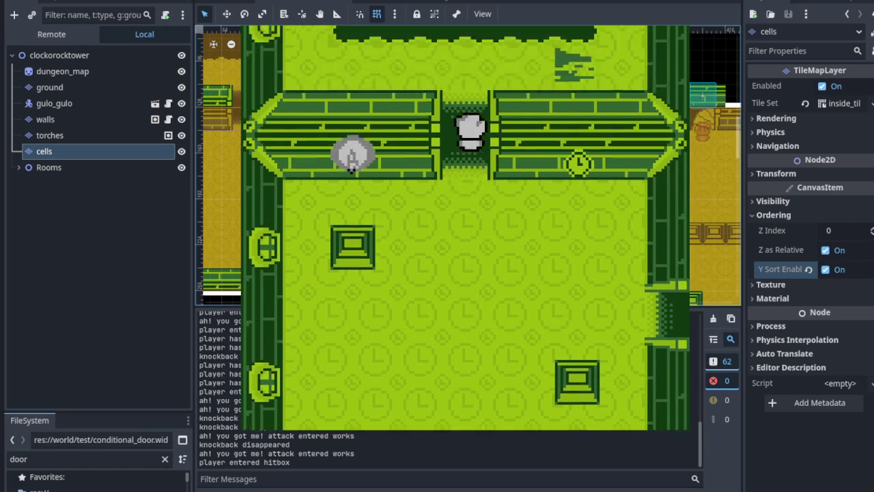
Step: Walk the player around the torch-stand room and back into the large pit room
{"action": "key", "text": "Up"}
{"action": "key", "text": "Right"}
{"action": "key", "text": "Down"}
{"action": "key", "text": "Left"}
{"action": "key", "text": "Up"}
{"action": "key", "text": "Right"}
{"action": "key", "text": "Down"}
{"action": "key", "text": "Left"}
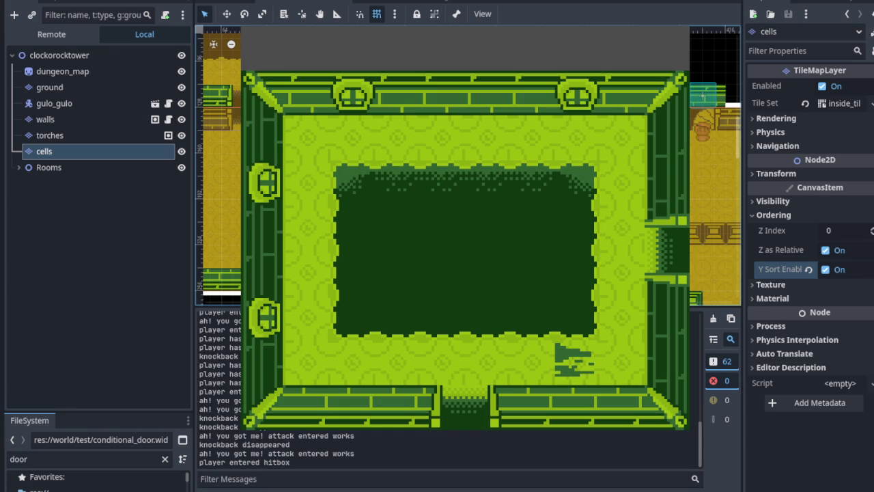
{"action": "key", "text": "Escape"}
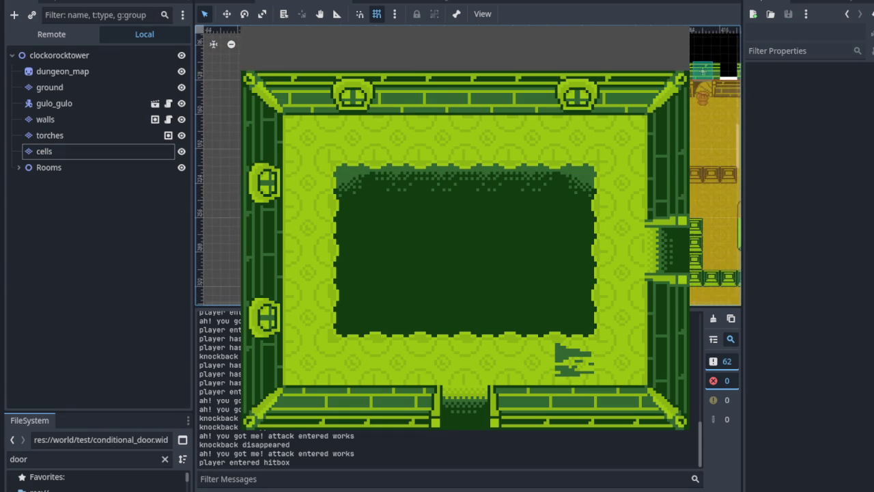
{"action": "left_click", "coordinate": [181, 120]}
{"action": "left_click", "coordinate": [181, 119]}
{"action": "left_click", "coordinate": [181, 120]}
{"action": "left_click", "coordinate": [181, 121]}
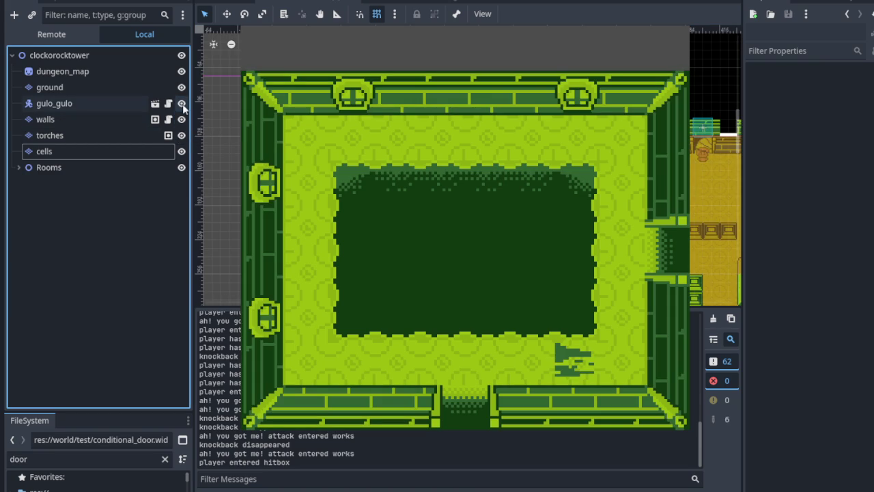
{"action": "left_click", "coordinate": [184, 90]}
{"action": "left_click", "coordinate": [183, 90]}
{"action": "left_click", "coordinate": [184, 90]}
{"action": "left_click", "coordinate": [184, 90]}
{"action": "left_click", "coordinate": [183, 136]}
{"action": "left_click", "coordinate": [183, 135]}
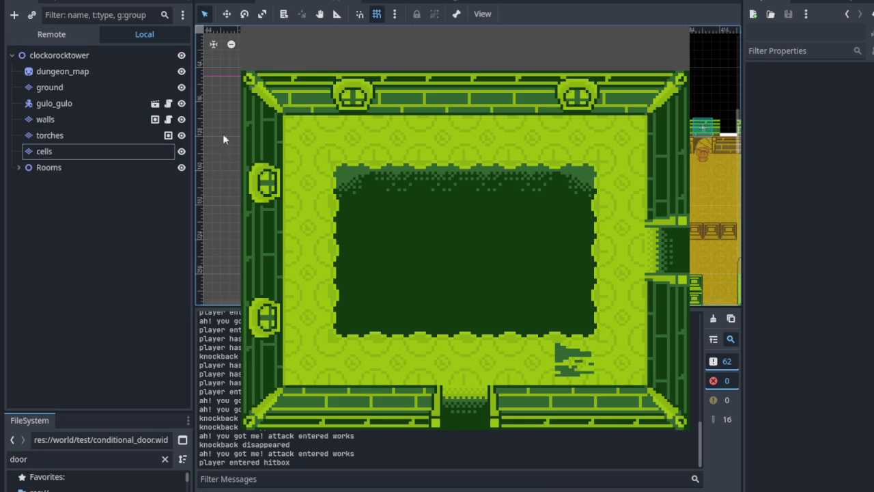
{"action": "left_click", "coordinate": [183, 84]}
{"action": "left_click", "coordinate": [183, 85]}
{"action": "left_click", "coordinate": [184, 84]}
{"action": "left_click", "coordinate": [183, 85]}
{"action": "left_click", "coordinate": [184, 84]}
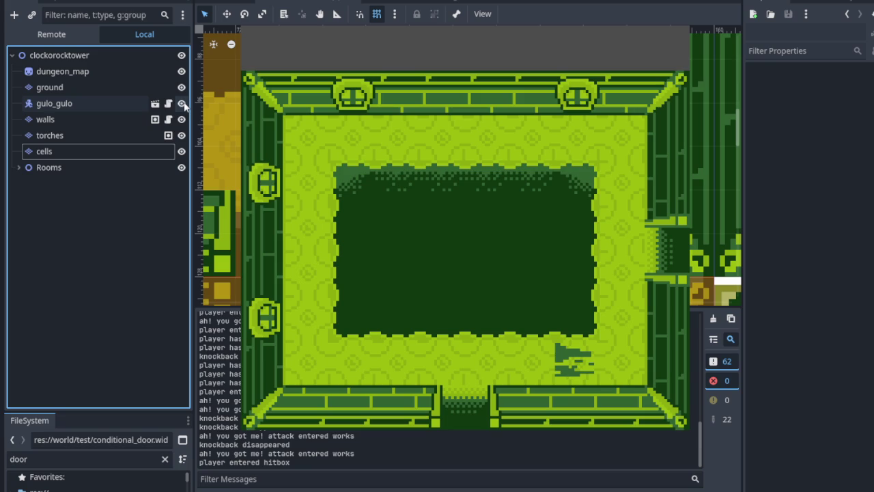
{"action": "left_click", "coordinate": [182, 119]}
{"action": "left_click", "coordinate": [182, 120]}
{"action": "left_click", "coordinate": [182, 120]}
{"action": "left_click", "coordinate": [182, 120]}
{"action": "left_click", "coordinate": [99, 121]}
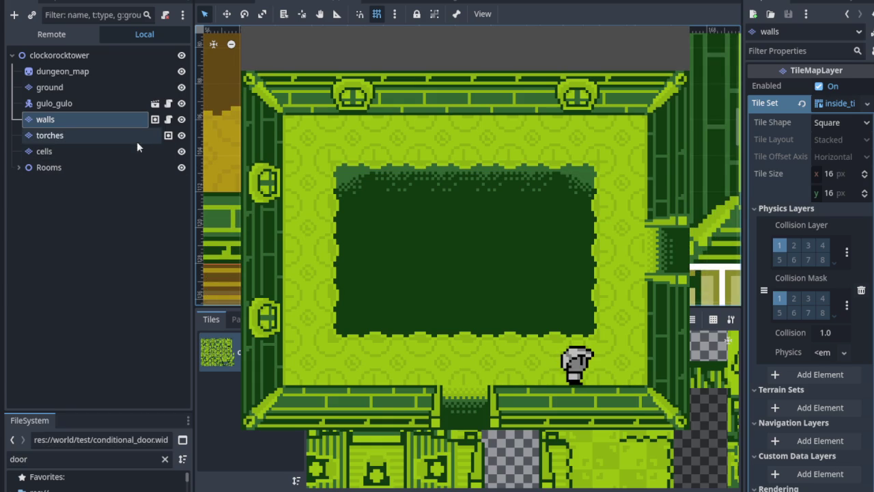
Step: Select the ground layer, then toggle the walls layer's visibility several times, leaving it visible
{"action": "left_click", "coordinate": [124, 88]}
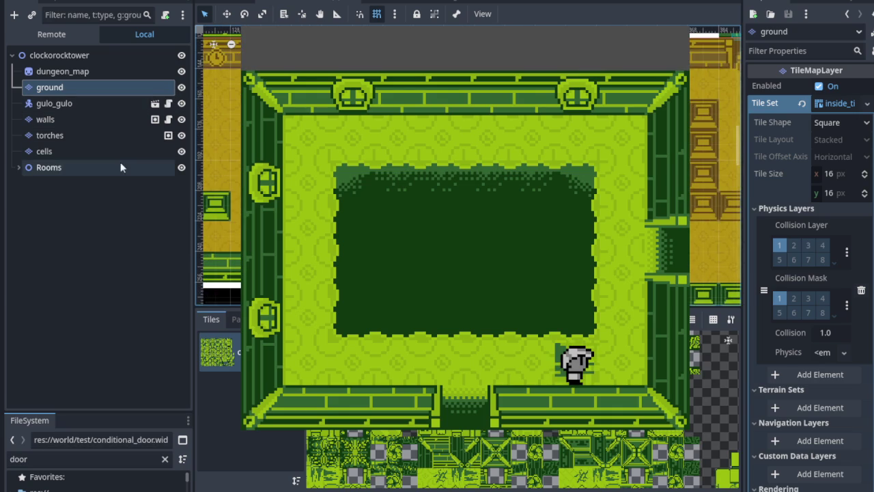
{"action": "left_click", "coordinate": [181, 120]}
{"action": "left_click", "coordinate": [181, 121]}
{"action": "left_click", "coordinate": [181, 121]}
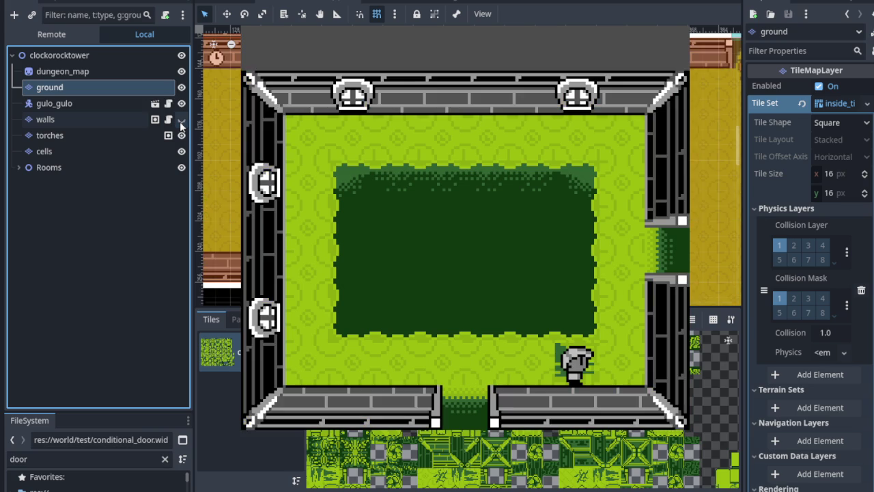
{"action": "left_click", "coordinate": [181, 121]}
{"action": "left_click", "coordinate": [181, 121]}
{"action": "left_click", "coordinate": [181, 121]}
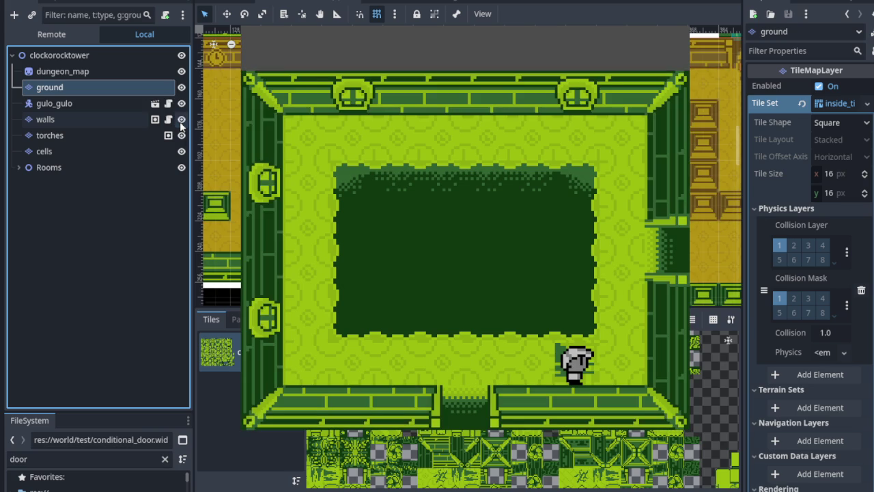